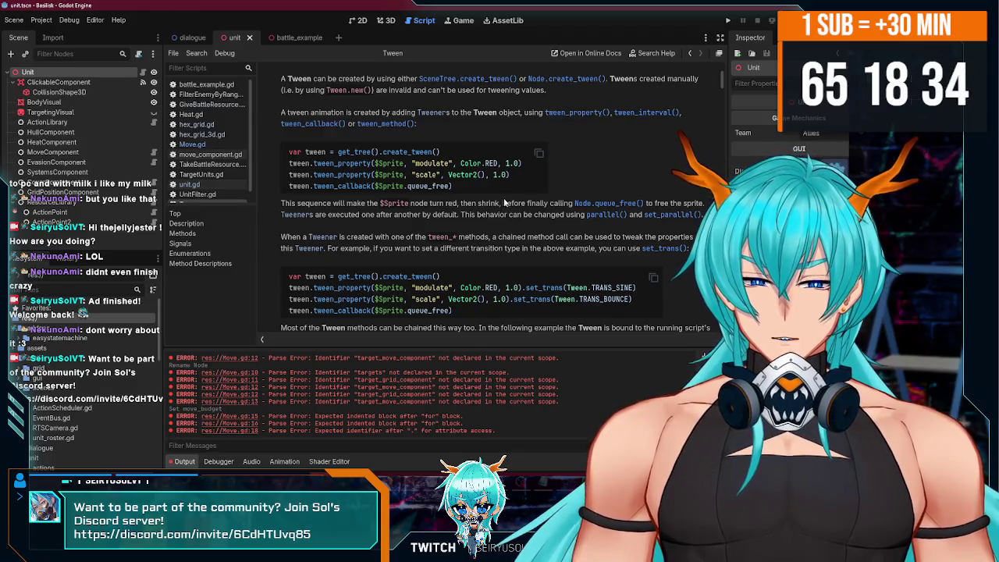
Scroll the Tween help page to the set_trans chaining example and select its first two code lines.
scroll(504, 202, "up", 1)
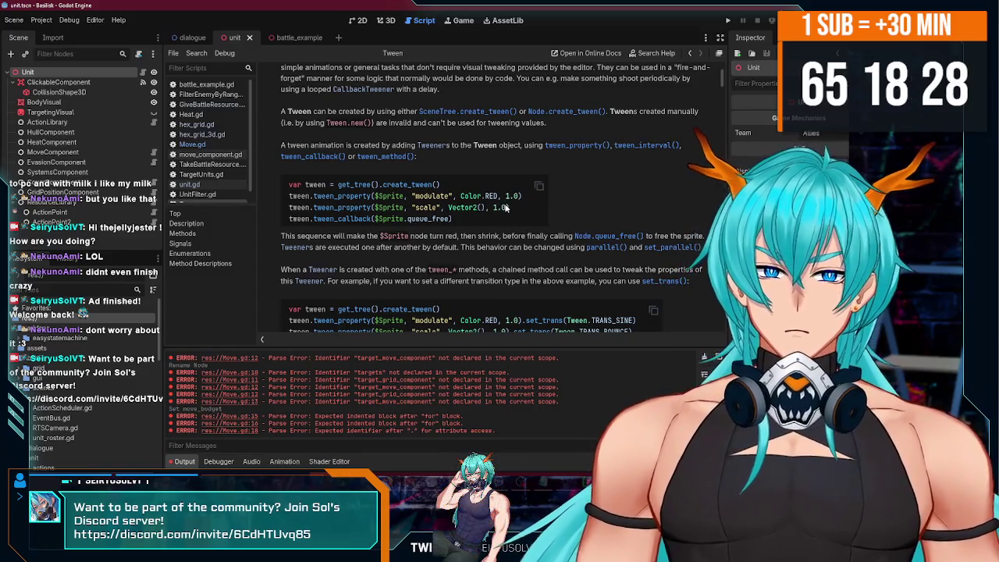
scroll(496, 206, "down", 2)
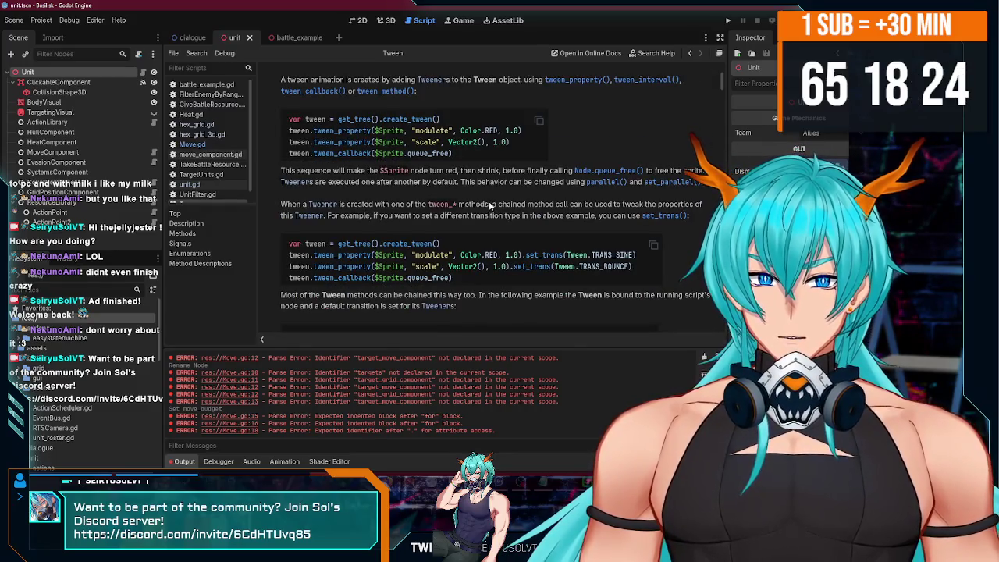
scroll(503, 222, "down", 1)
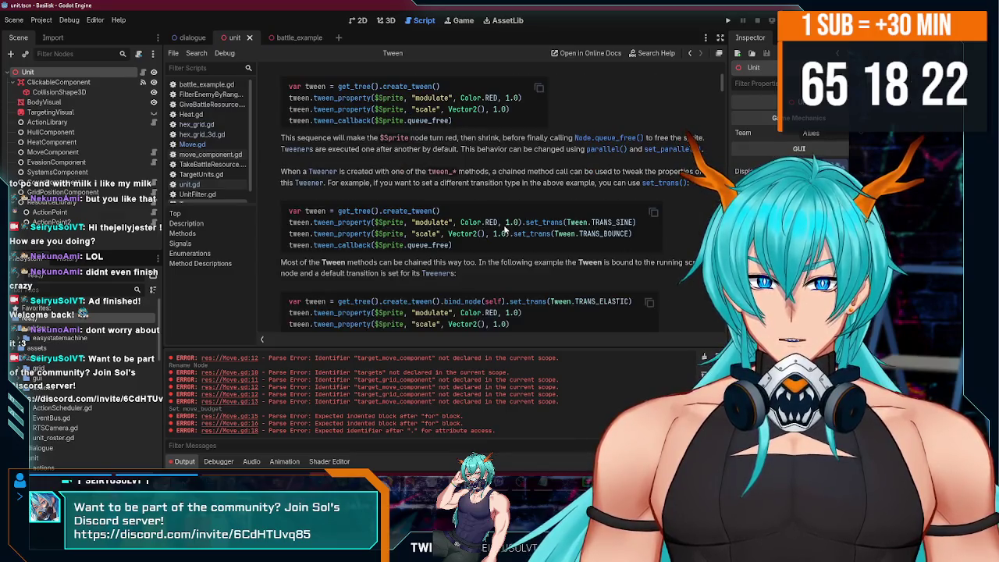
scroll(503, 227, "down", 1)
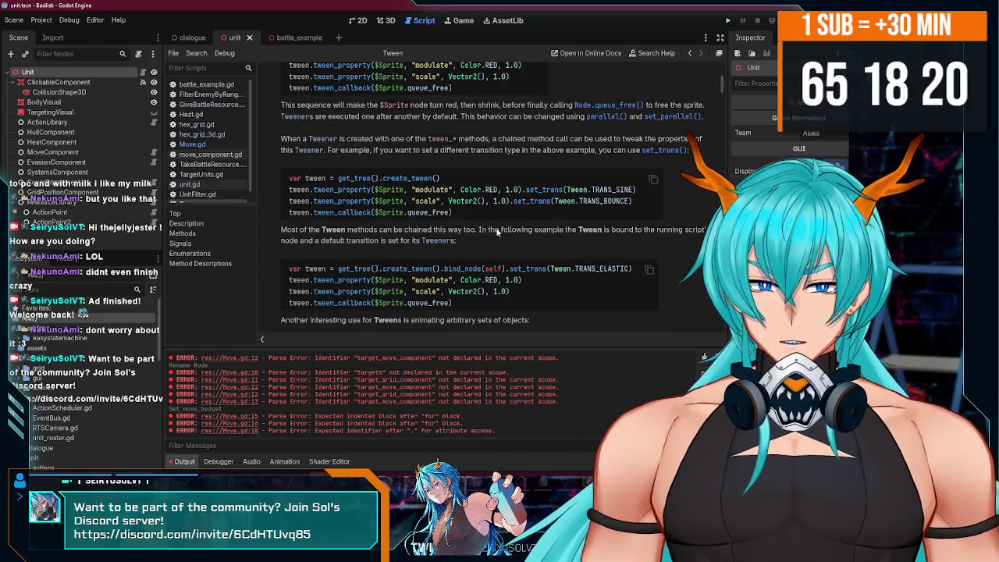
scroll(497, 231, "down", 1)
scroll(496, 232, "down", 1)
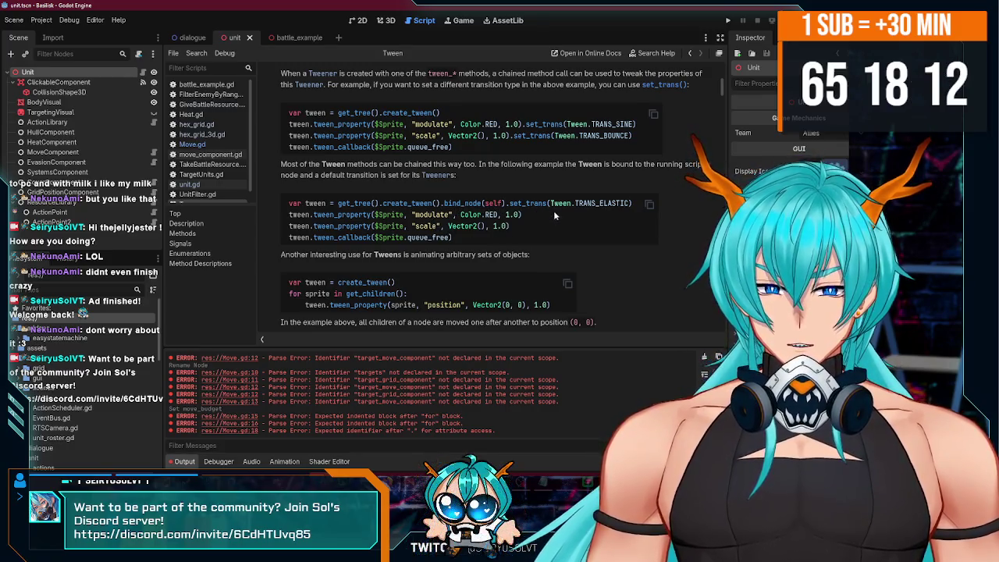
scroll(612, 225, "up", 1)
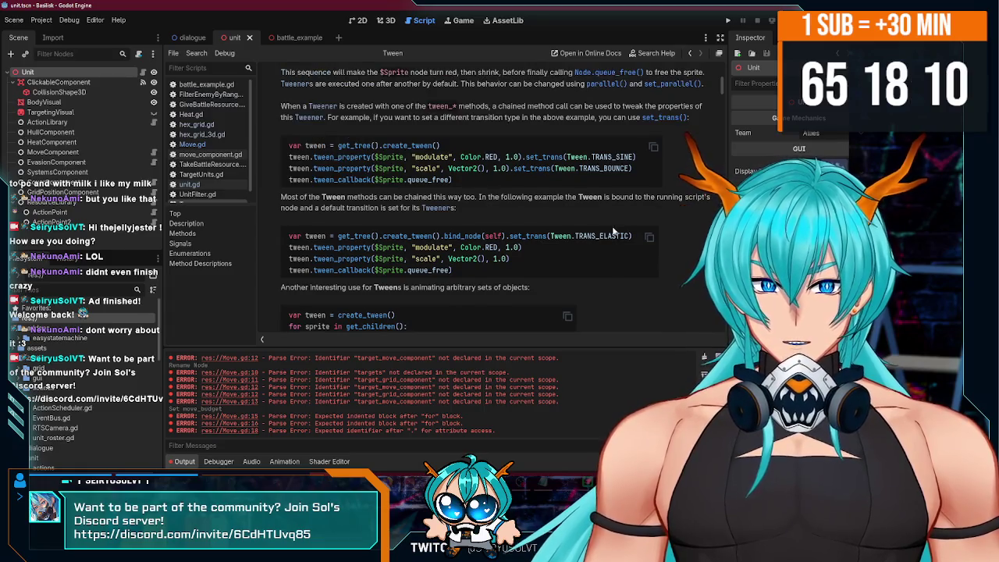
scroll(612, 226, "down", 1)
scroll(527, 237, "up", 1)
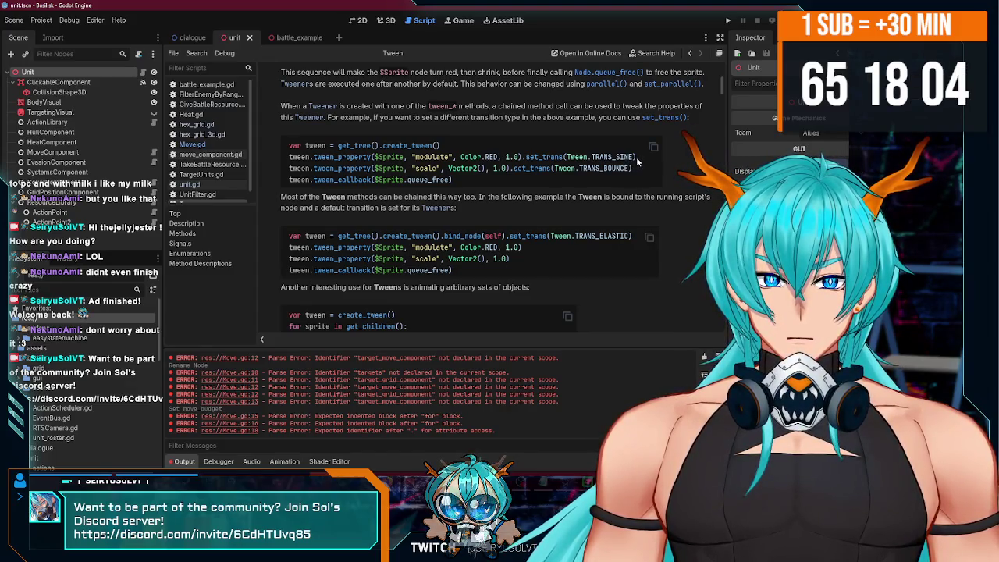
left_click_drag(636, 157, 289, 146)
key("ctrl+c")
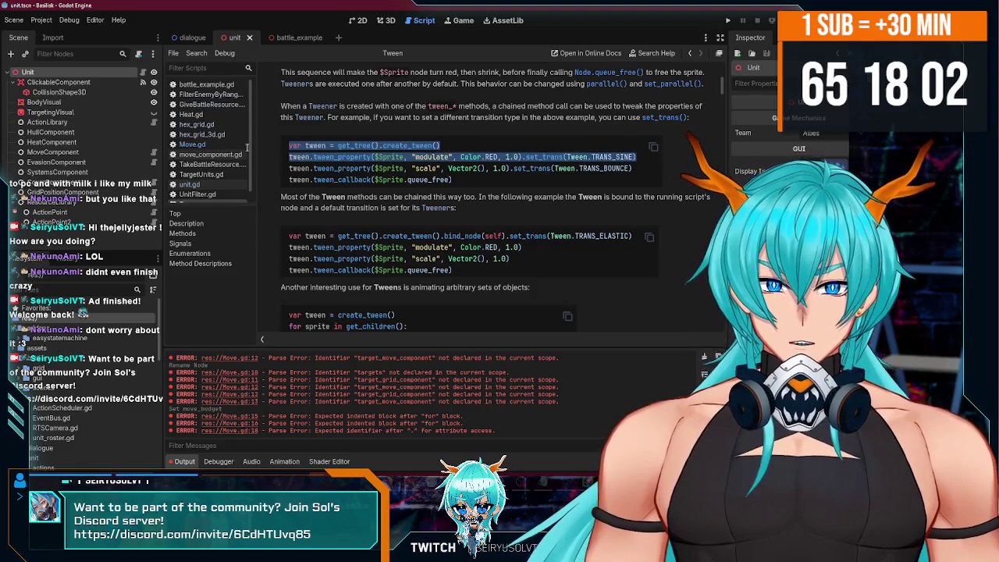
Open the Move.gd script from the battle_example scene.
left_click(293, 38)
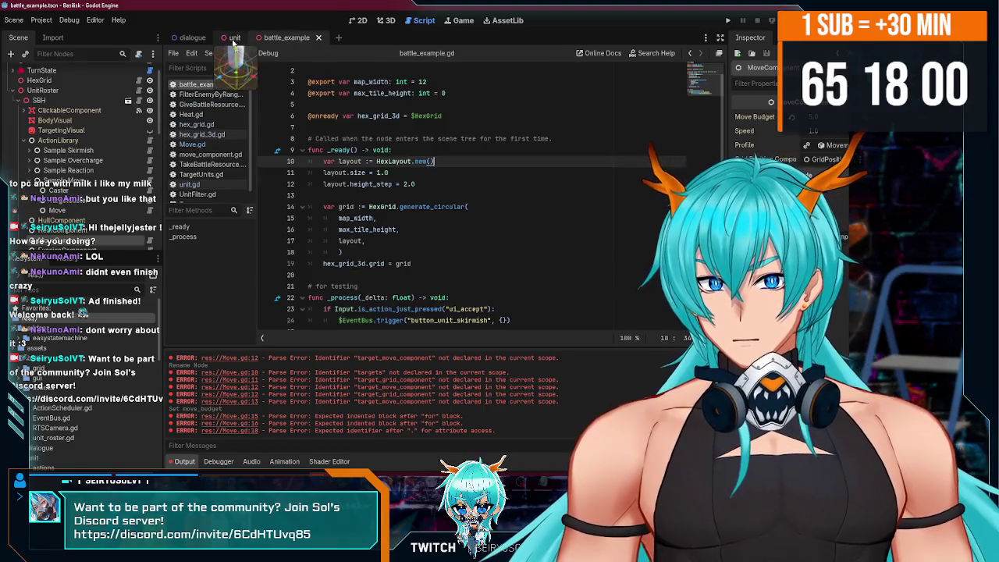
left_click(439, 160)
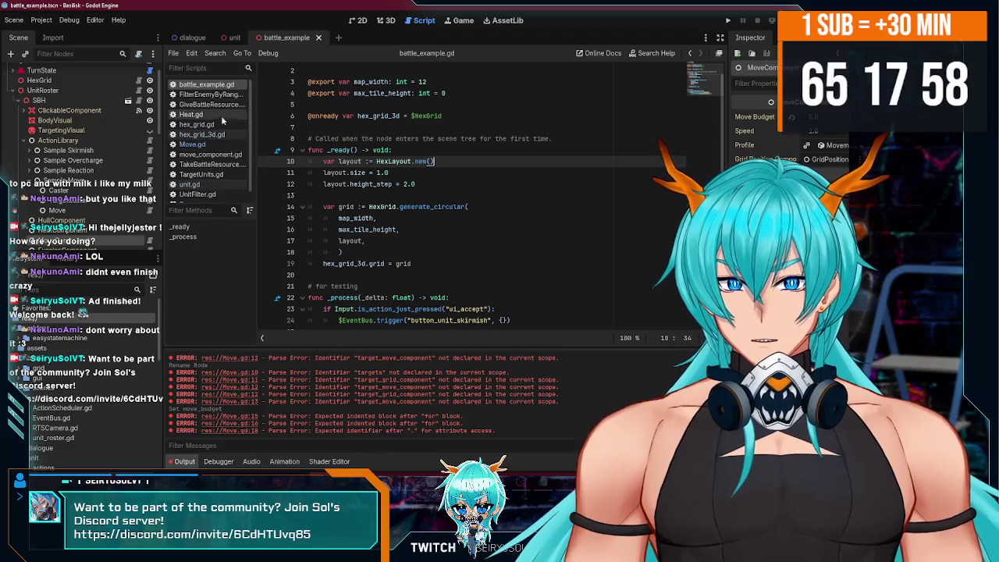
left_click(192, 144)
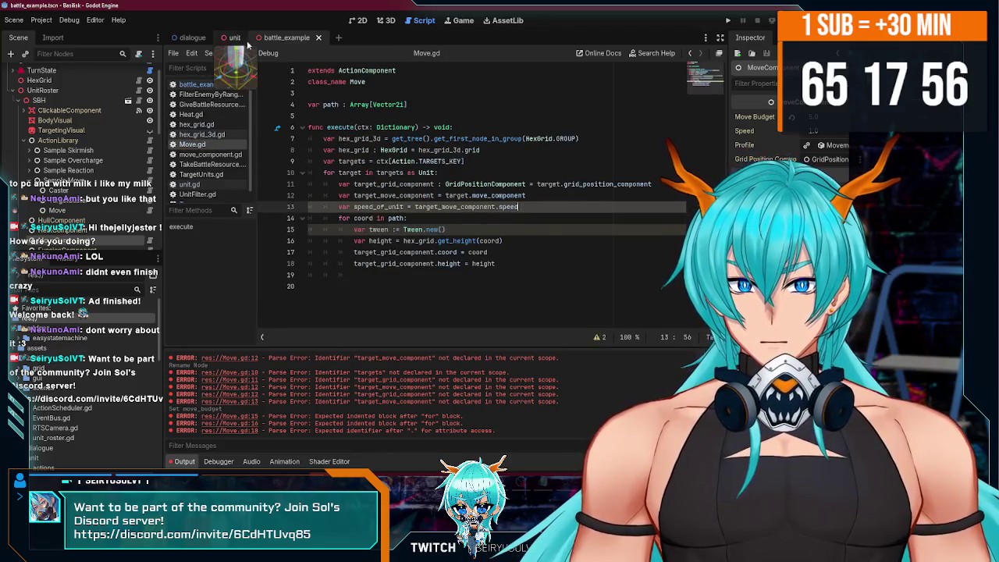
left_click(293, 37)
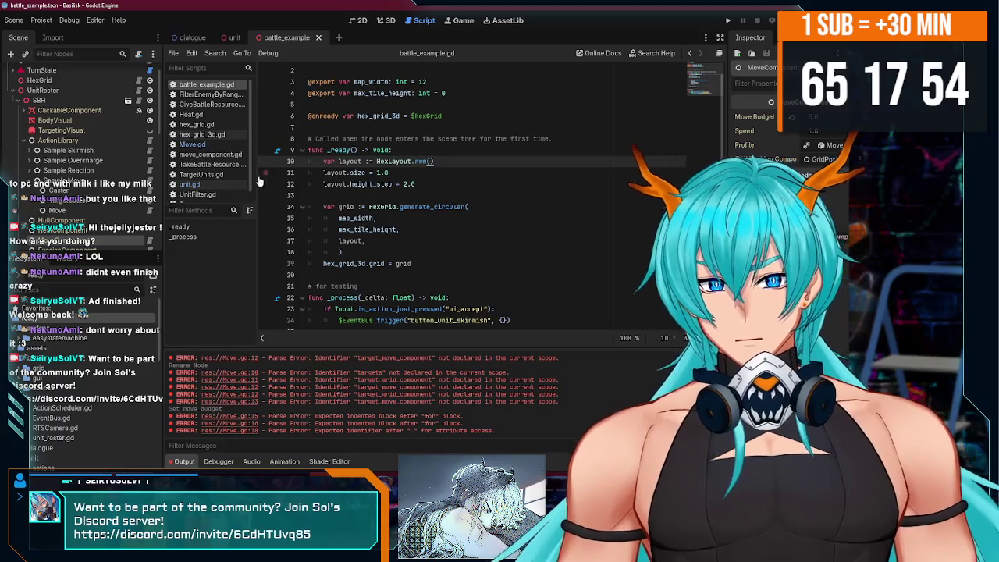
left_click(209, 144)
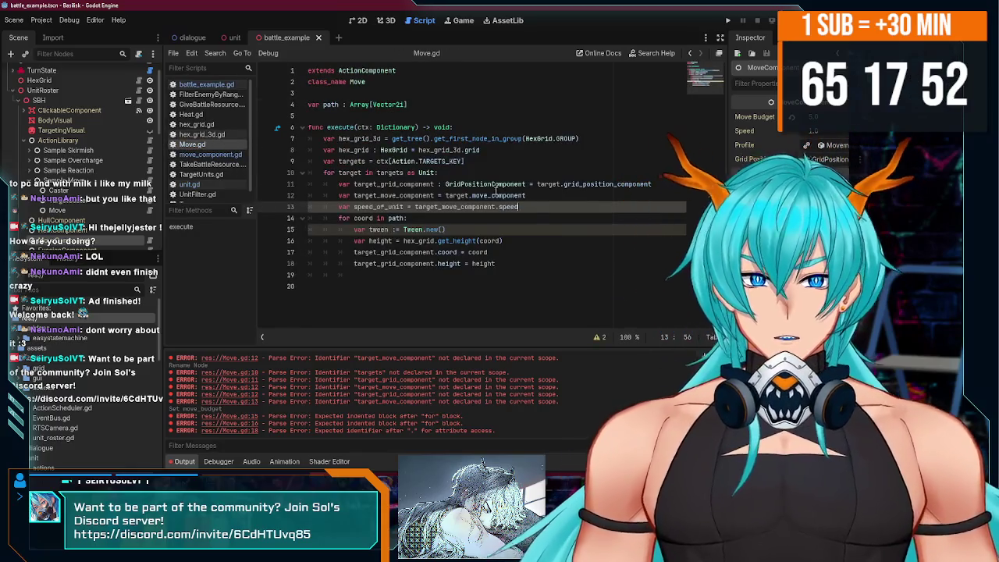
Replace Tween.new() with the pasted create_tween example lines, fix the indentation, and save.
left_click(490, 229)
key("shift+Home")
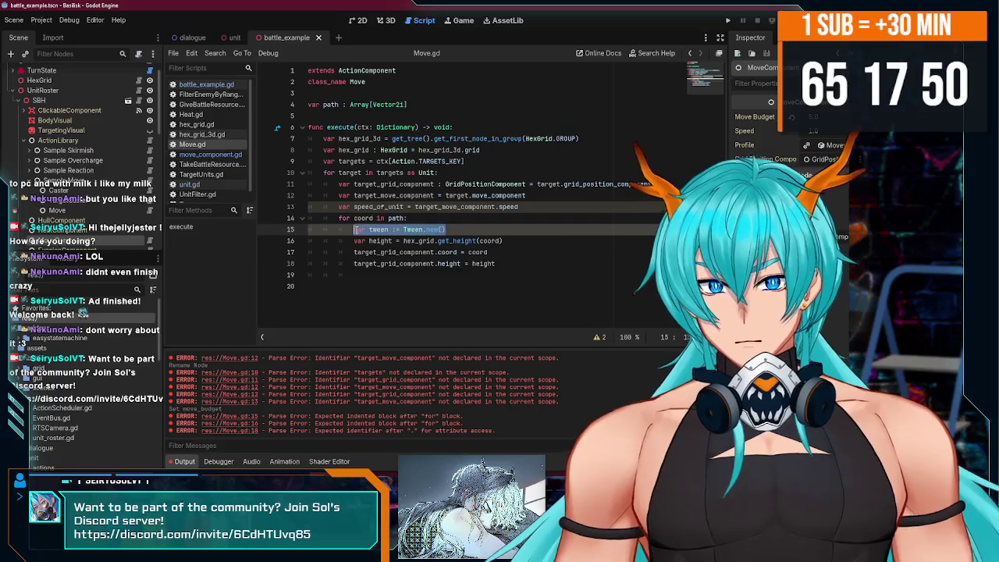
key("ctrl+v")
left_click_drag(310, 252, 310, 240)
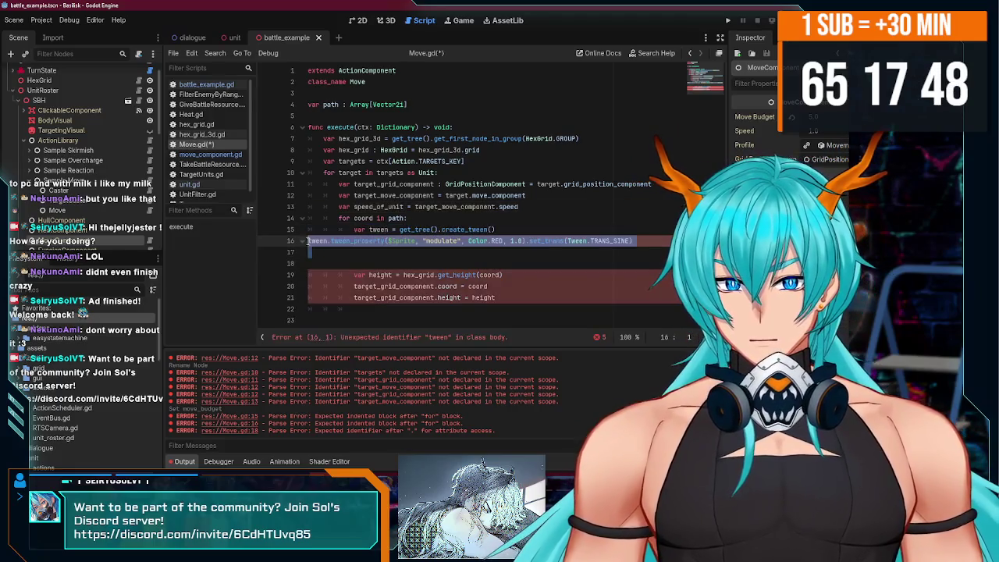
key("Tab")
key("Tab")
key("Tab")
key("Down")
key("BackSpace")
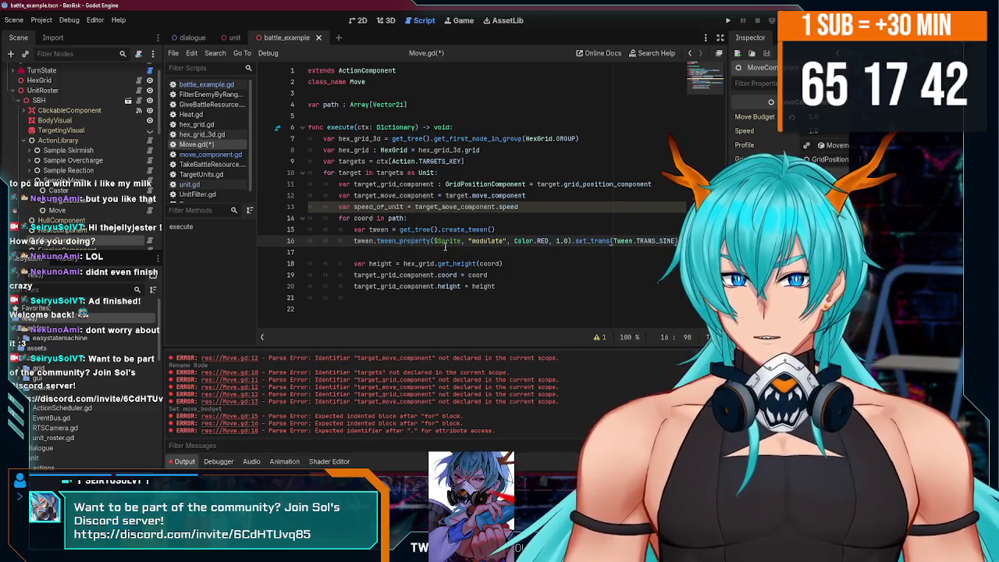
key("ctrl+s")
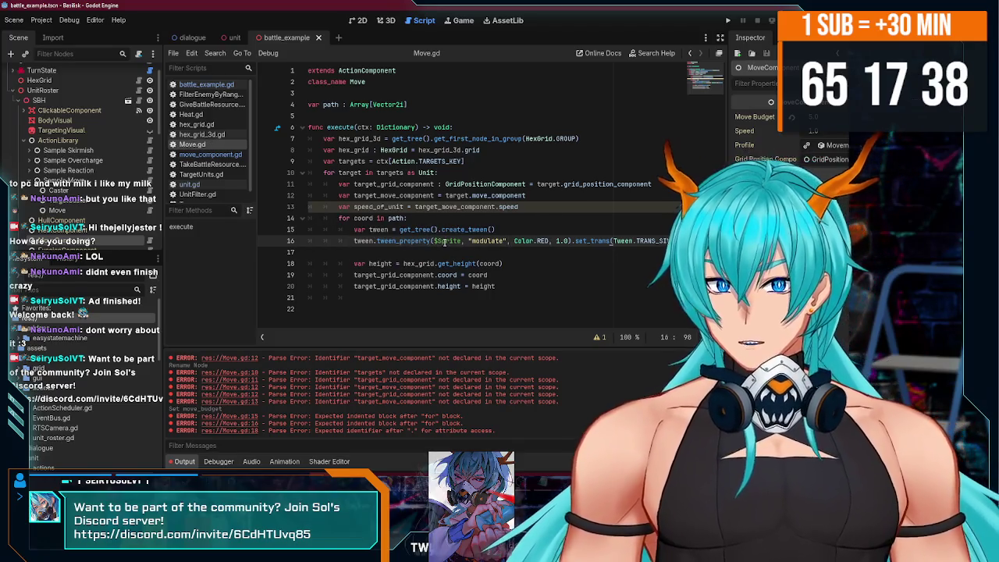
Change $Sprite to target in the tween_property call, save, and return to the unit scene.
double_click(446, 241)
key("BackSpace")
type("target")
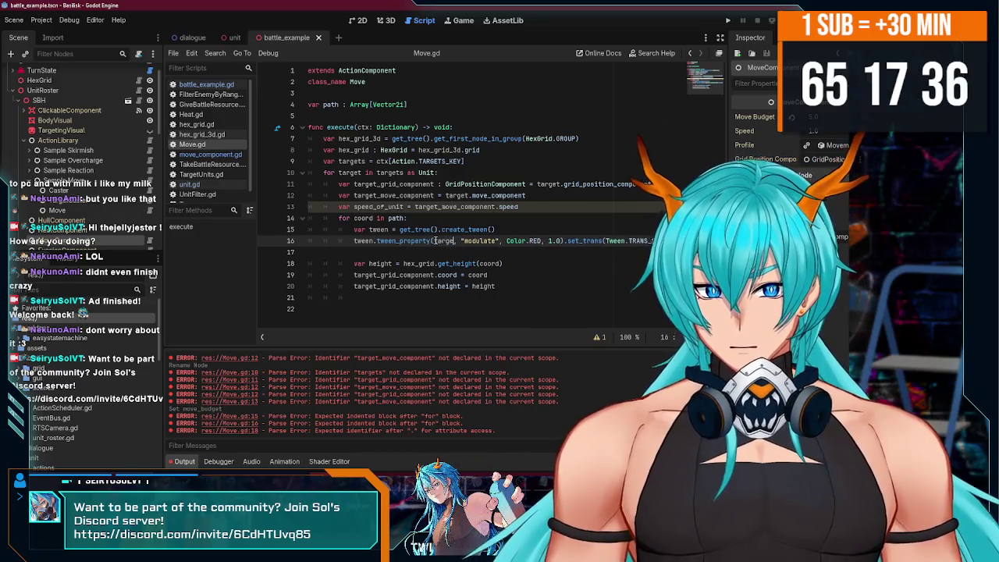
left_click(497, 248)
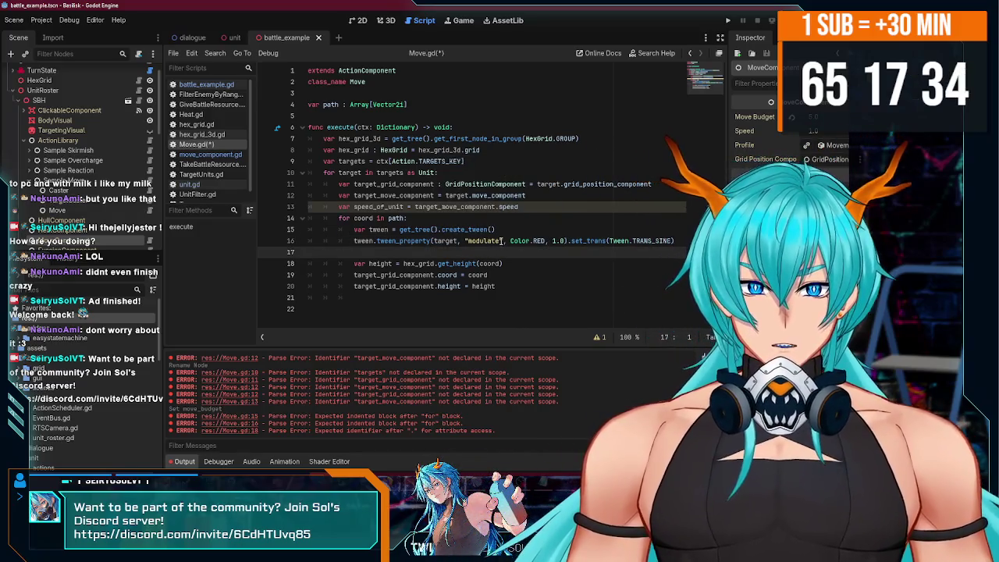
key("ctrl+s")
left_click(235, 38)
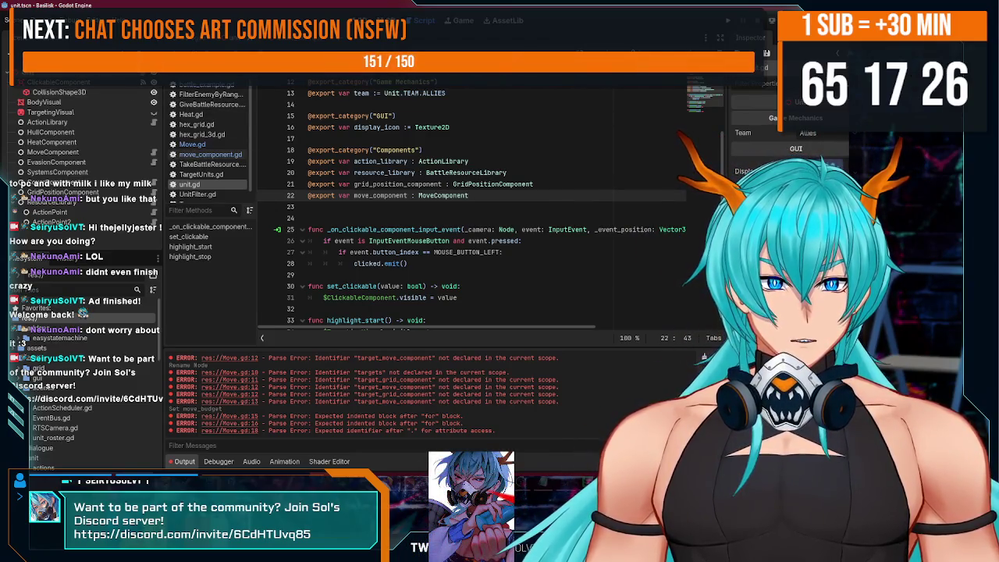
key("ctrl+Tab")
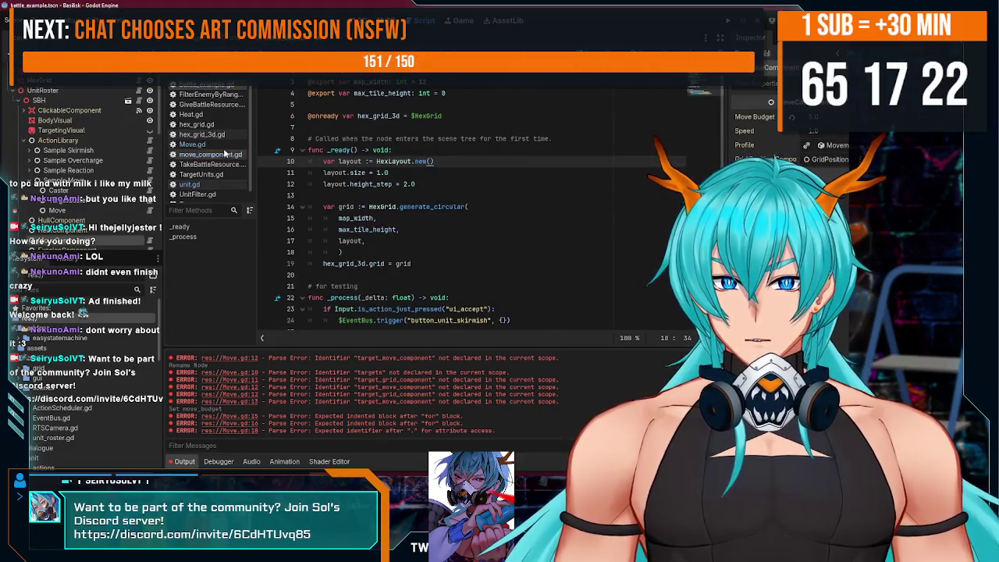
Reopen Move.gd and change the tweened property from modulate to "transform.position".
scroll(361, 197, "down", 1)
key("alt+Left")
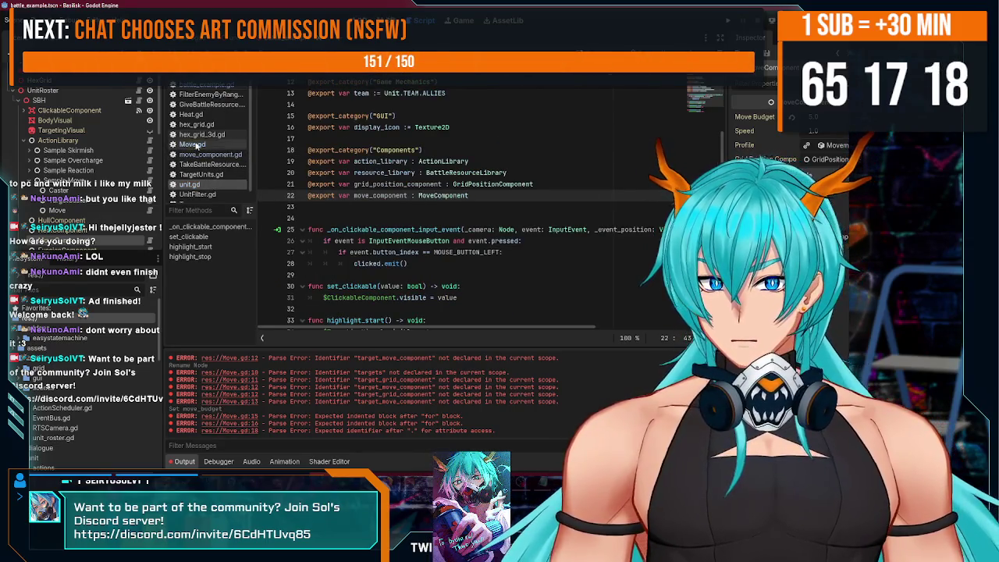
left_click(206, 149)
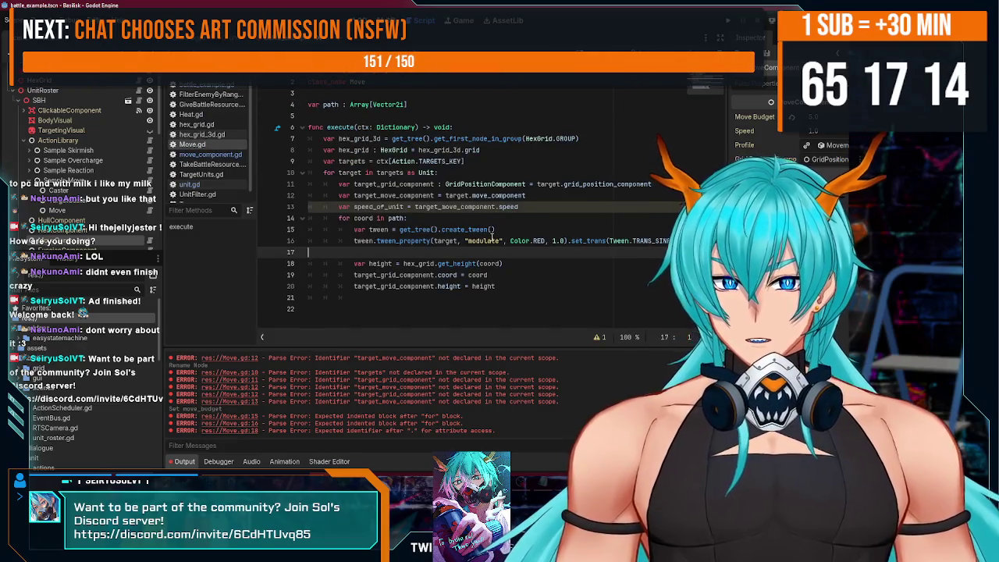
double_click(500, 242)
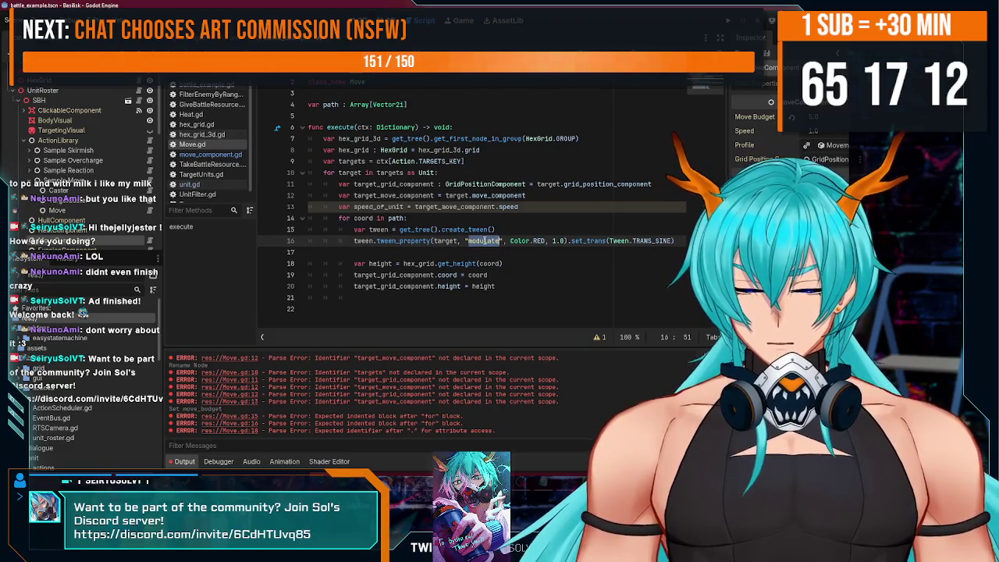
type("transform.position")
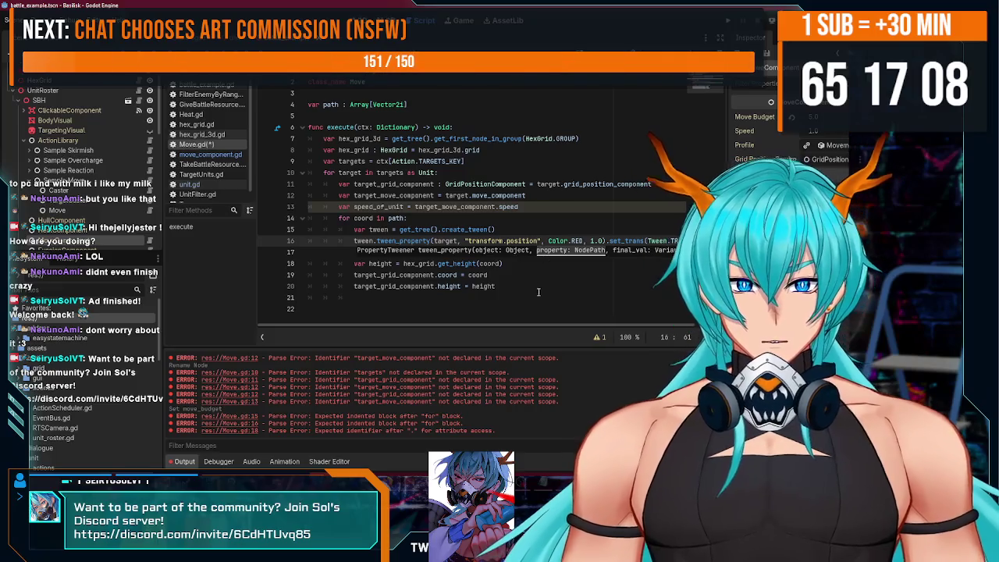
left_click_drag(544, 324, 620, 333)
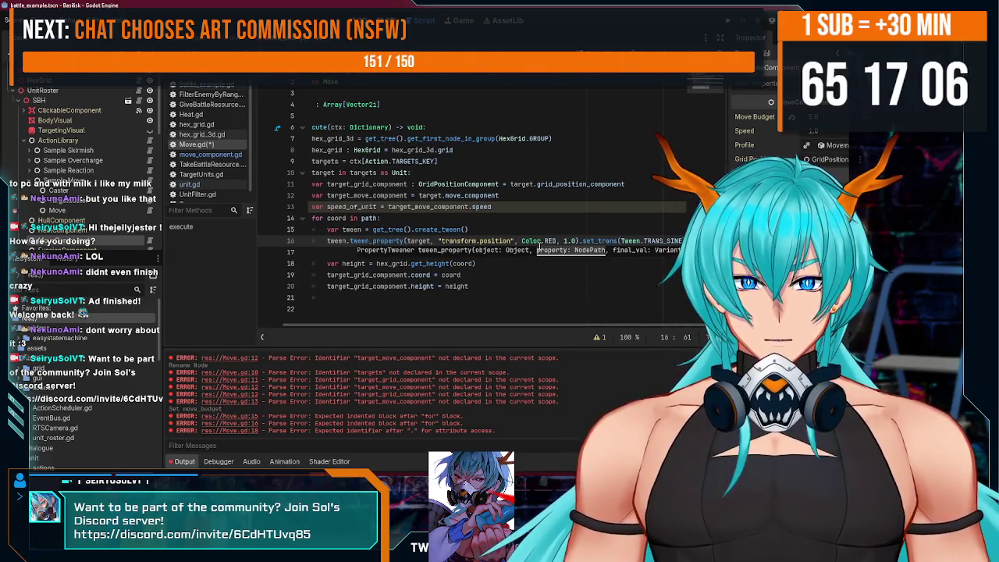
mouse_move(593, 240)
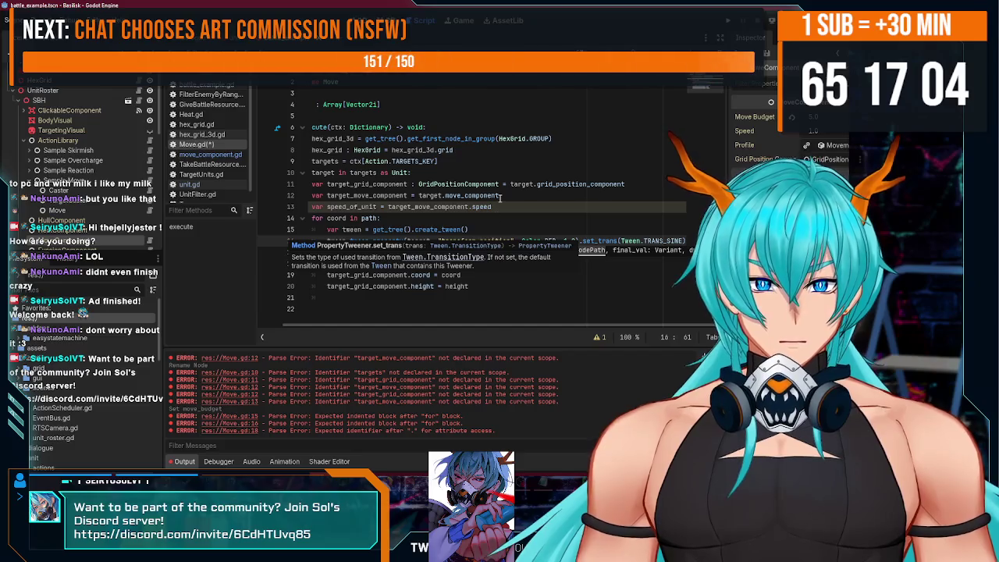
Set the tween duration to 1/speed_of_unit and save Move.gd.
key("Up")
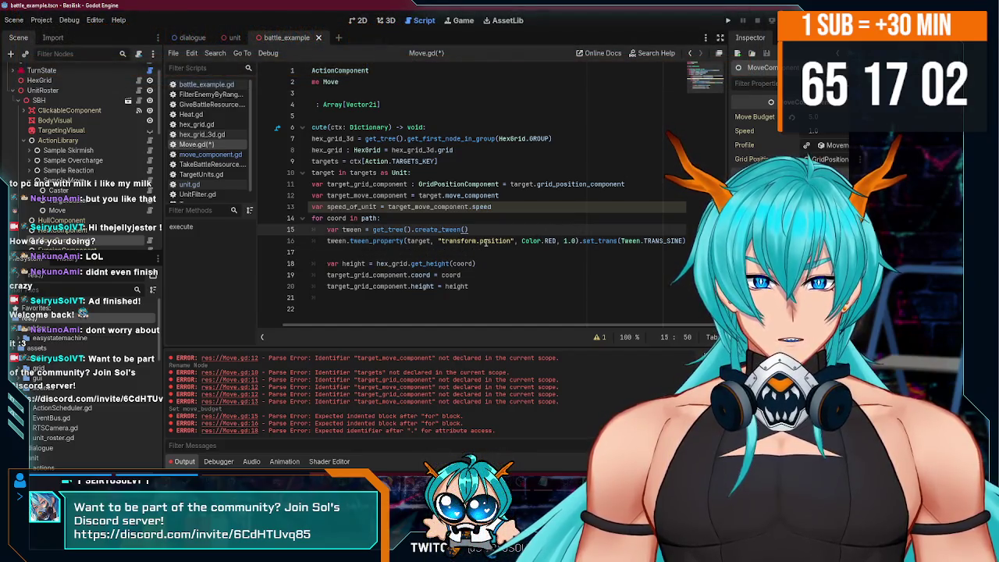
mouse_move(375, 242)
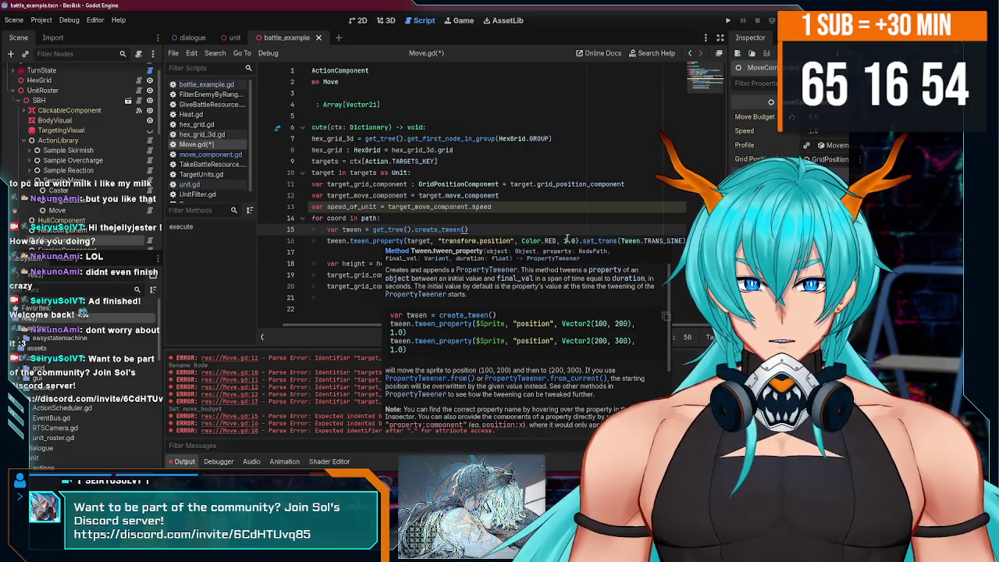
double_click(361, 207)
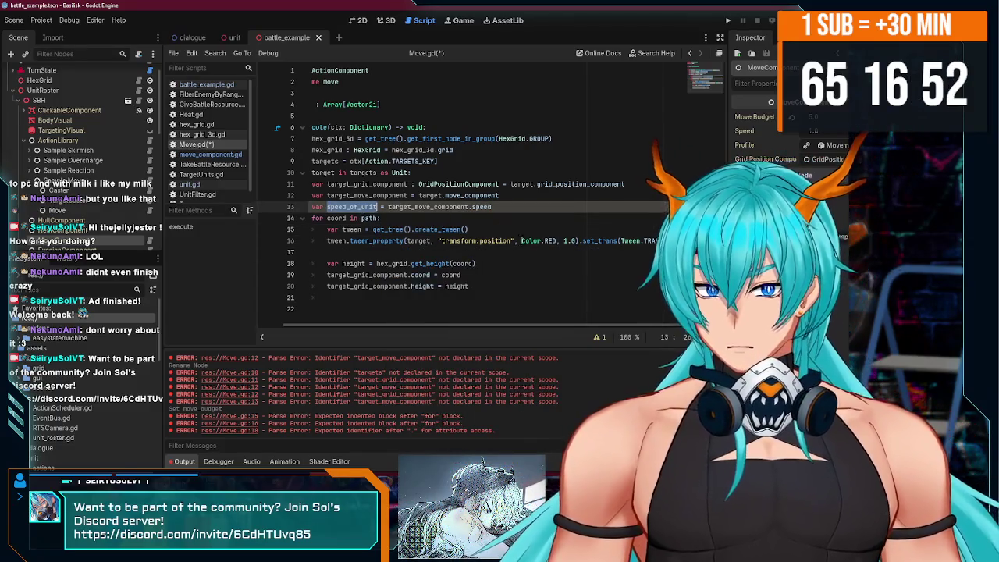
double_click(568, 240)
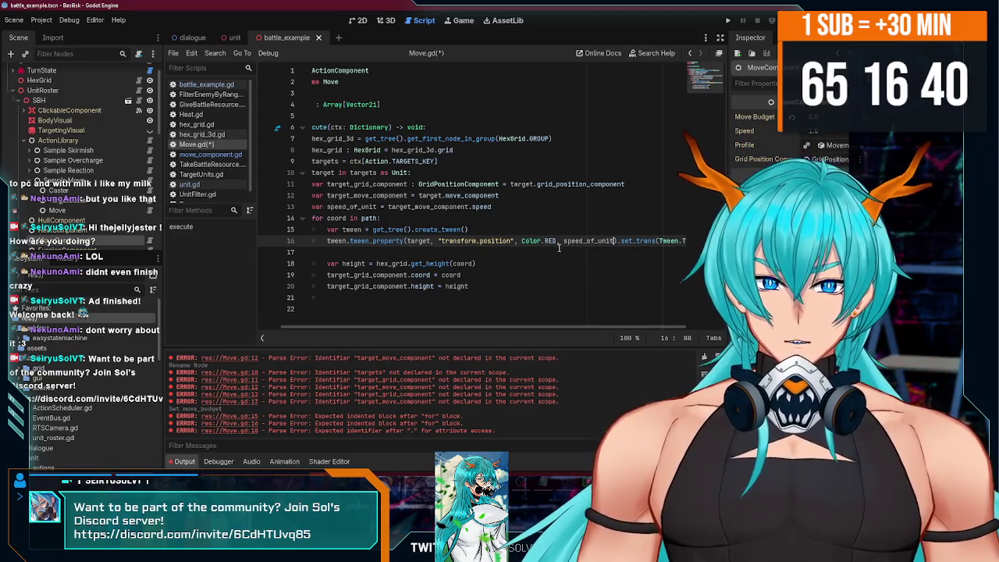
type("1/")
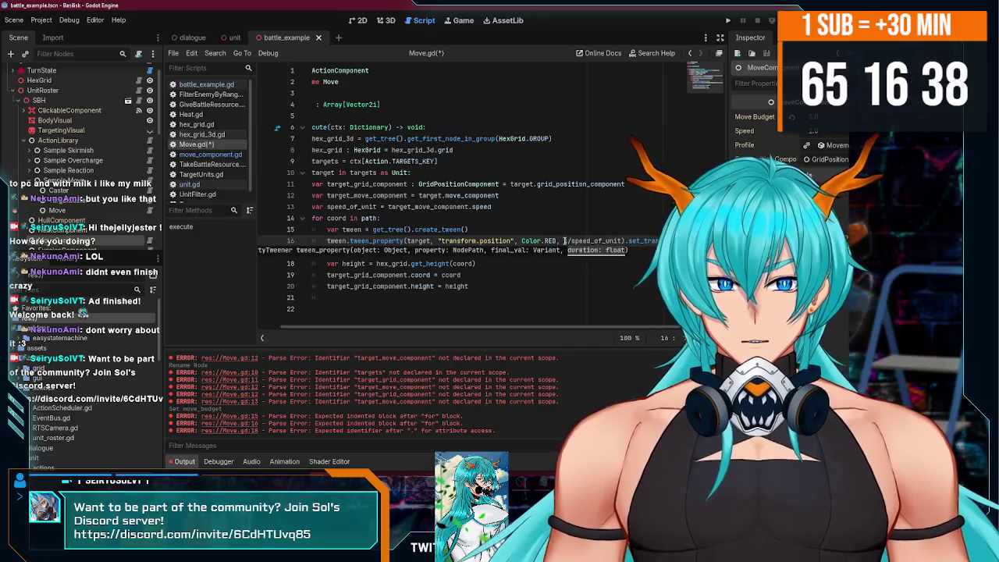
key("Down")
key("Down")
key("Down")
key("ctrl+s")
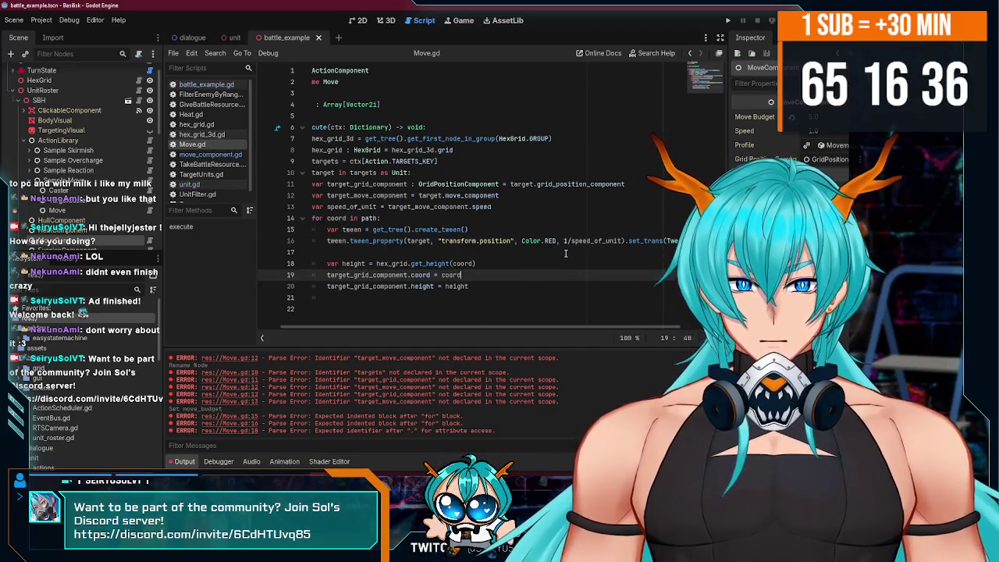
Mark the Color.RED end value and pick out the hex_grid_3d variable on line 7.
left_click(549, 241)
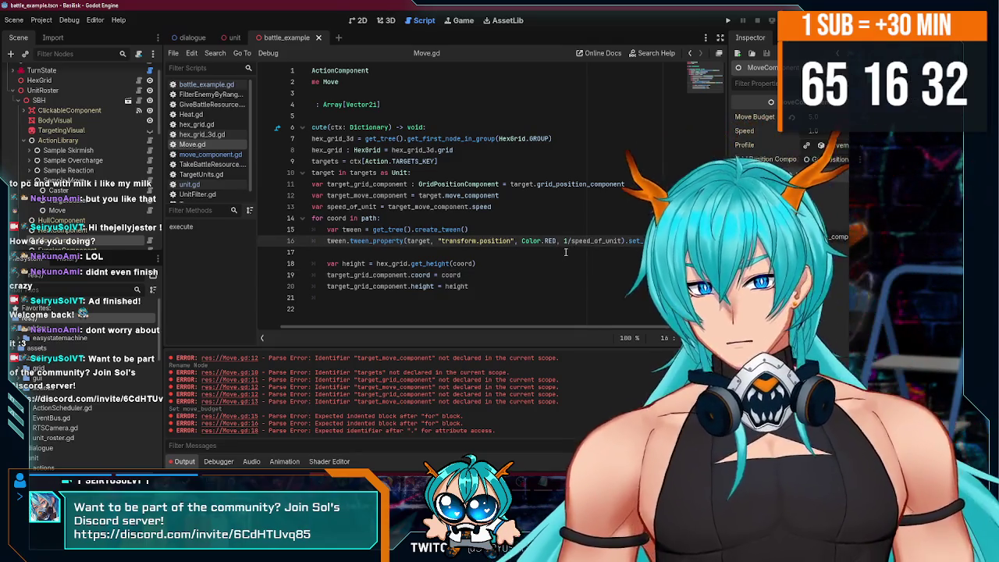
left_click_drag(522, 241, 556, 241)
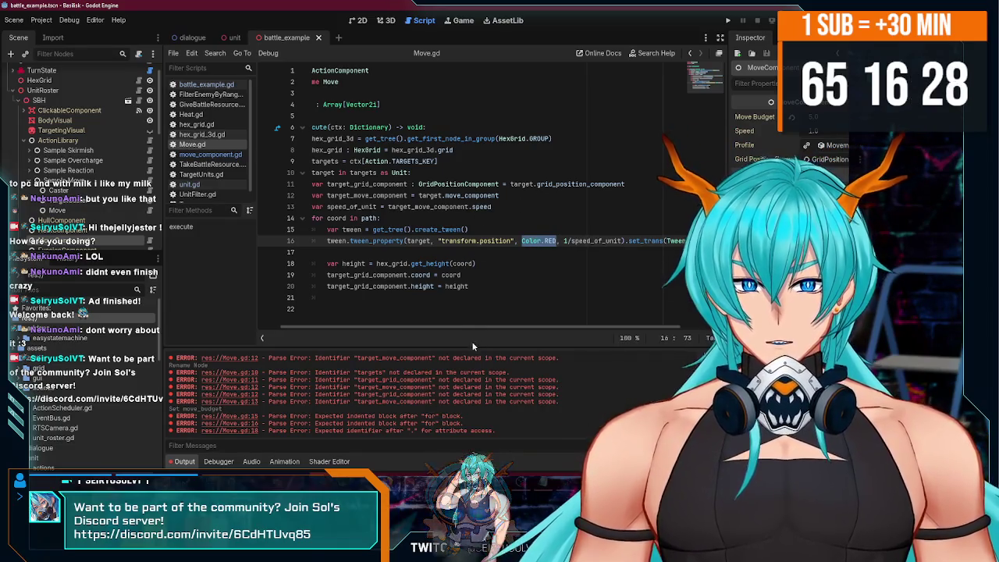
left_click_drag(458, 326, 431, 326)
left_click(508, 229)
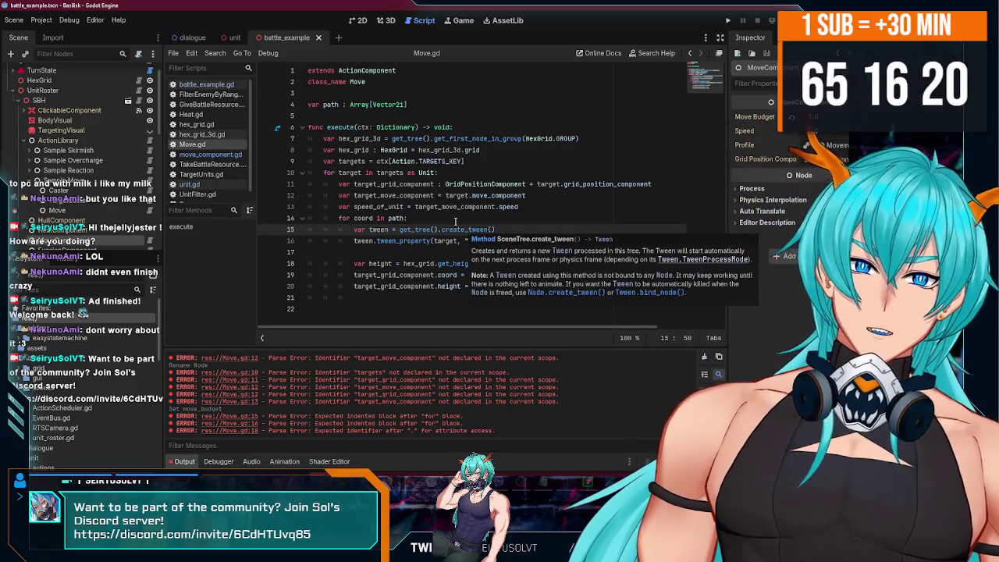
double_click(369, 138)
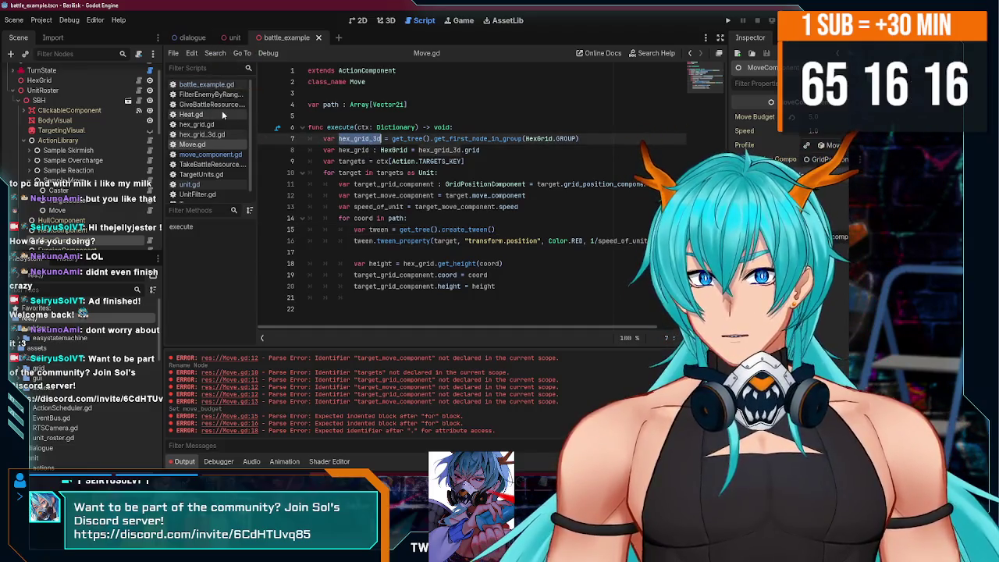
left_click(215, 135)
scroll(698, 112, "down", 6)
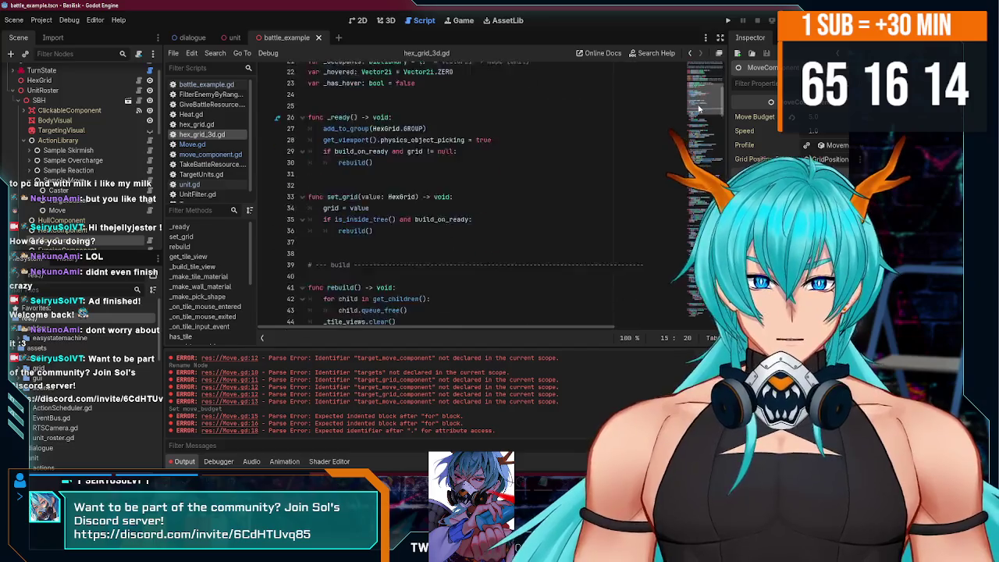
scroll(351, 161, "down", 6)
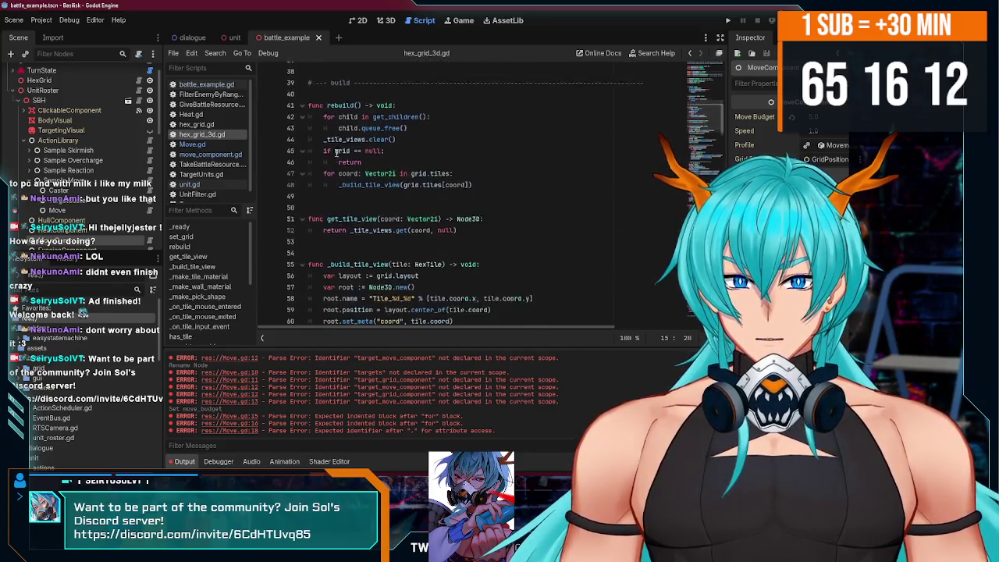
scroll(351, 162, "down", 13)
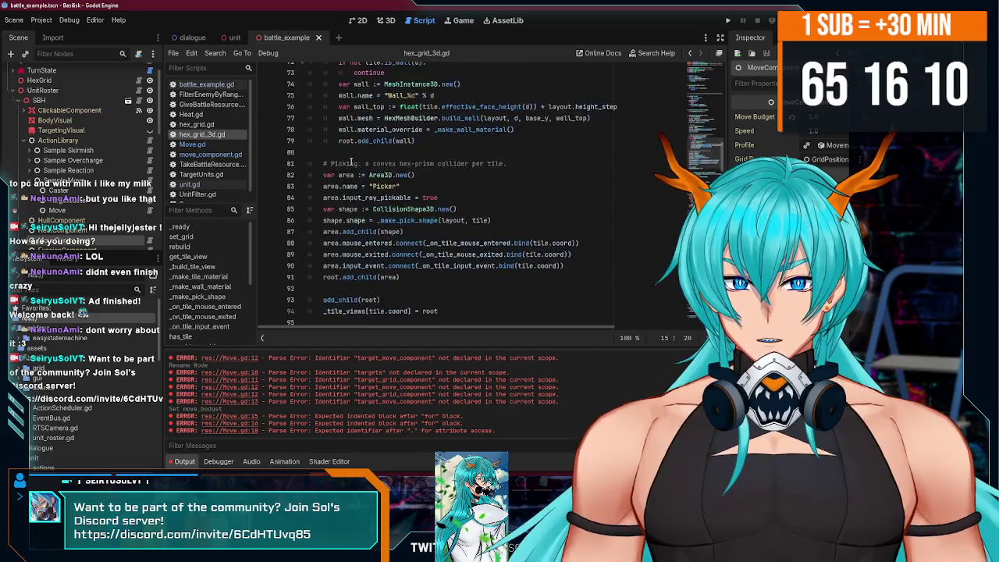
scroll(351, 161, "down", 3)
scroll(352, 162, "down", 4)
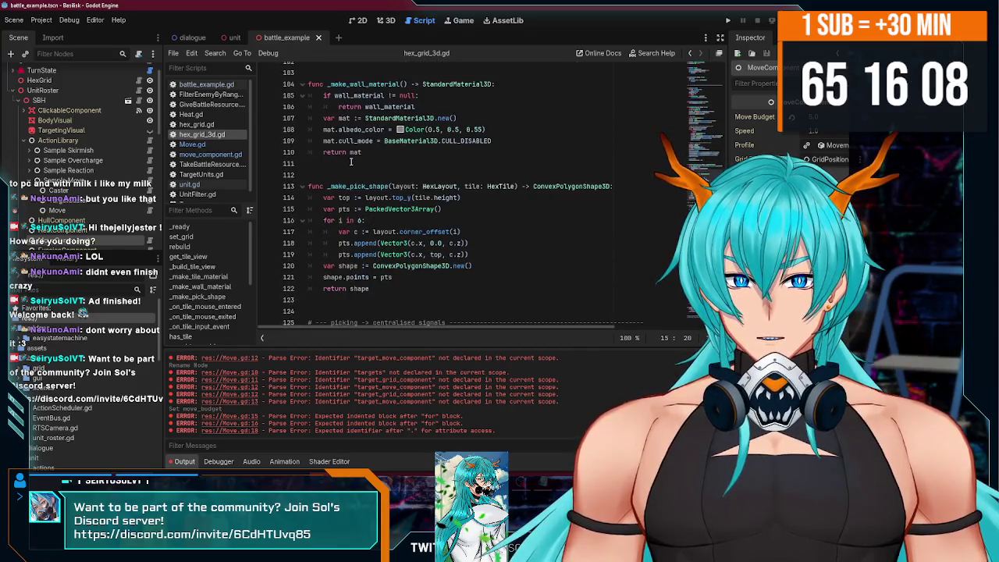
scroll(350, 154, "down", 6)
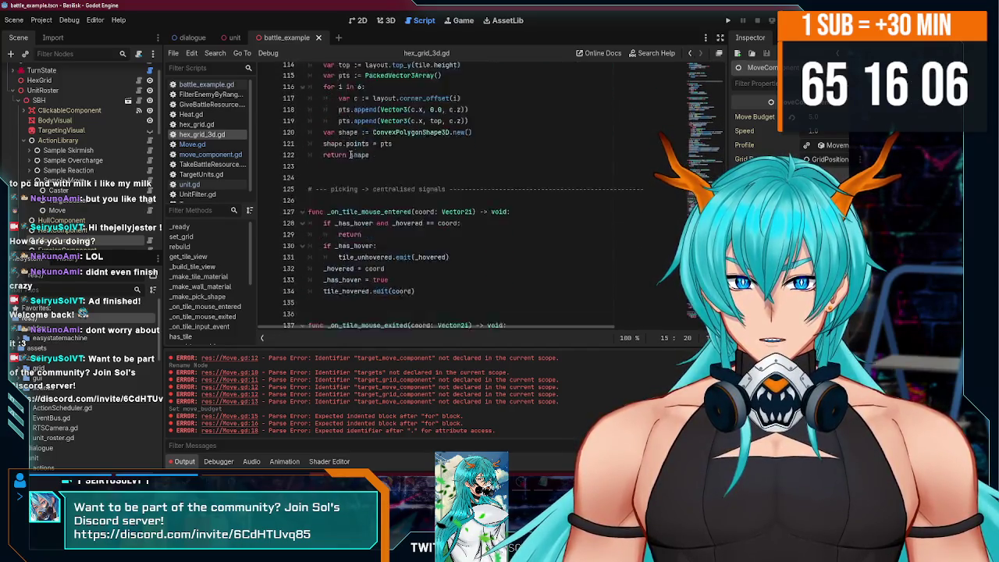
scroll(347, 110, "down", 8)
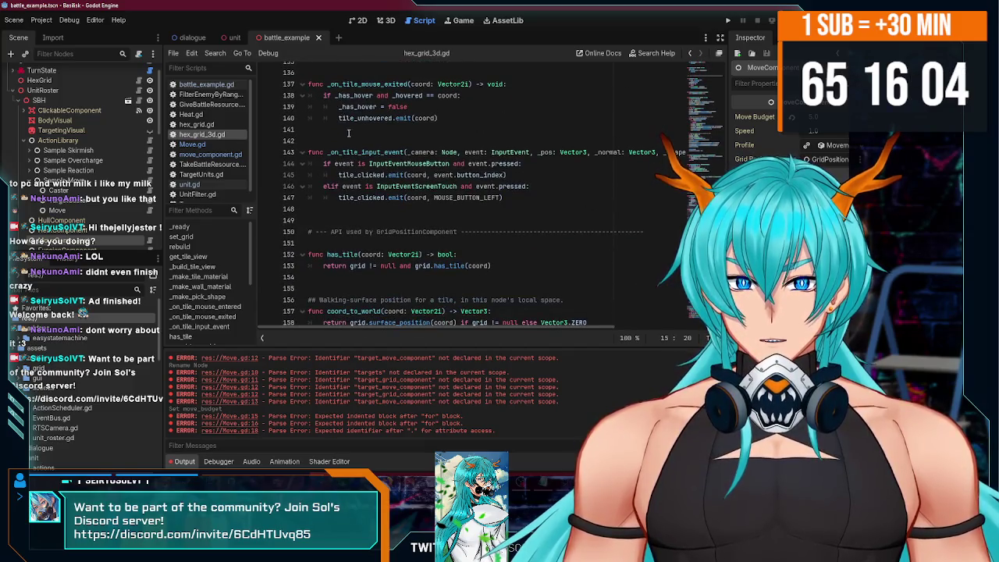
scroll(341, 122, "down", 1)
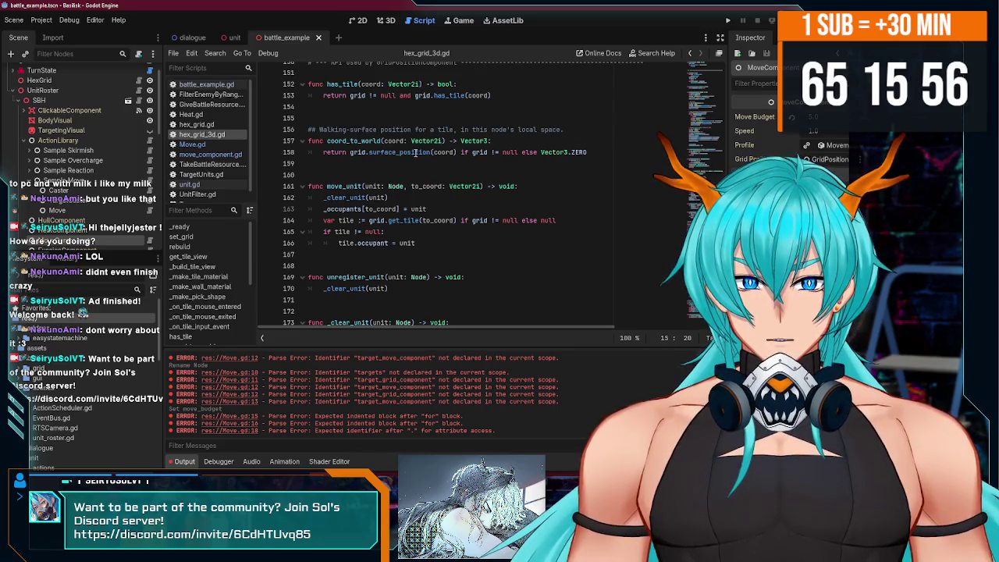
double_click(353, 141)
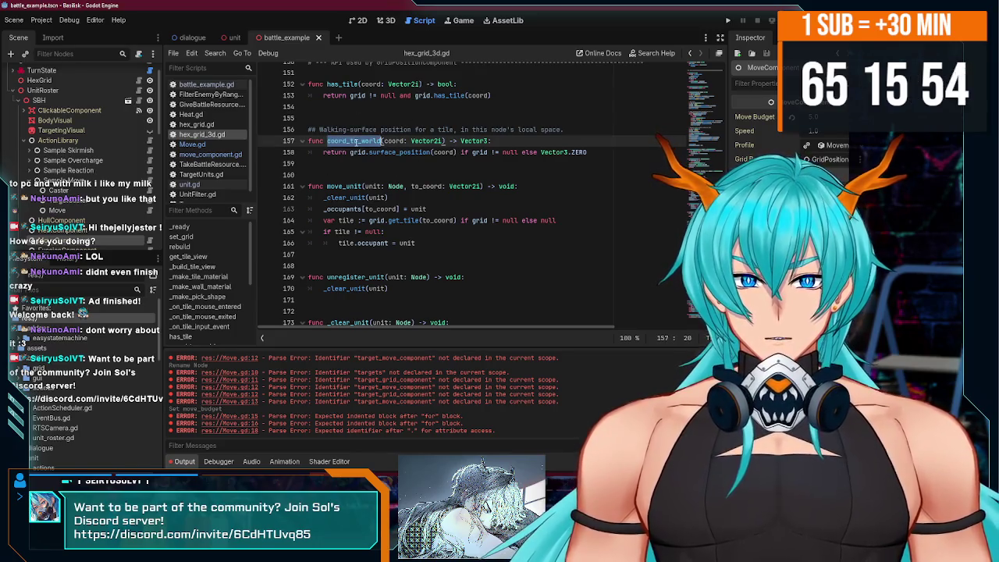
left_click(233, 38)
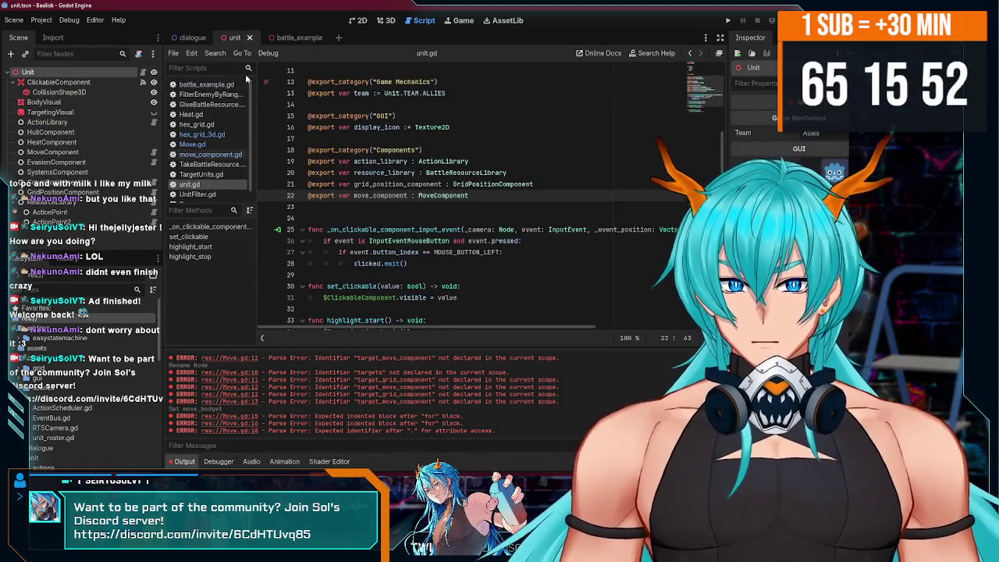
left_click(285, 37)
left_click(201, 134)
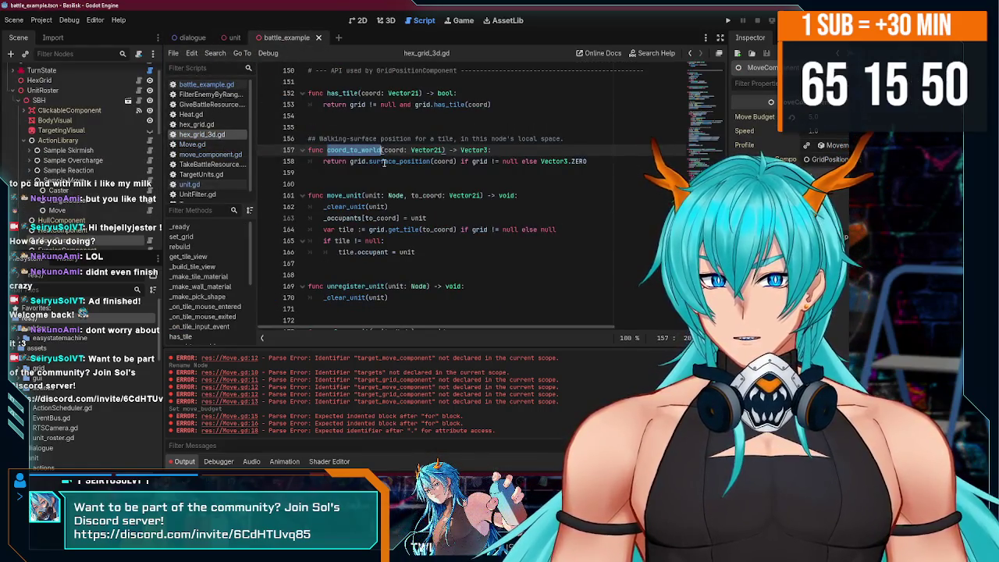
left_click(225, 143)
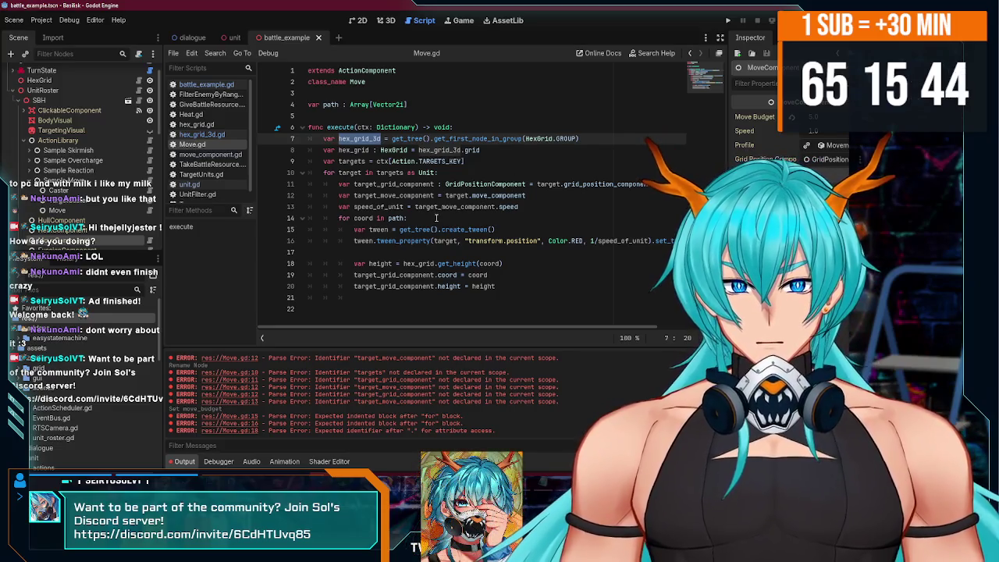
Add a line under 'for coord in path:' declaring var destination := coord_to_world.
left_click(469, 220)
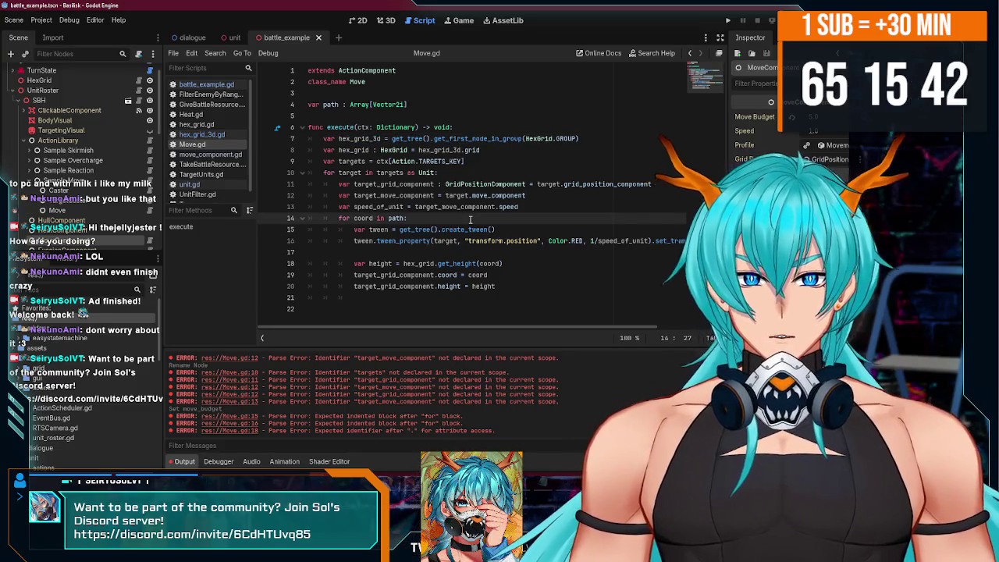
key("Return")
type("var ")
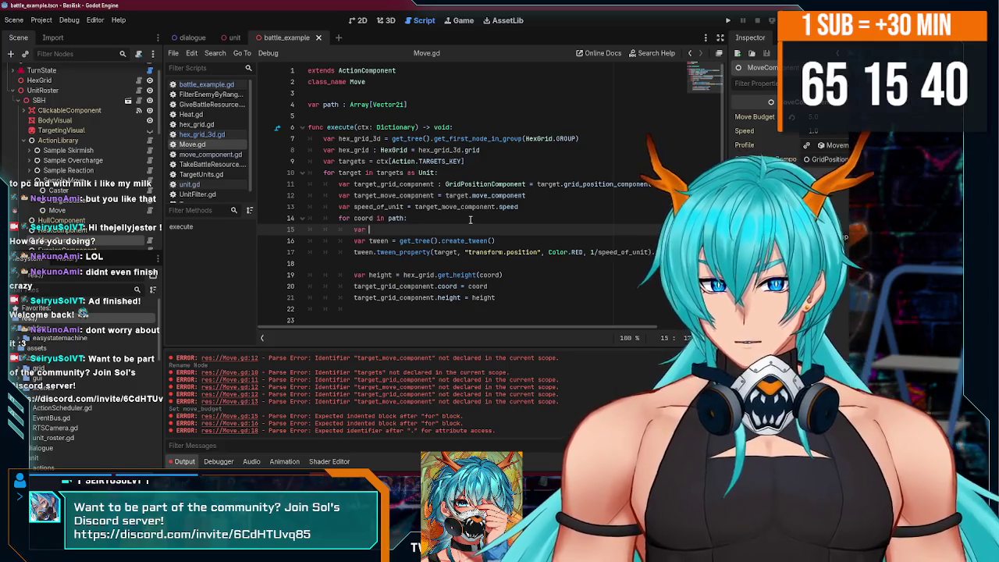
type("destinati")
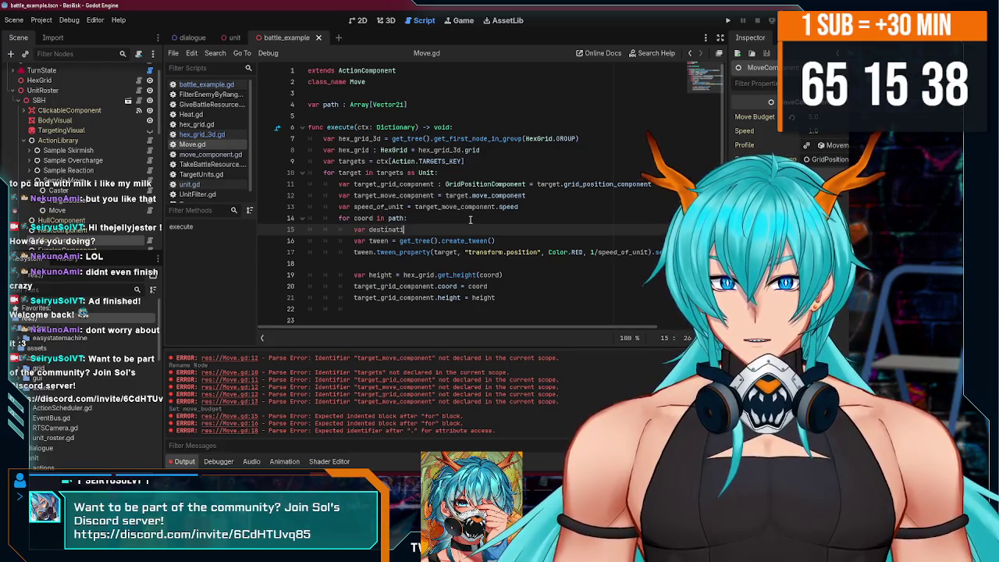
type(":")
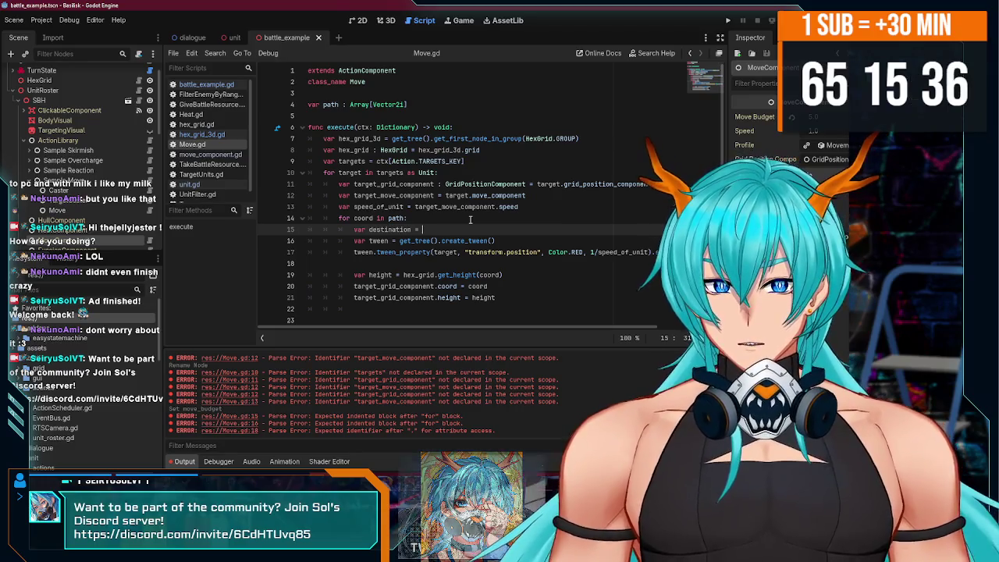
type("= coord_to_world")
key("ctrl+Left")
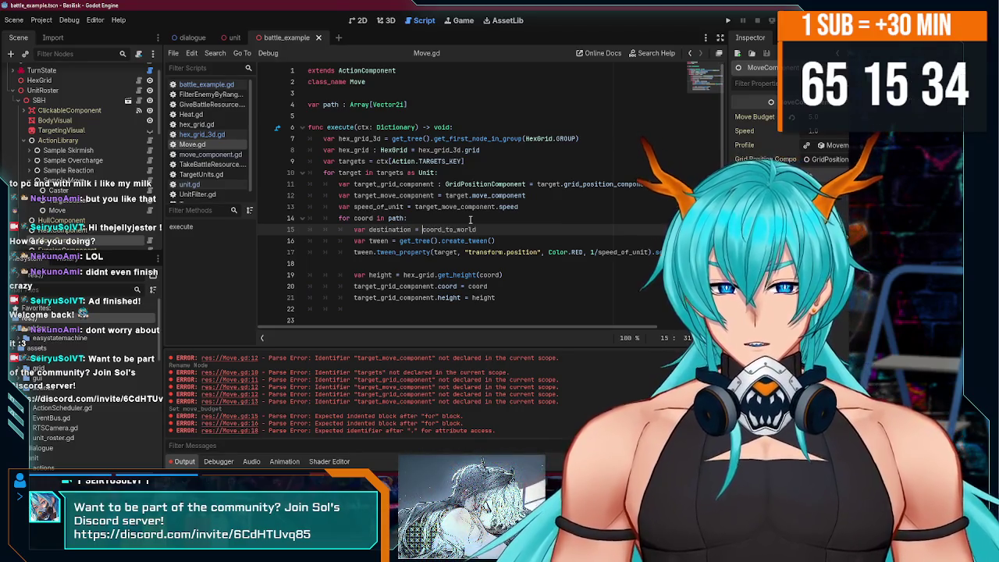
key("BackSpace")
key("BackSpace")
key("BackSpace")
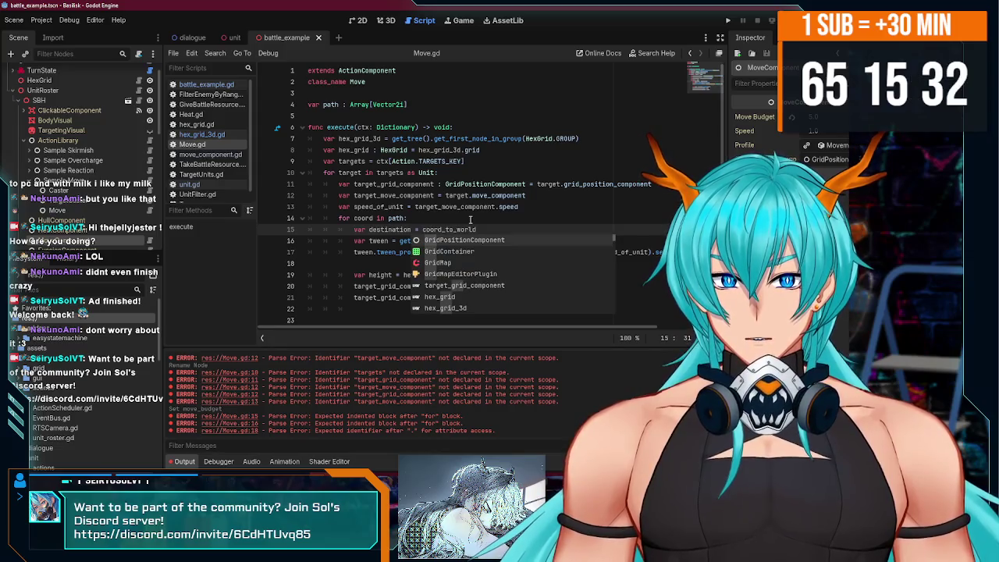
Qualify the call as hex_grid_3d.coord_to_world(coord) and save Move.gd.
type("He")
key("BackSpace")
key("BackSpace")
type("hex_grid")
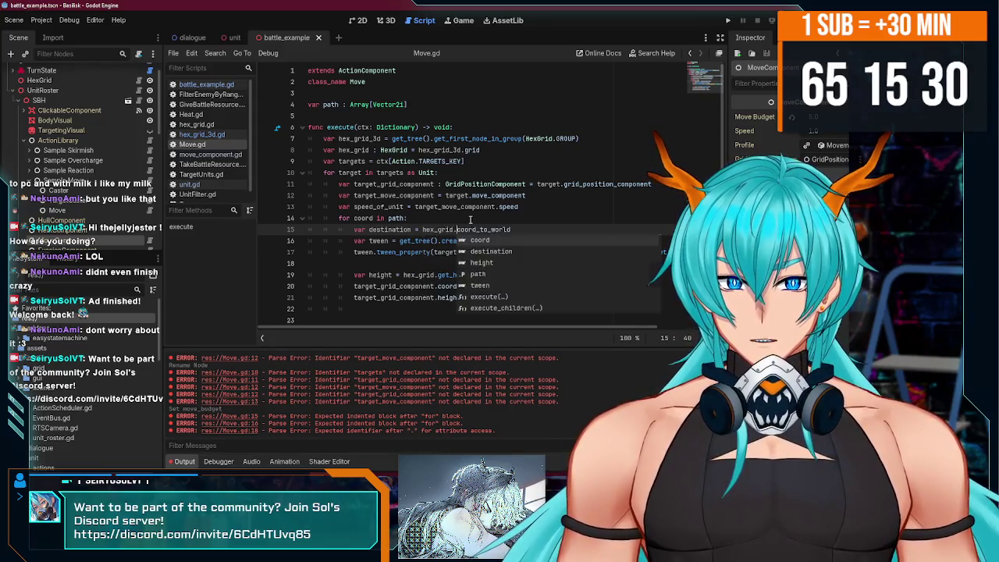
type(".")
type("d")
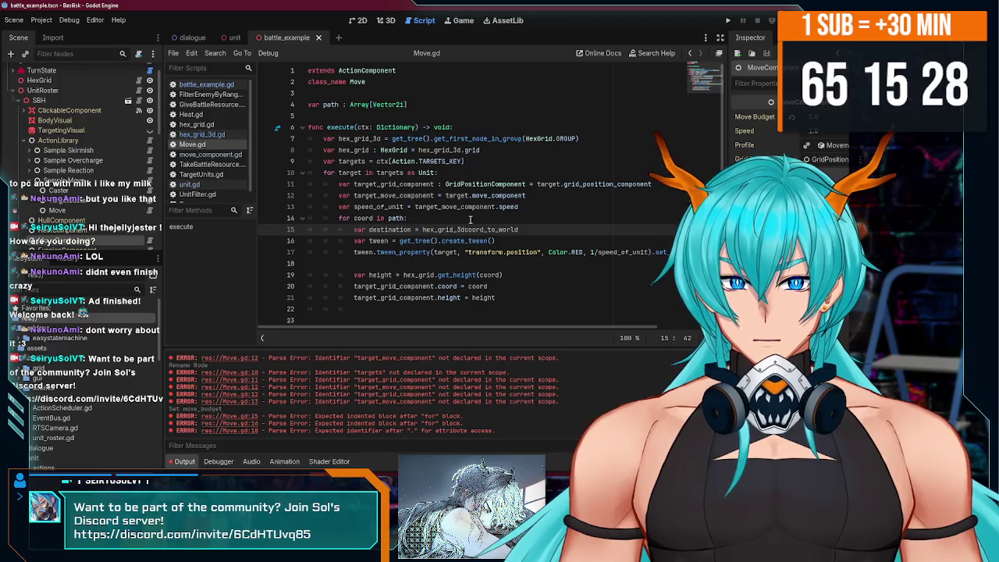
key("End")
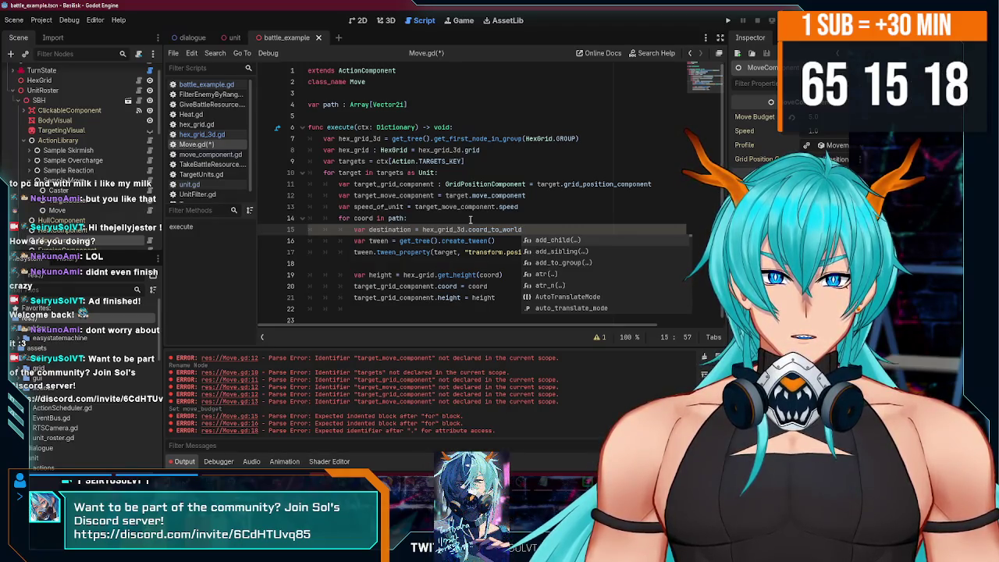
type("(coor")
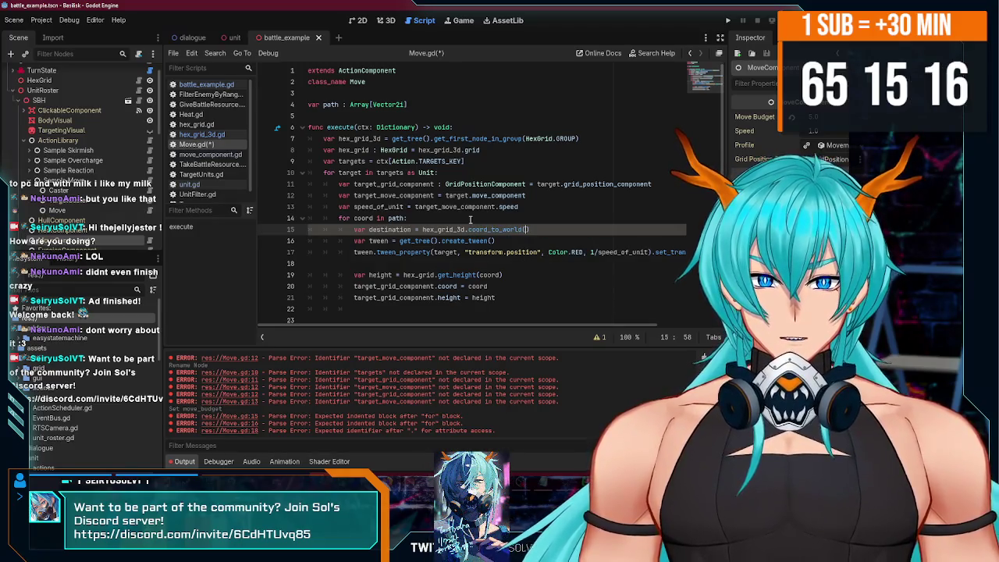
type("d")
key("ctrl+s")
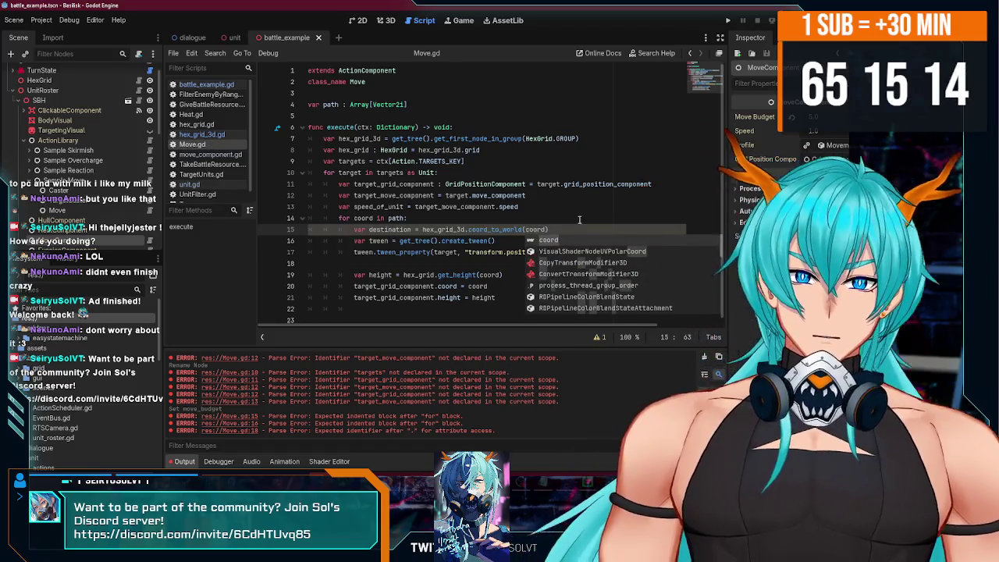
key("Up")
Add a blank line below the destination line and select the destination variable name.
left_click(584, 234)
scroll(482, 261, "down", 1)
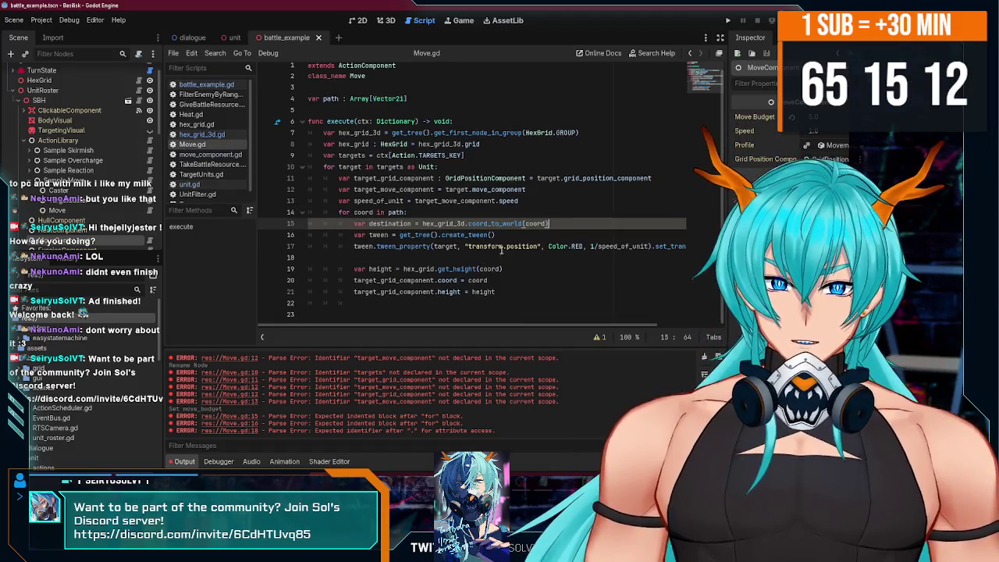
key("Return")
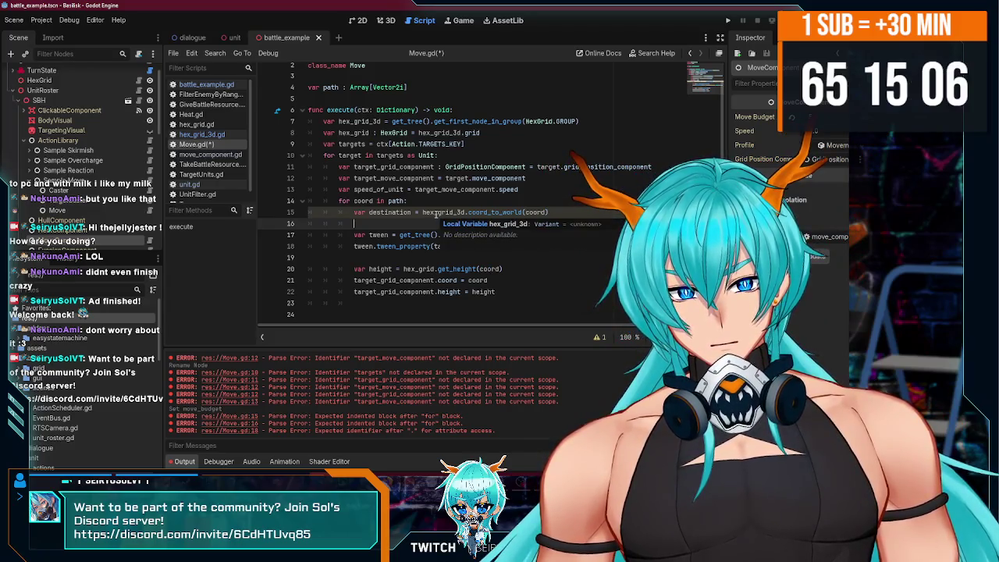
key("Up")
key("Up")
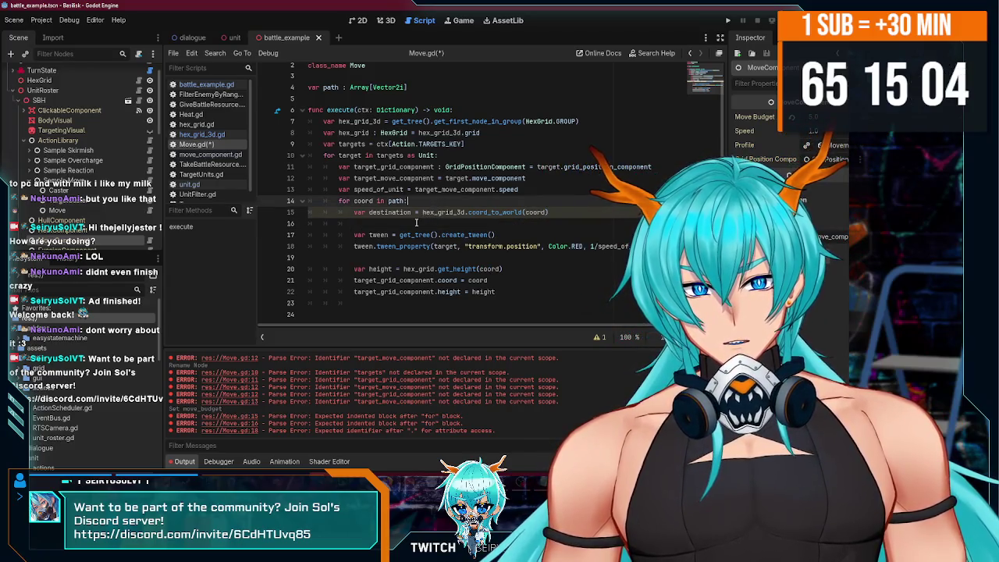
left_click(428, 222)
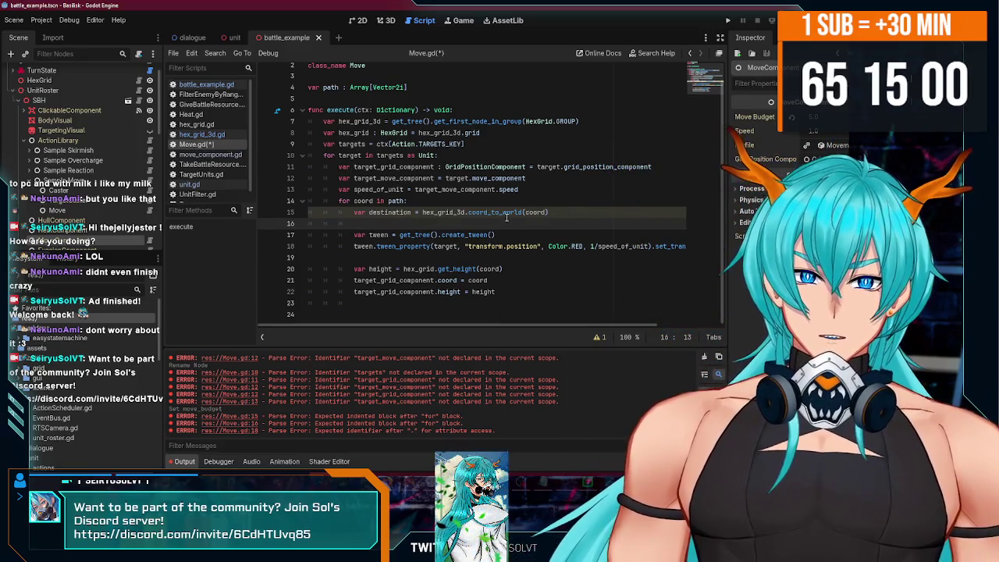
double_click(390, 212)
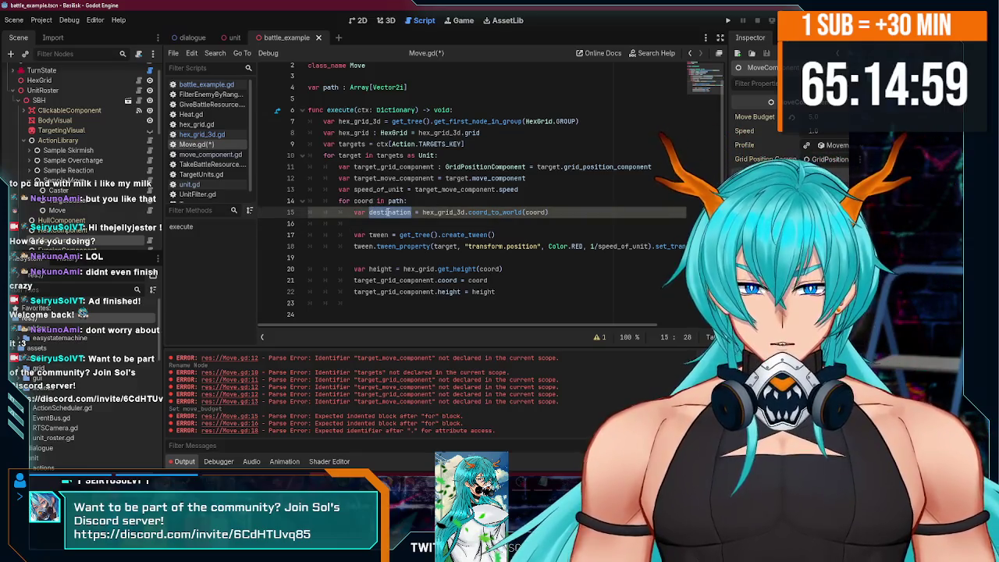
Replace Color.RED in the tween_property call with the copied destination variable.
key("ctrl+c")
left_click_drag(548, 247, 585, 247)
key("ctrl+v")
left_click(542, 259)
scroll(543, 305, "up", 1)
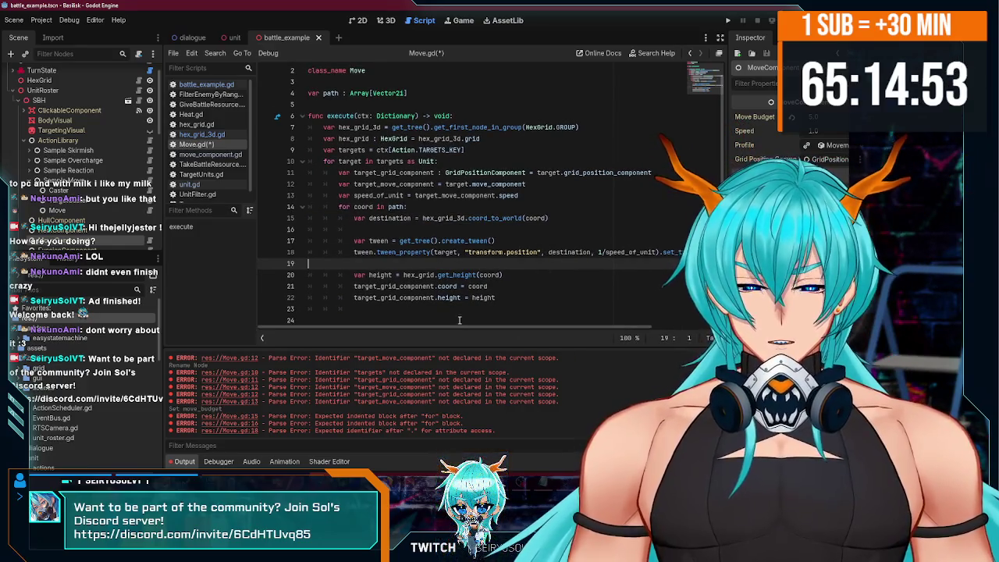
Split .set_trans onto its own line, save, then join it back onto the tween line.
left_click(508, 275)
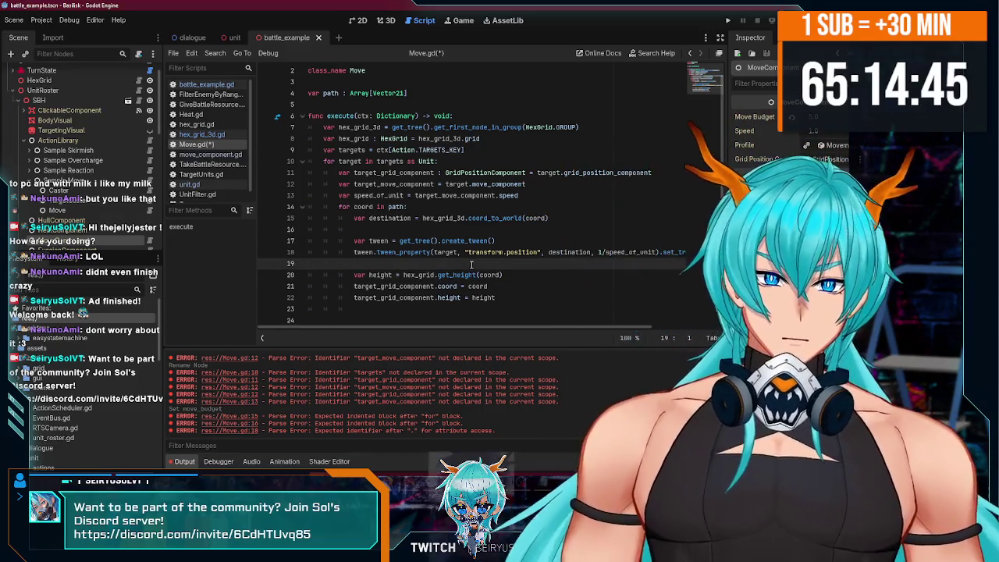
scroll(466, 296, "right", 3)
scroll(463, 312, "left", 3)
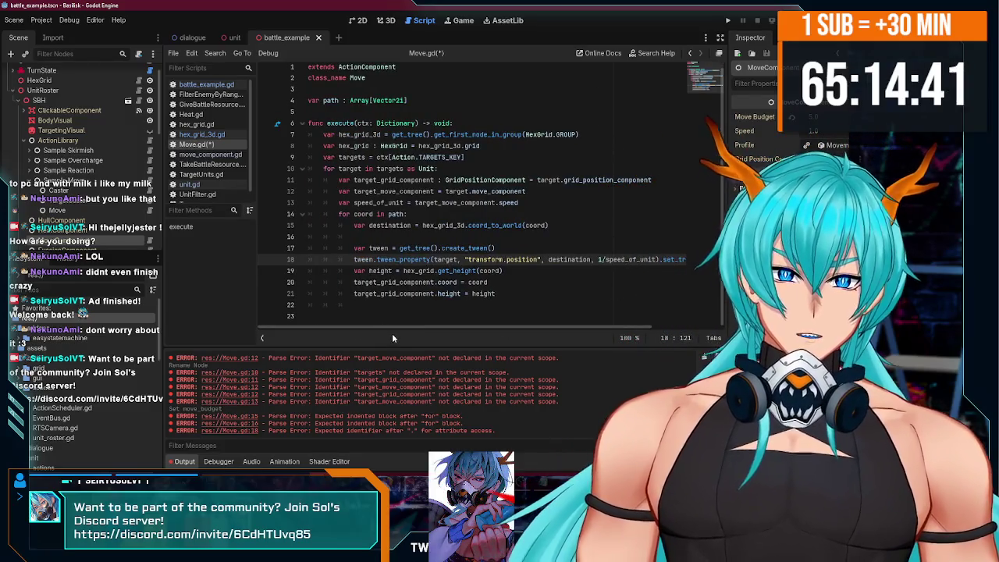
left_click_drag(441, 328, 512, 329)
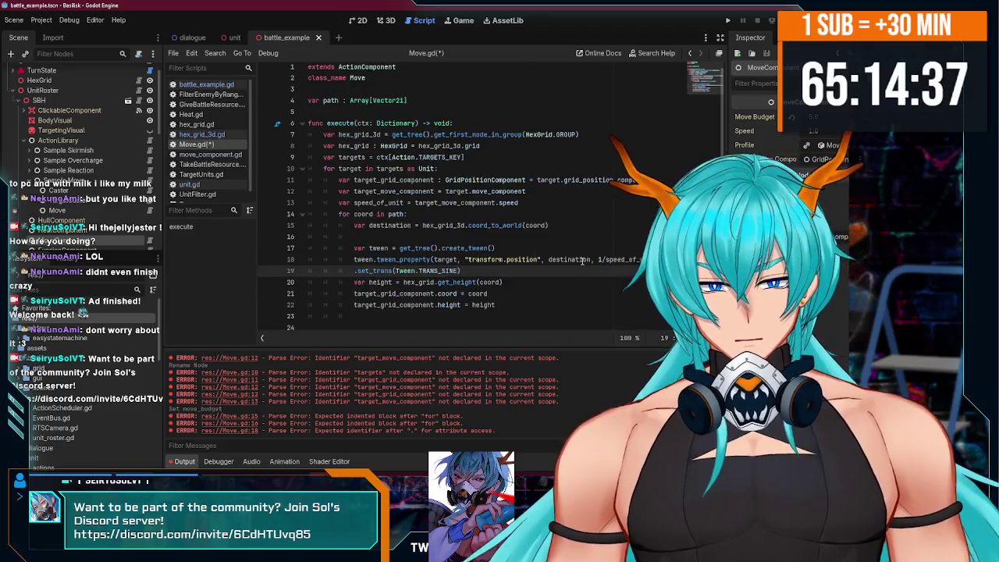
key("Return")
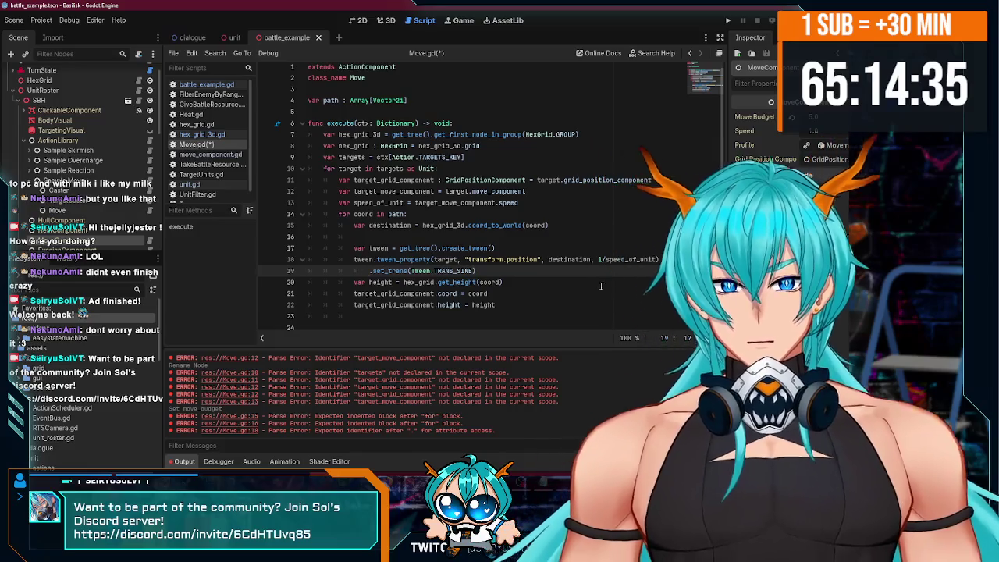
key("ctrl+s")
left_click(488, 298)
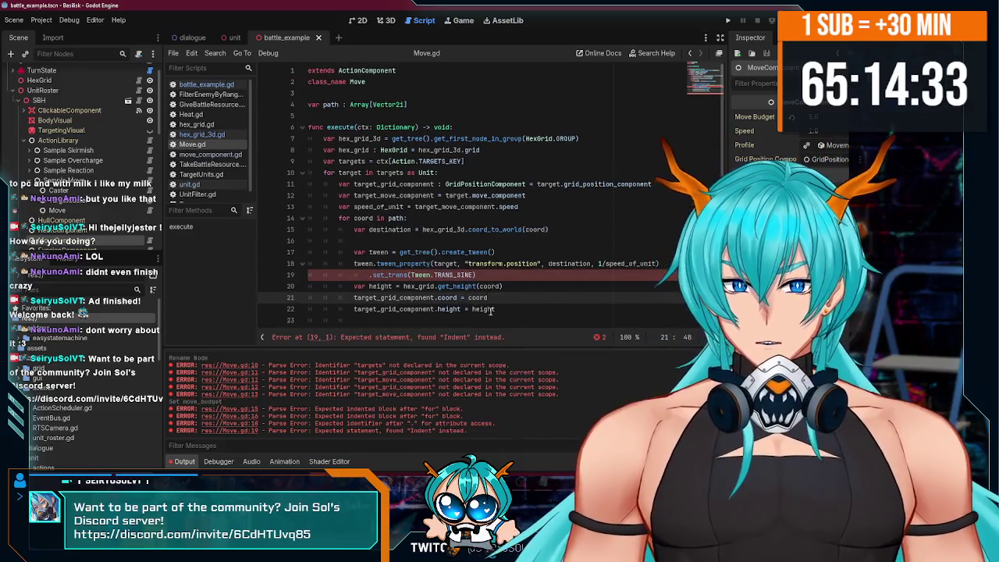
left_click(370, 275)
key("BackSpace")
key("BackSpace")
key("BackSpace")
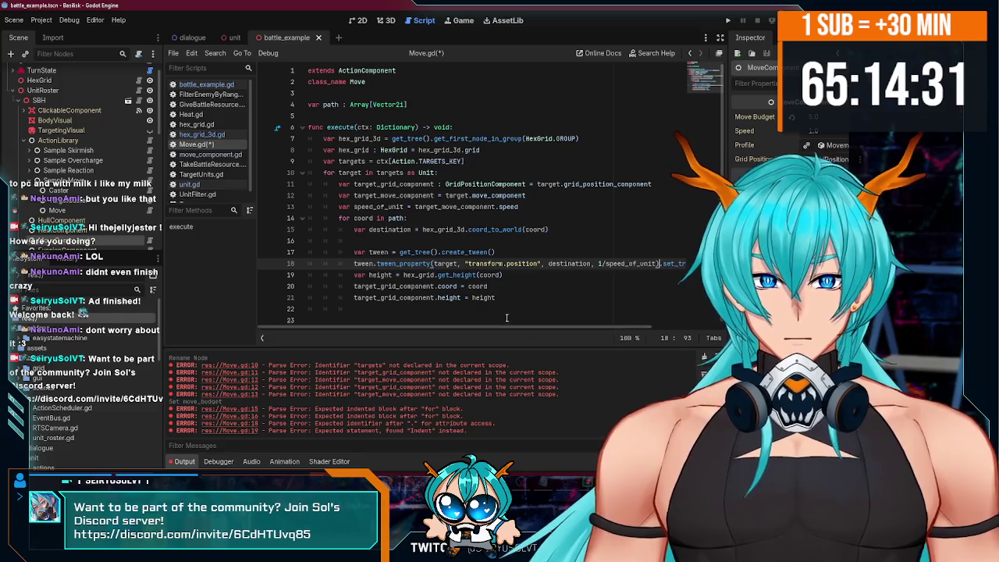
left_click(517, 304)
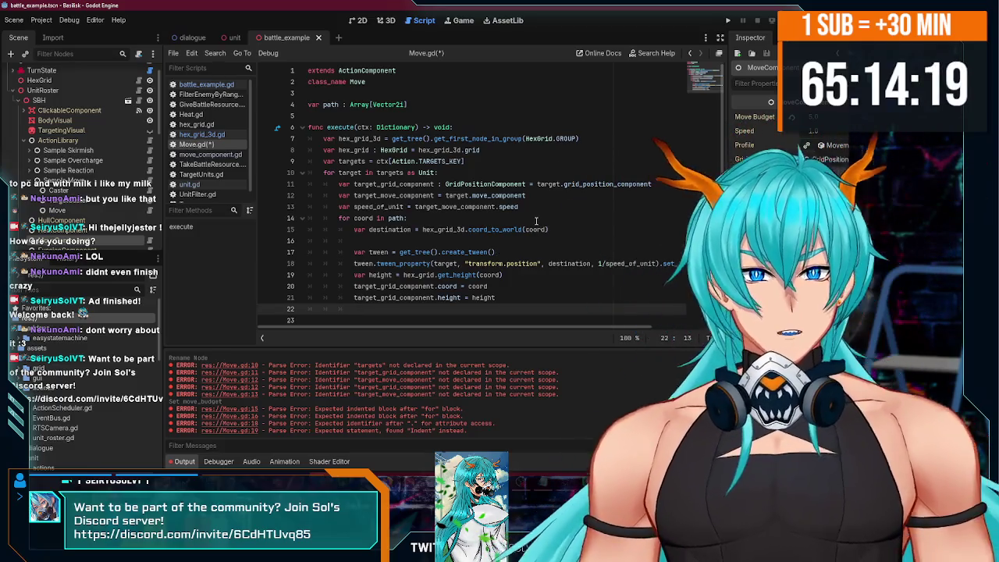
Insert trigger("movement_start", ctx) above the path loop and save Move.gd.
left_click(540, 210)
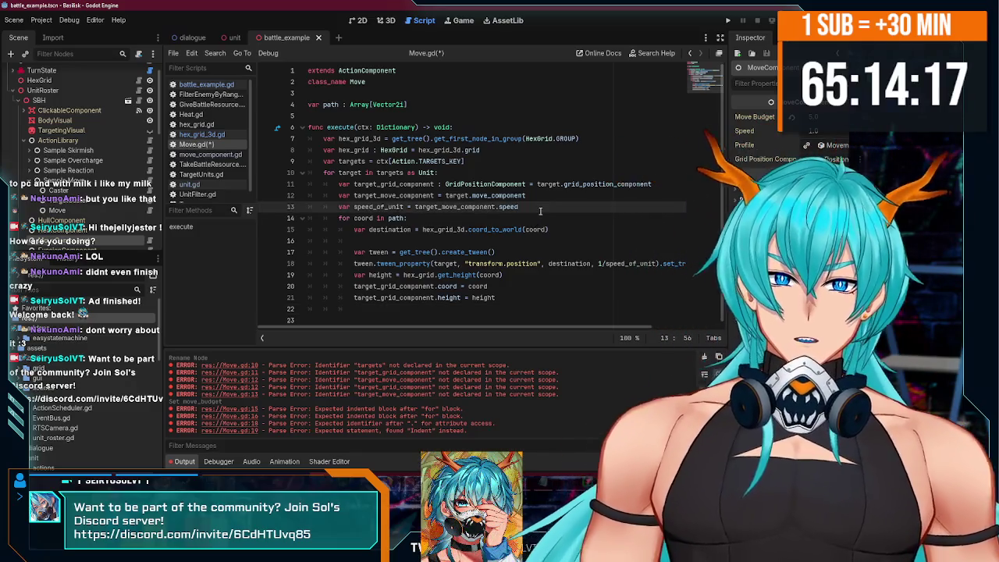
key("Return")
key("Return")
key("Return")
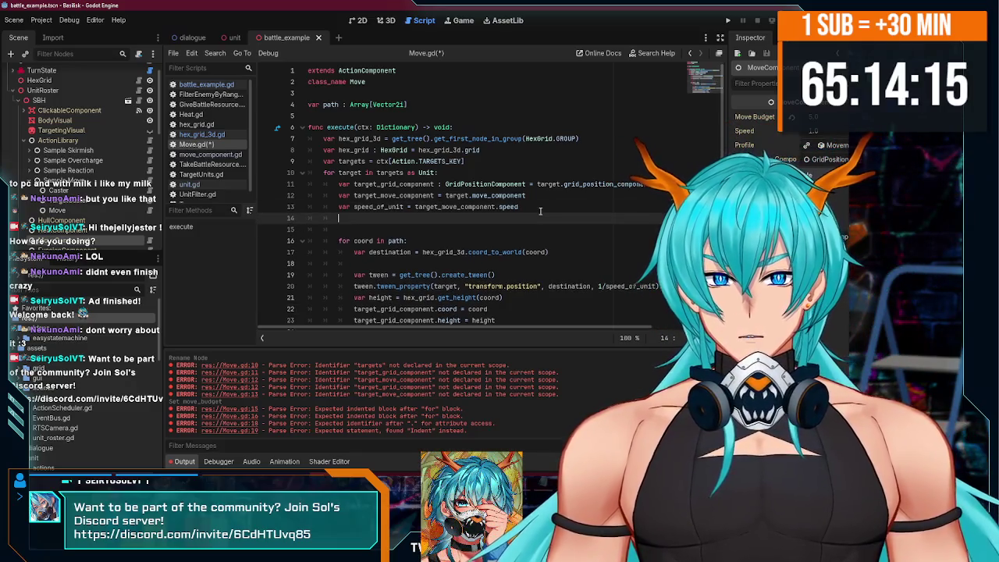
key("Up")
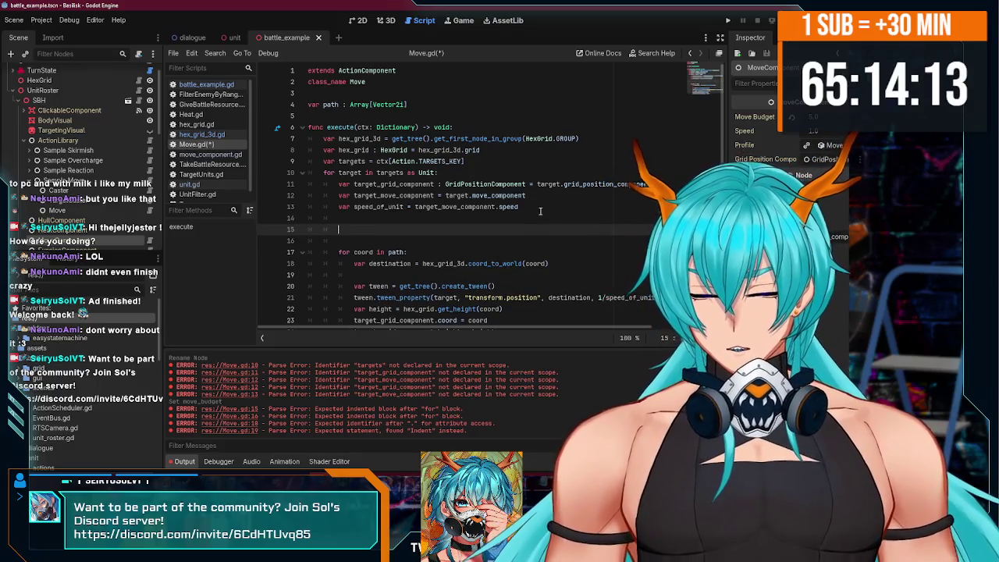
type("(\"")
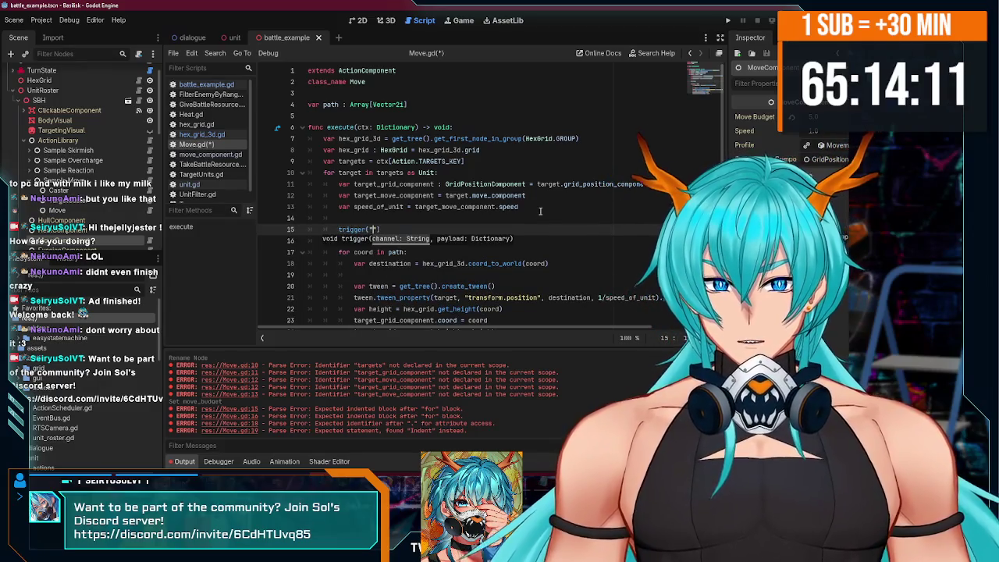
type("movement_start")
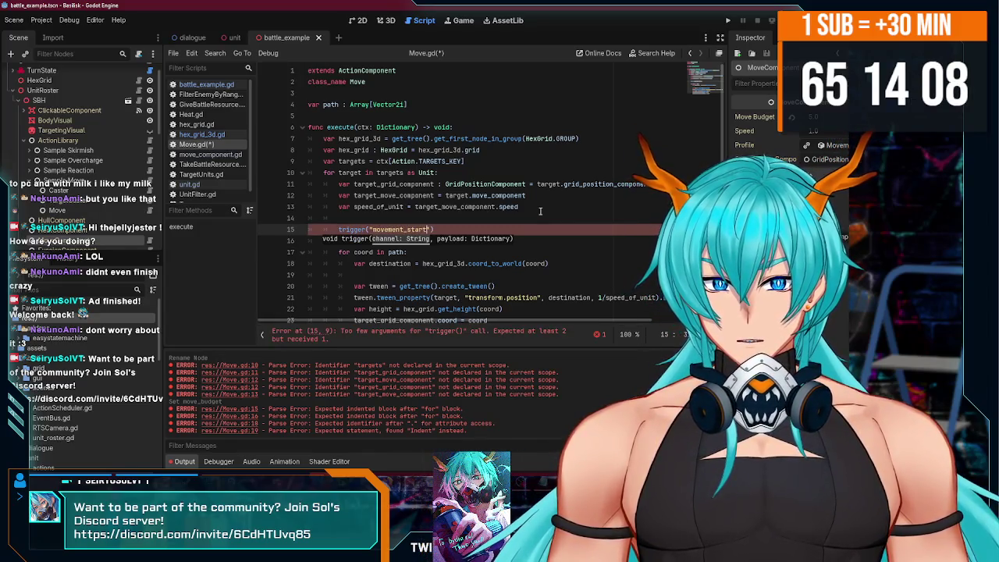
key("Right")
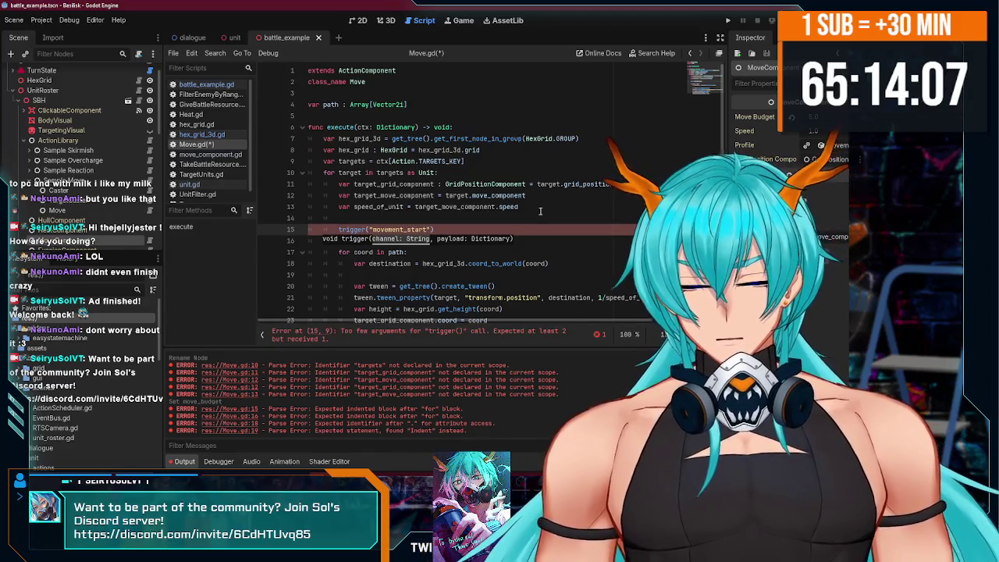
type(", ")
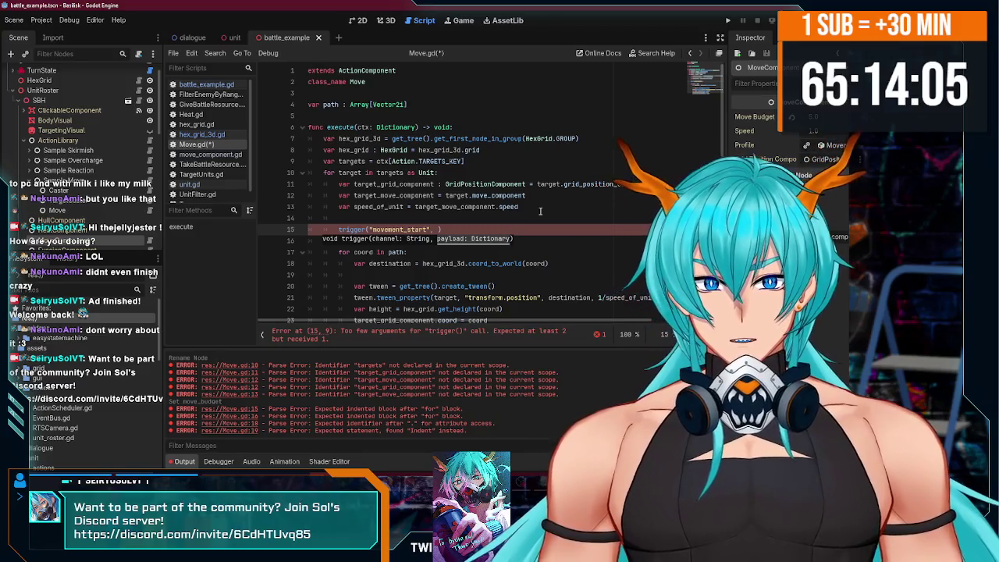
type("ctx")
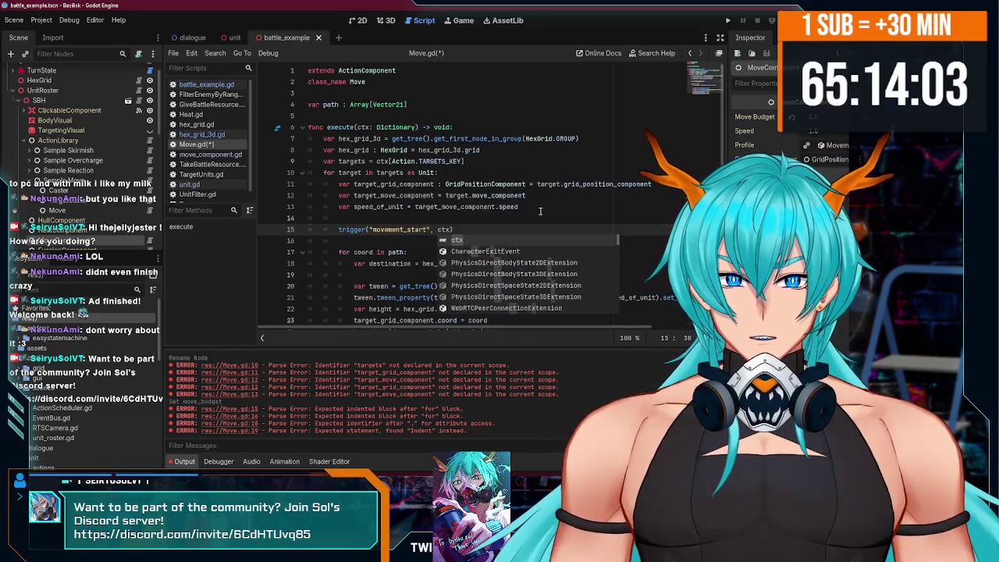
scroll(468, 209, "down", 3)
left_click(370, 207)
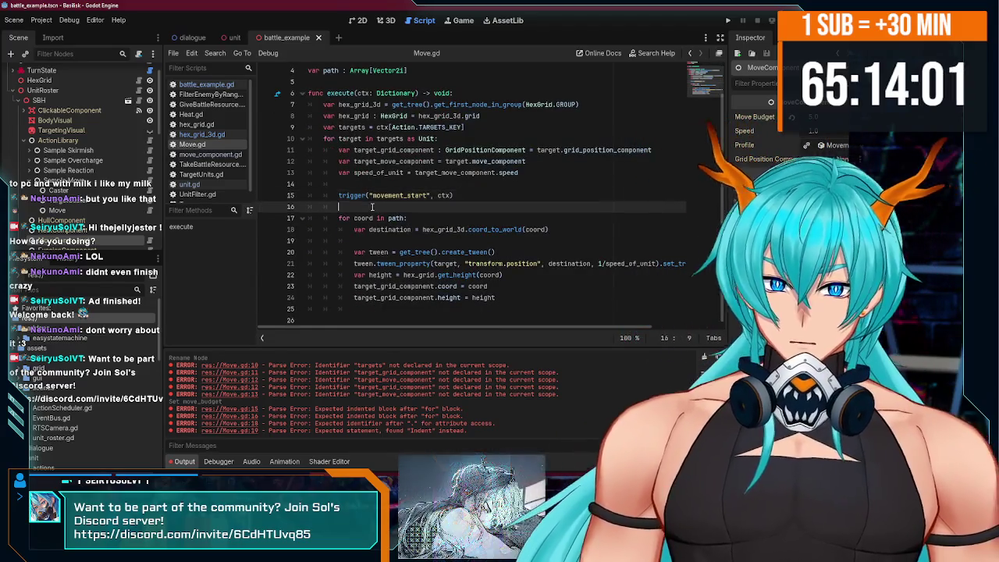
key("ctrl+s")
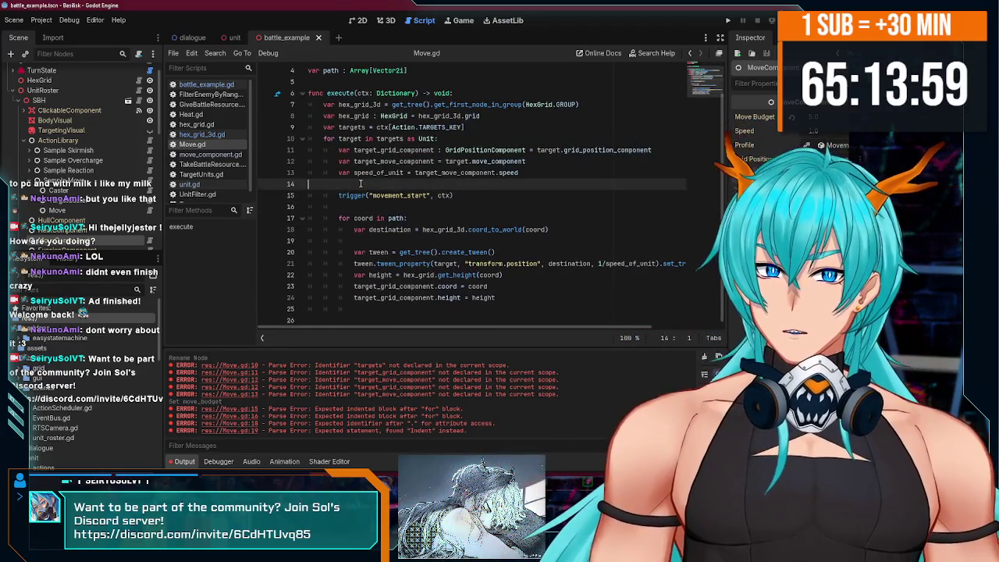
Delete stray blank lines around the trigger call, at the script end, and inside the path loop.
left_click(353, 185)
key("BackSpace")
left_click(353, 192)
key("BackSpace")
key("BackSpace")
key("BackSpace")
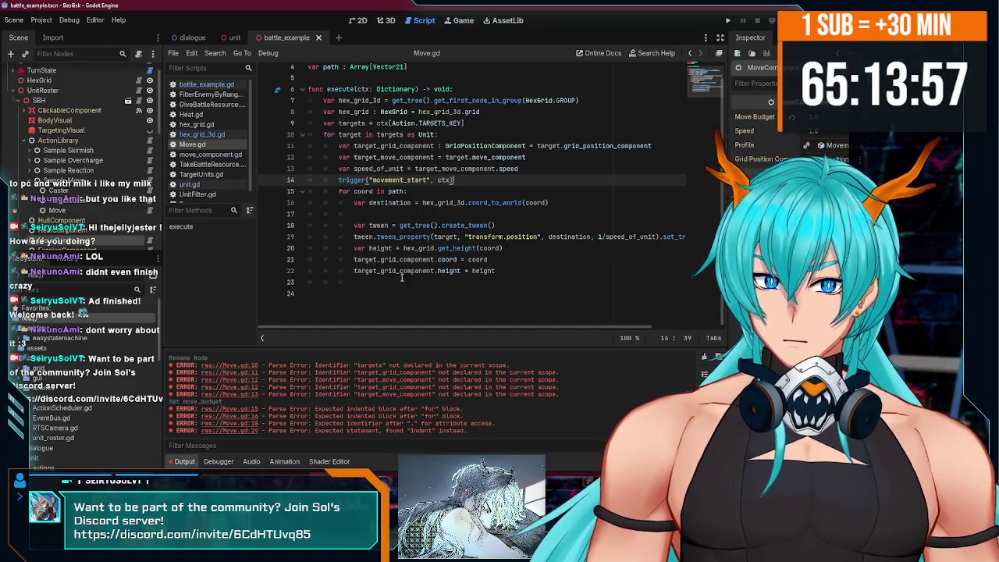
scroll(402, 277, "up", 1)
left_click(375, 309)
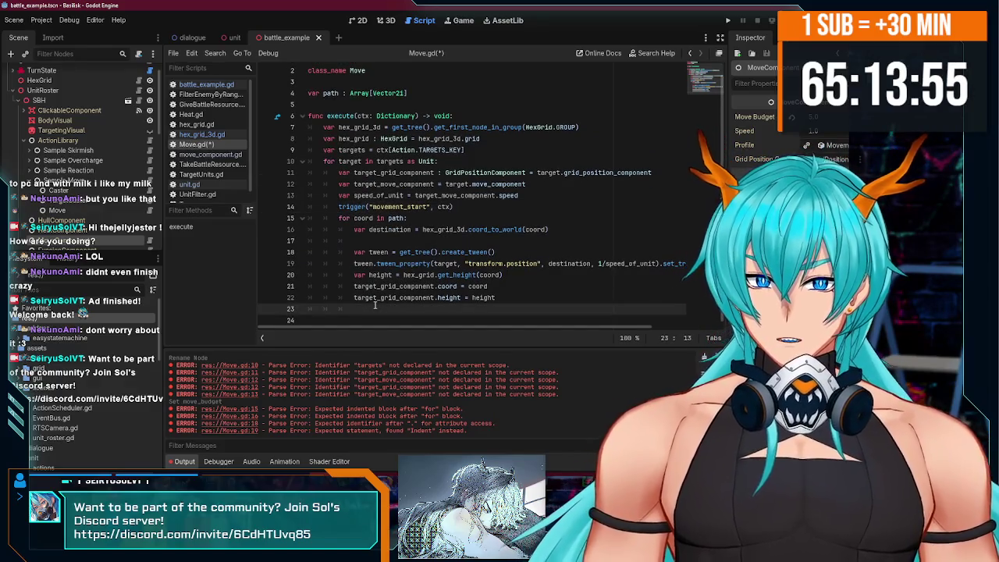
key("BackSpace")
key("BackSpace")
key("BackSpace")
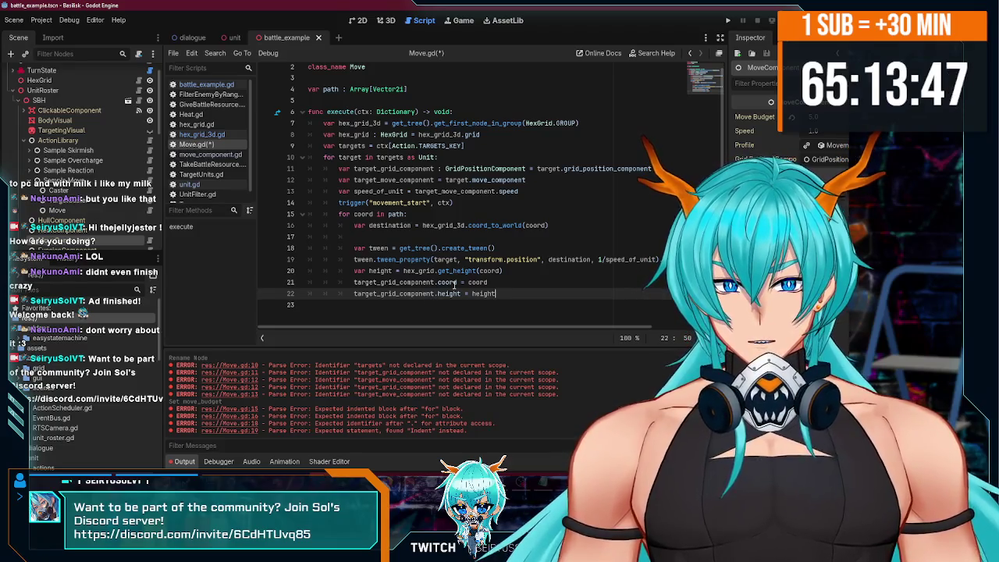
left_click(409, 234)
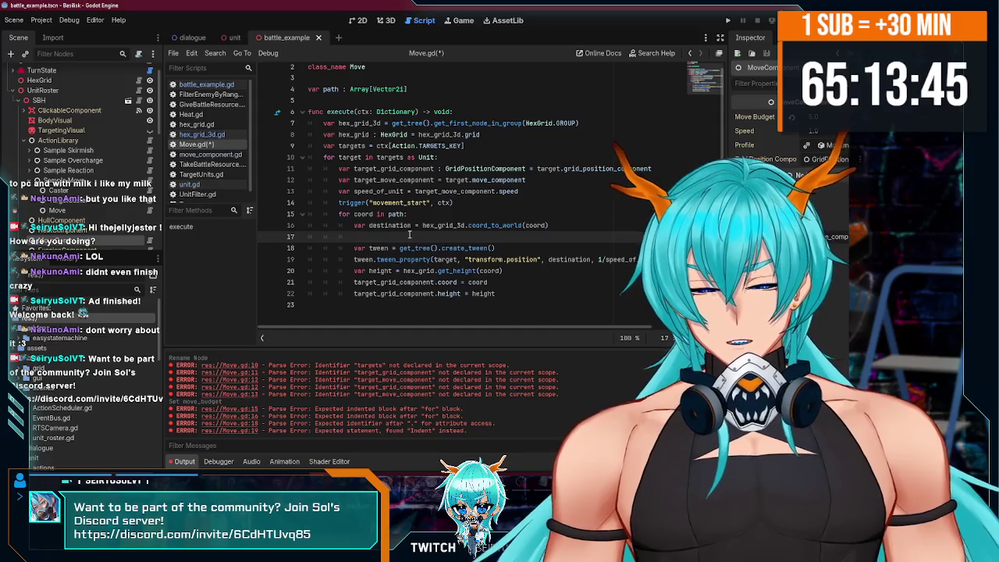
key("BackSpace")
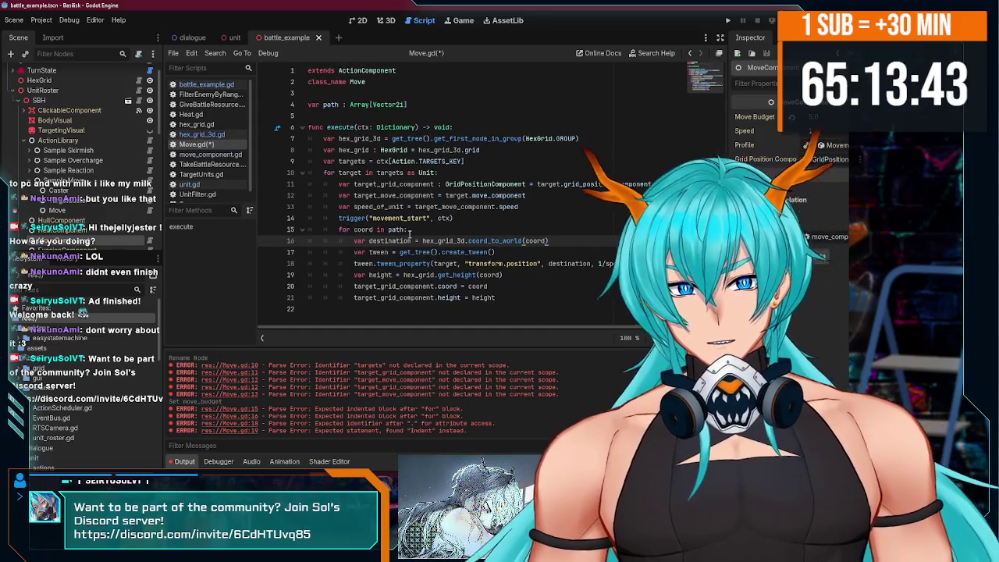
left_click(507, 297)
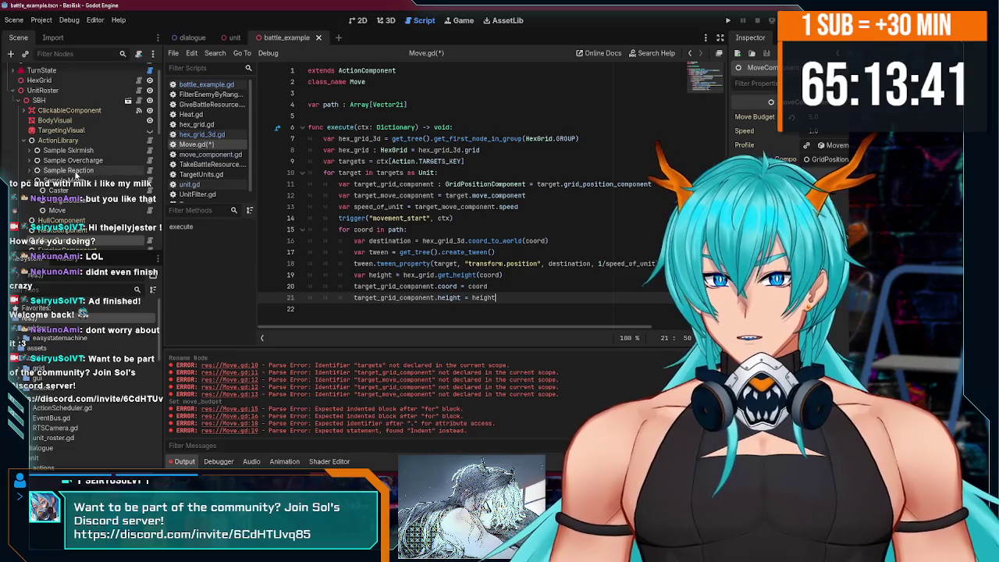
left_click(311, 105)
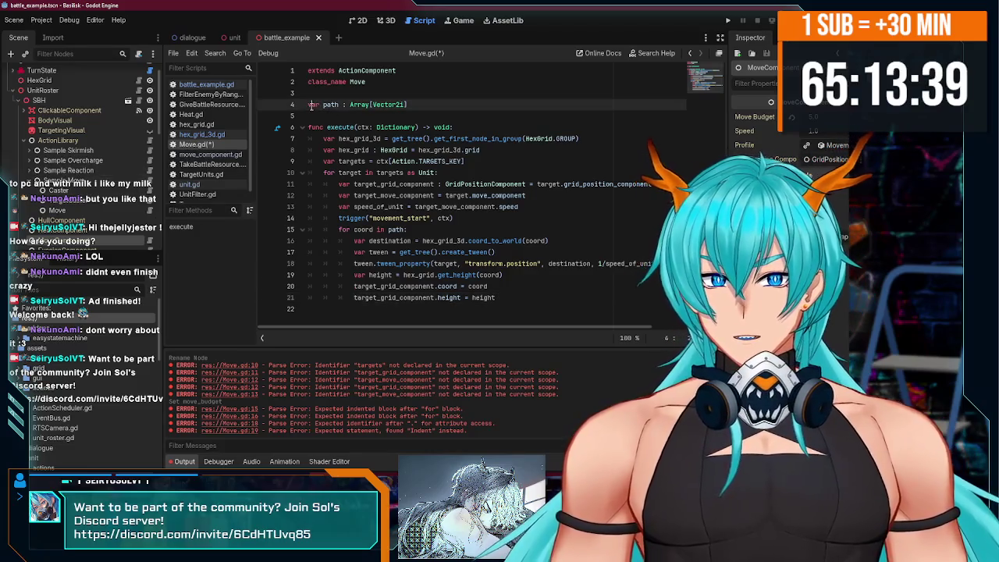
type("@expor")
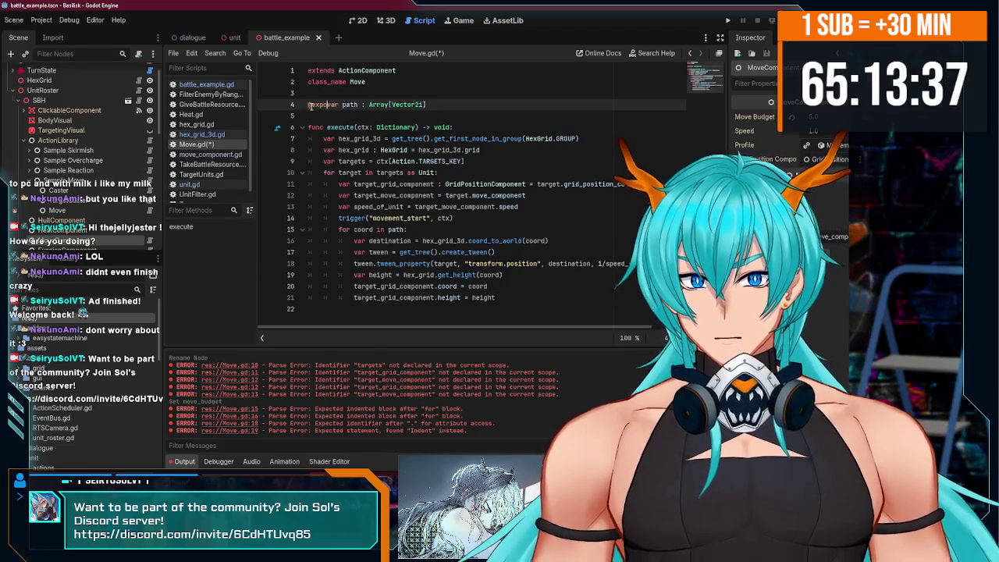
type("t")
key("ctrl+s")
key("End")
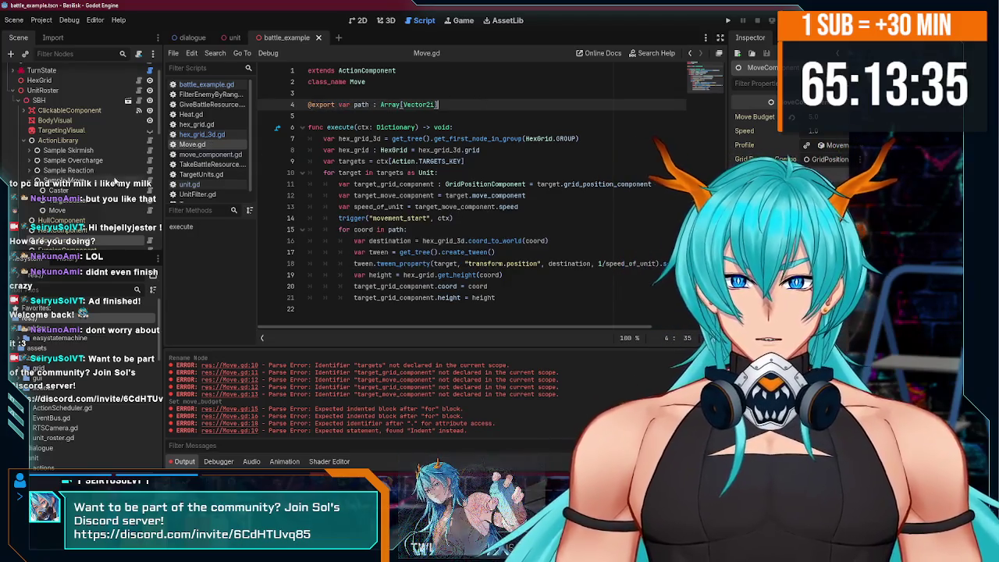
scroll(115, 180, "down", 1)
Select the Move node under Sample Move and add Vector2i entries to its Path array.
left_click(58, 188)
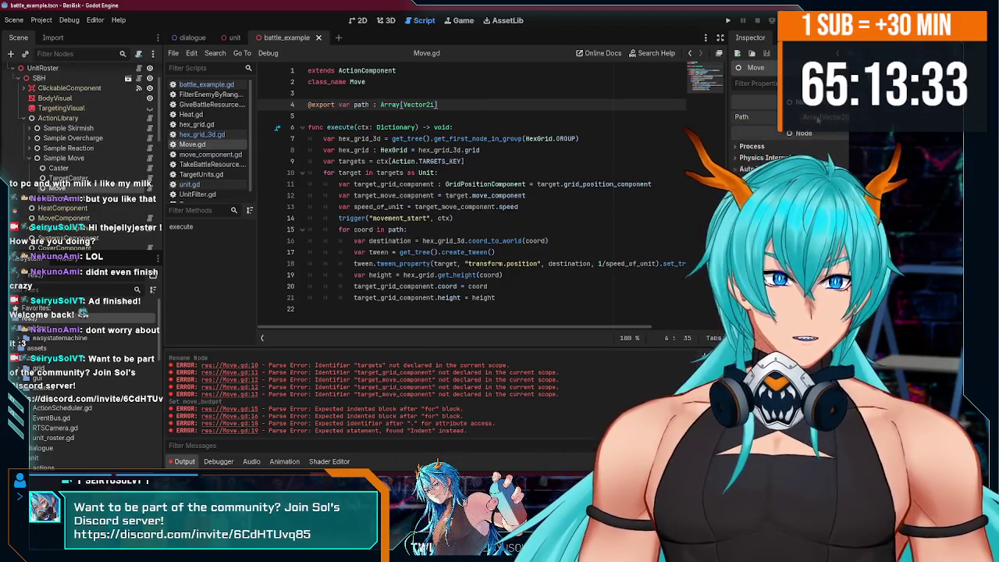
left_click(818, 119)
left_click(811, 147)
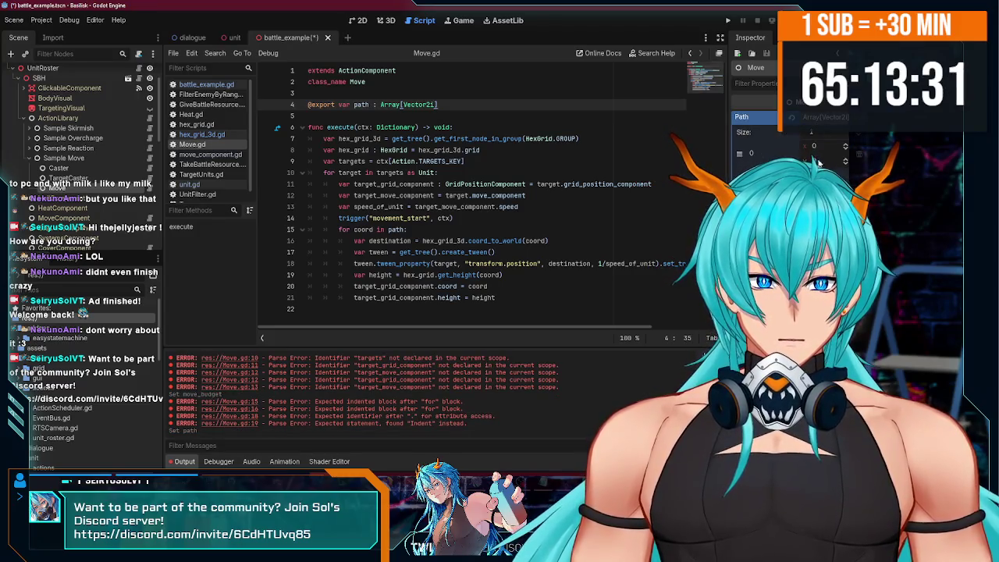
left_click(846, 162)
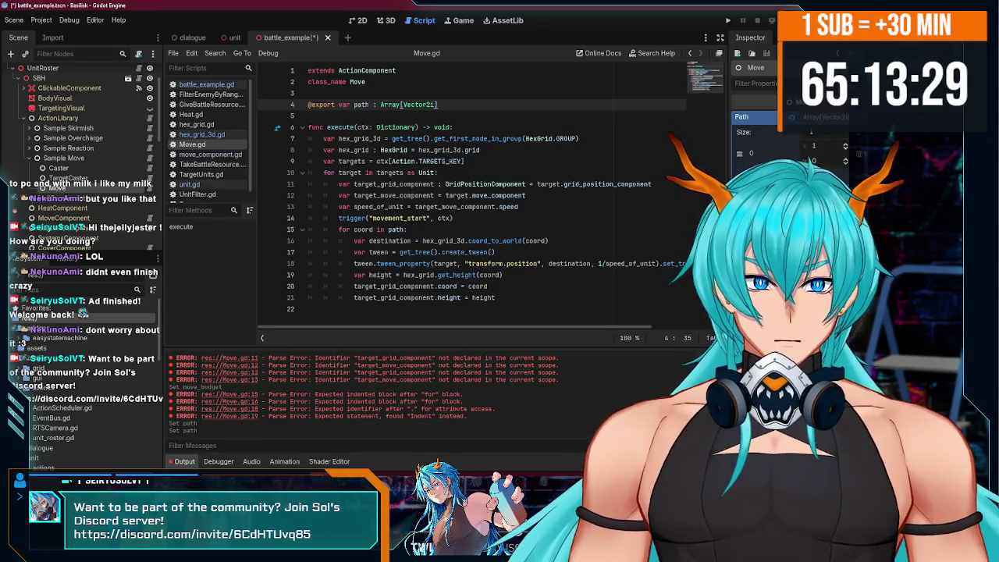
left_click(845, 144)
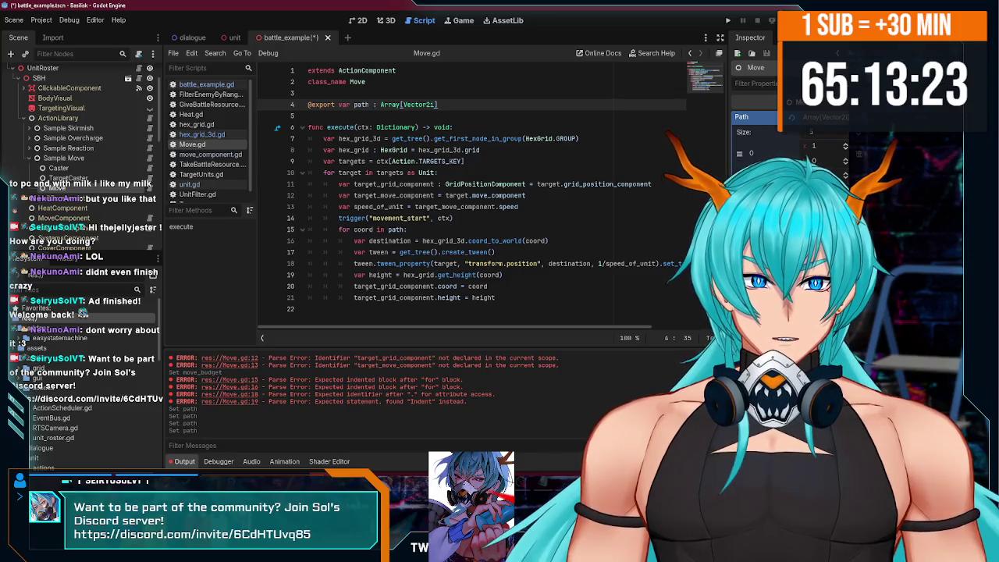
left_click(846, 151)
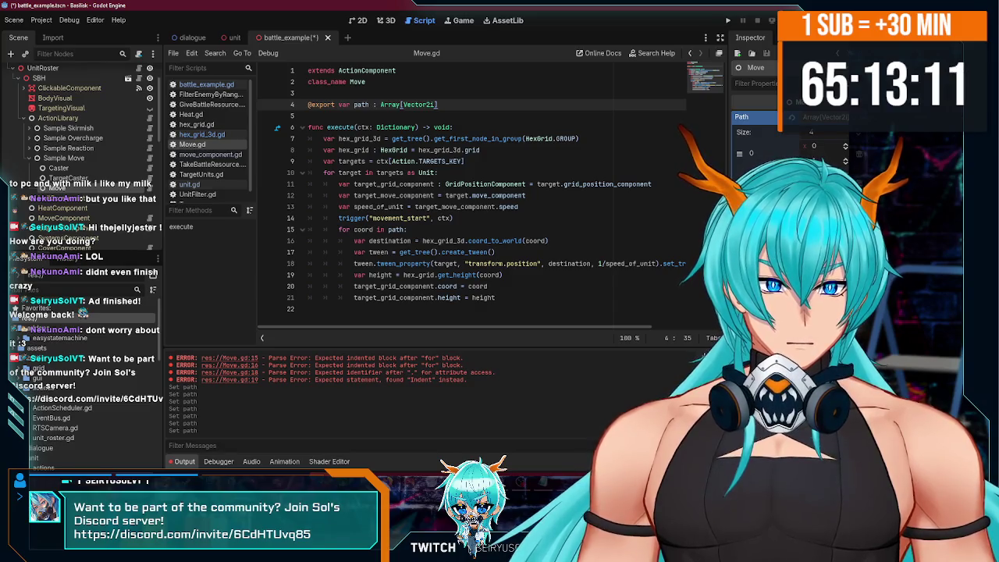
Save the scene, clear the error log, delete Move.gd's empty line 22, and run the project.
key("ctrl+s")
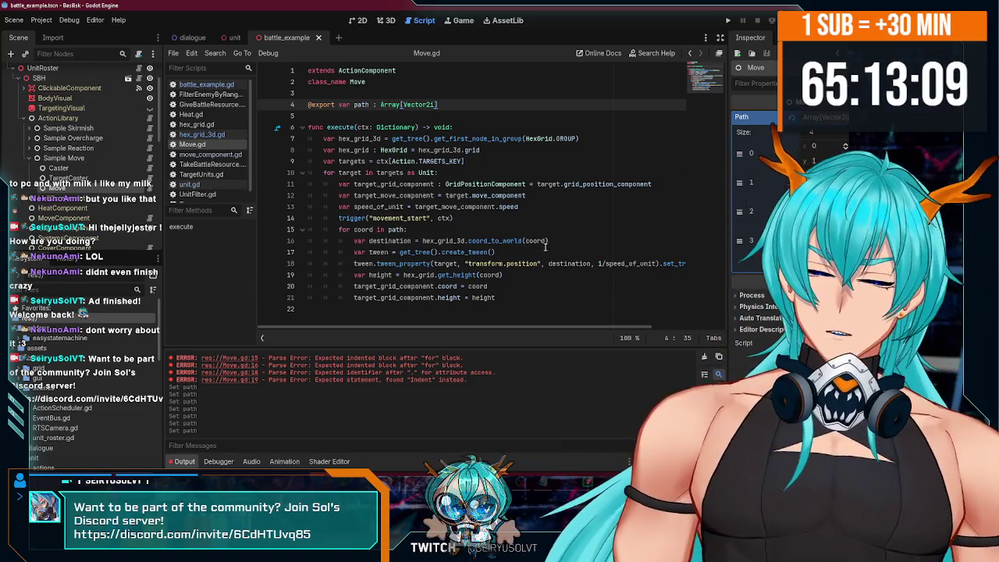
left_click(703, 358)
left_click(460, 312)
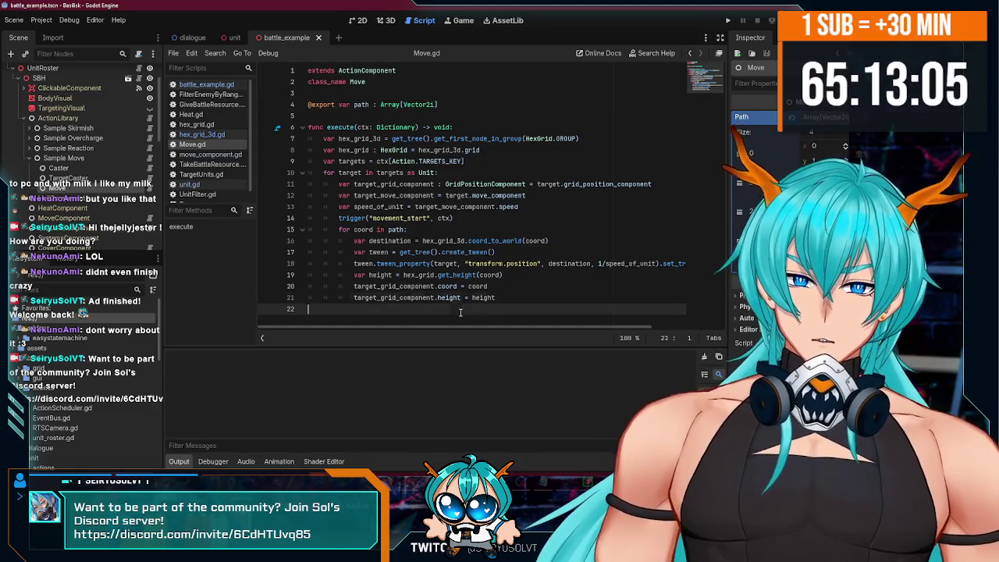
key("BackSpace")
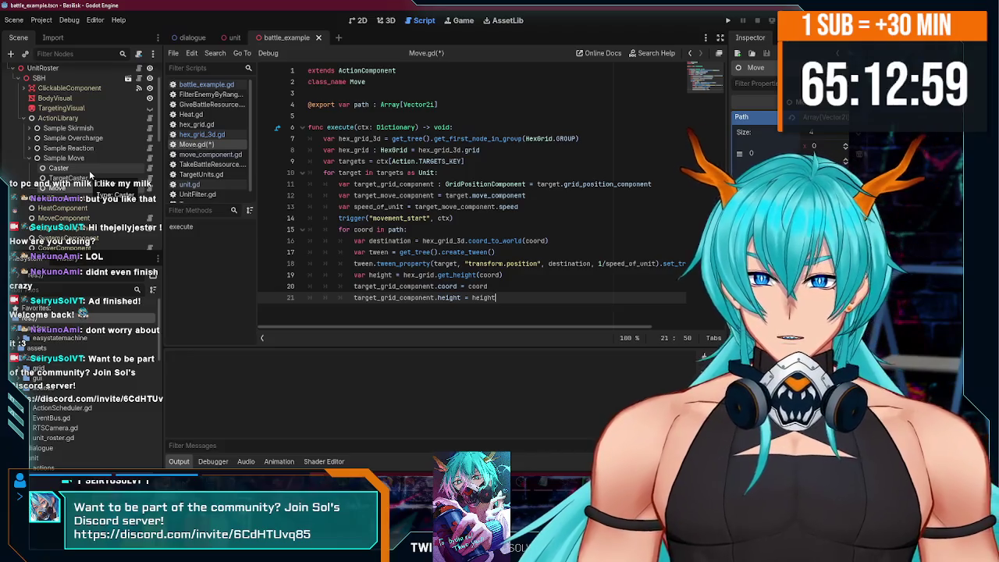
left_click(728, 21)
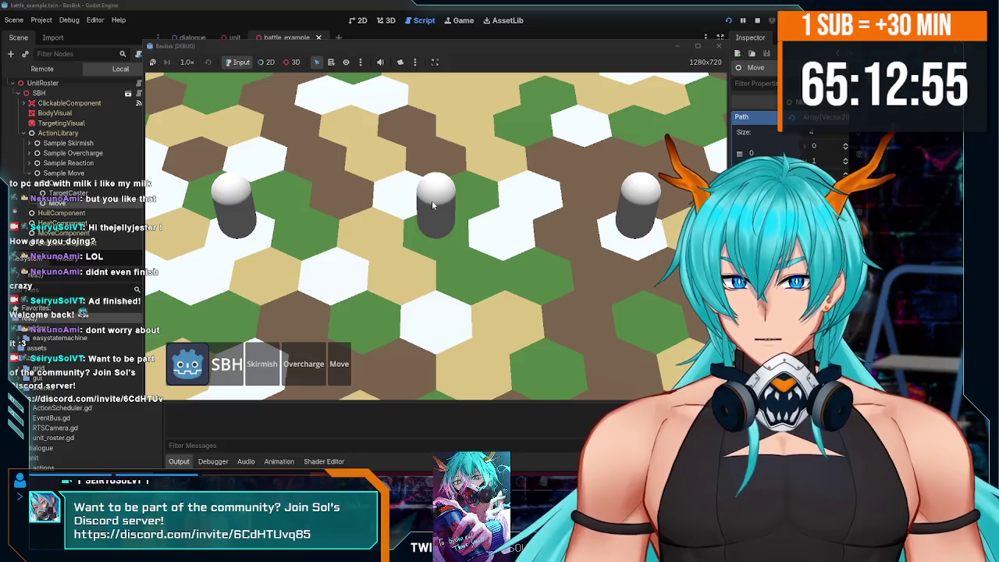
Test Move in-game, delete ': Unit' on line 10, rerun, and stop after the line-18 set_trans error.
left_click(339, 361)
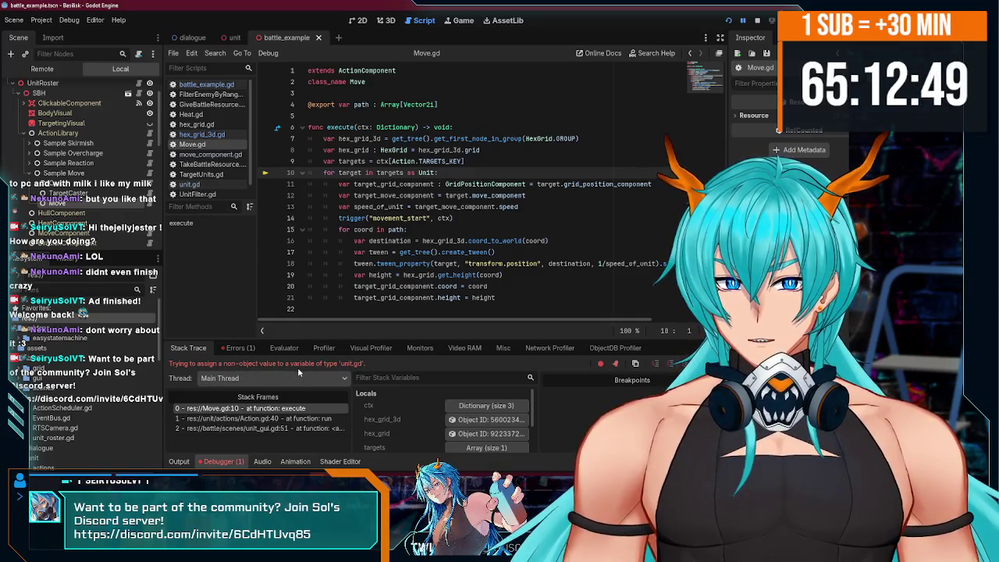
key("F8")
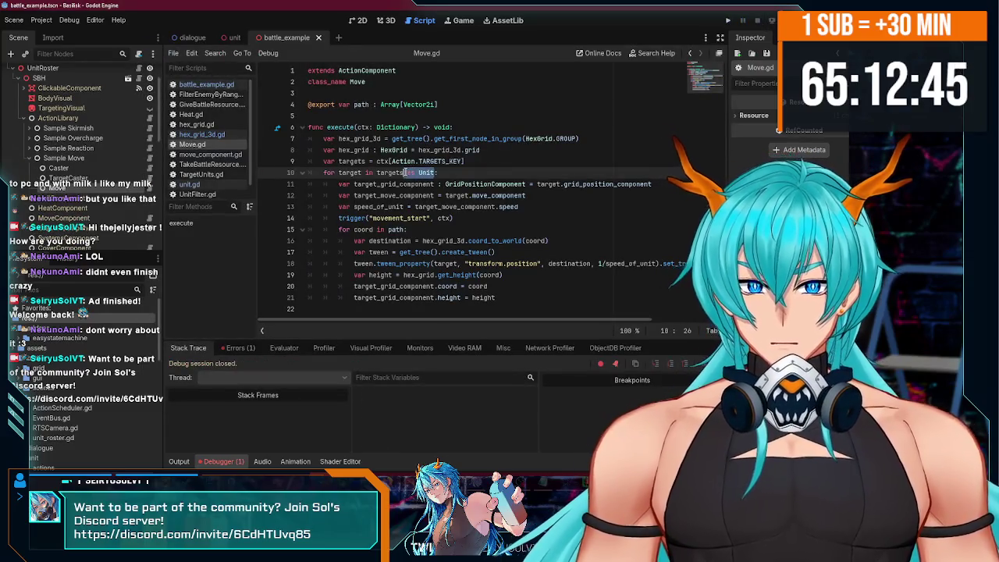
type(":")
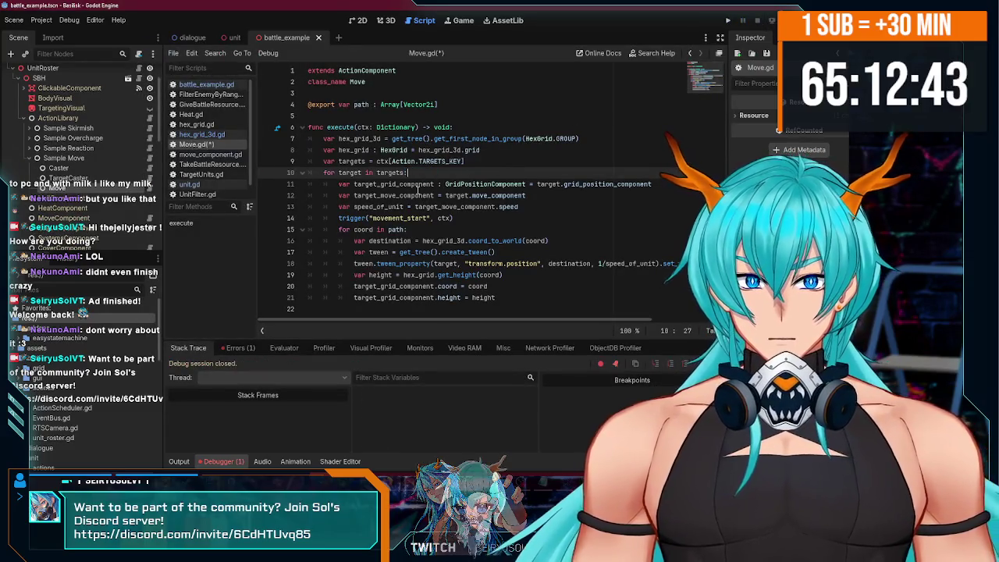
left_click(732, 22)
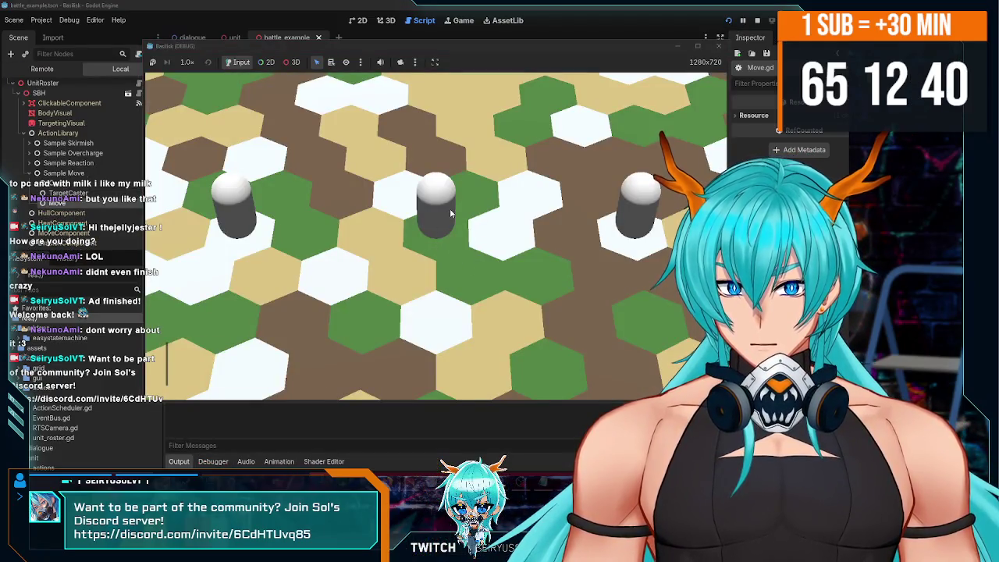
left_click(450, 213)
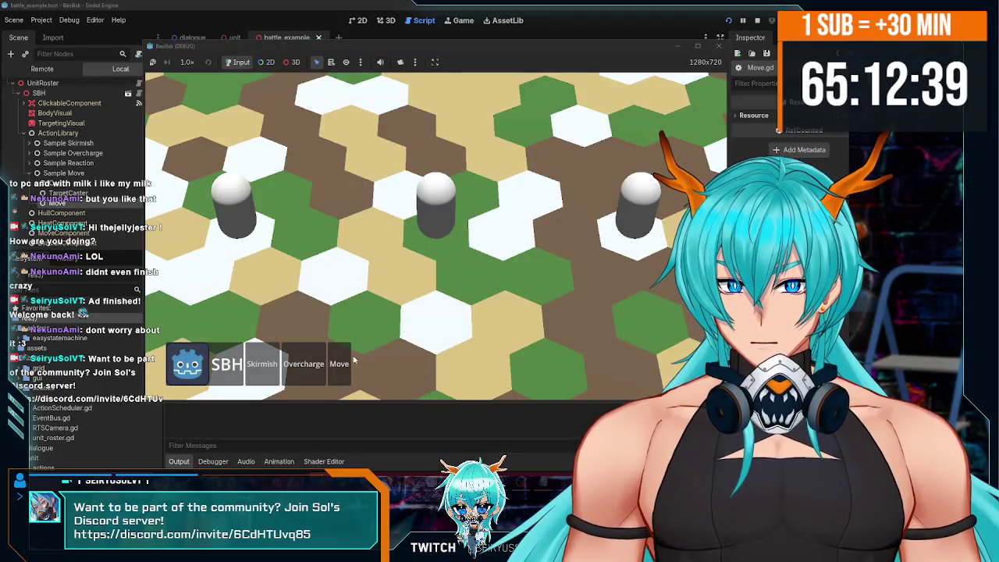
left_click(429, 282)
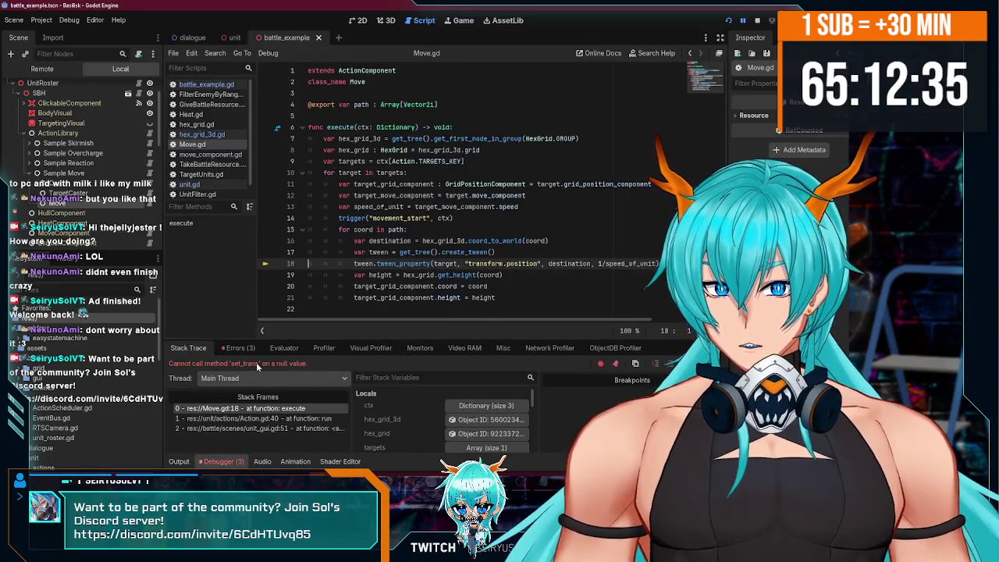
key("F8")
scroll(686, 263, "right", 3)
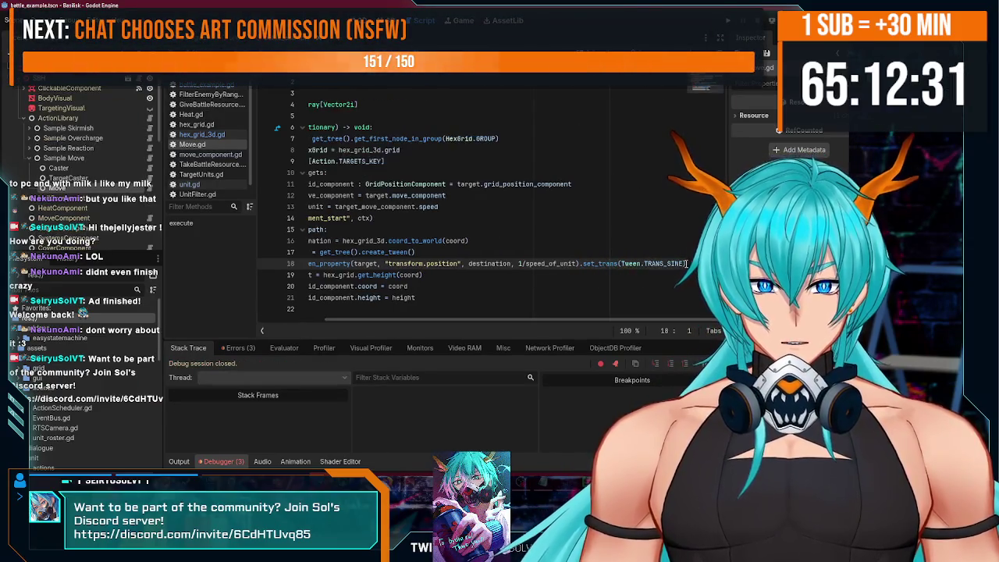
Move .set_trans(Tween.TRANS_SINE) from line 18 onto the create_tween() call on line 17 and rerun.
left_click_drag(686, 263, 578, 264)
key("ctrl+c")
key("Delete")
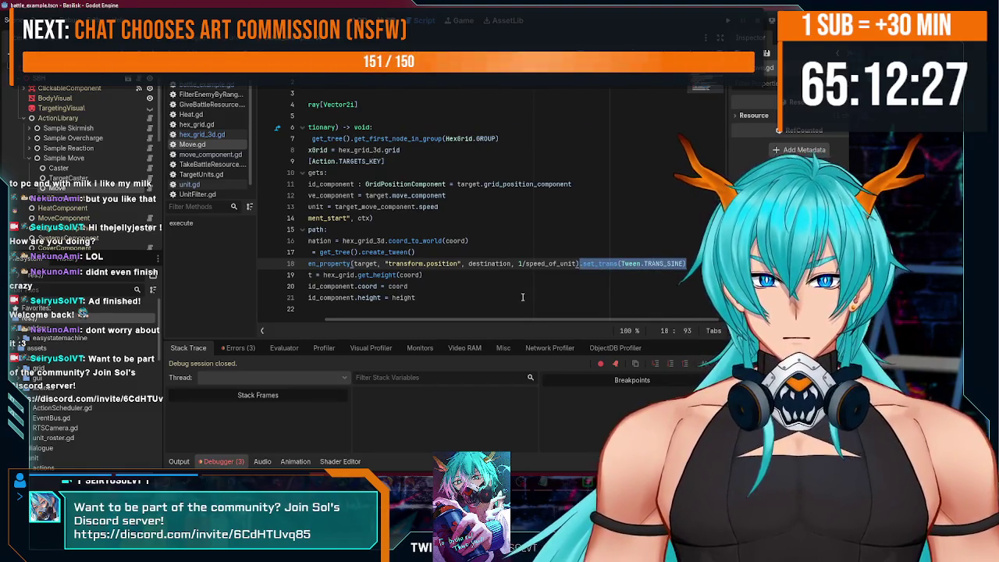
left_click(530, 252)
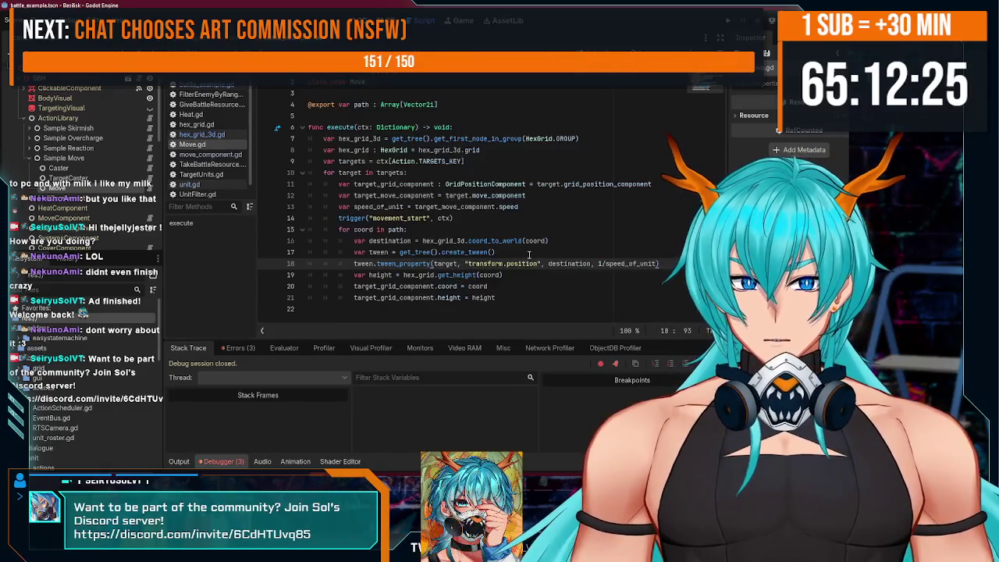
key("ctrl+v")
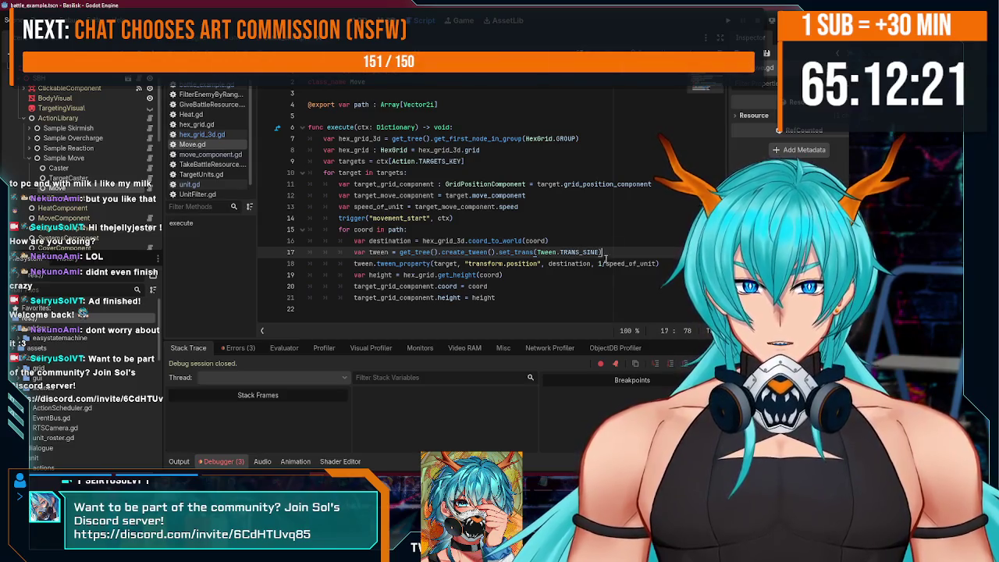
key("F5")
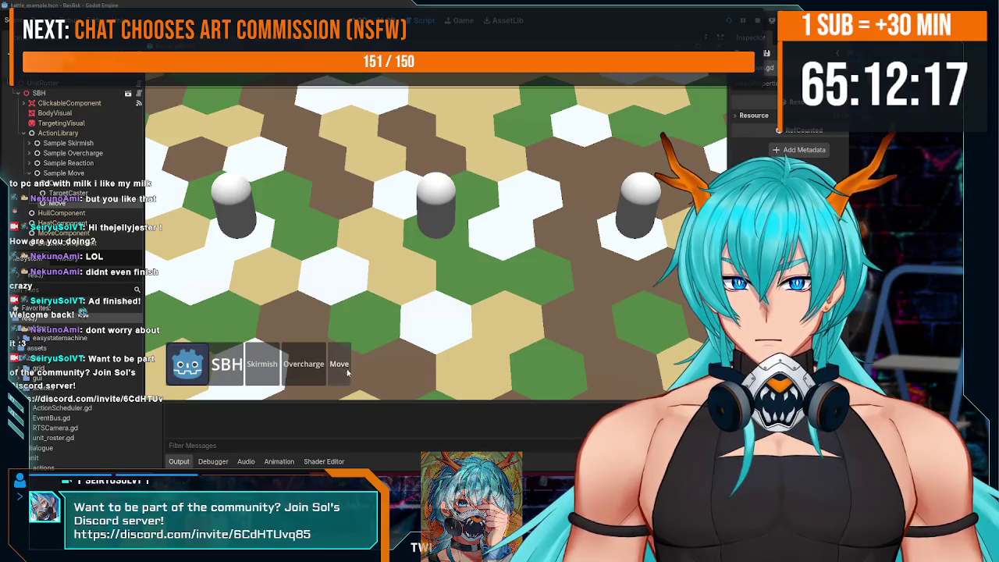
Show the Debugger's Errors list and trace the Move.gd:18 'transform.position' error to script lines 14 and 18.
left_click(229, 463)
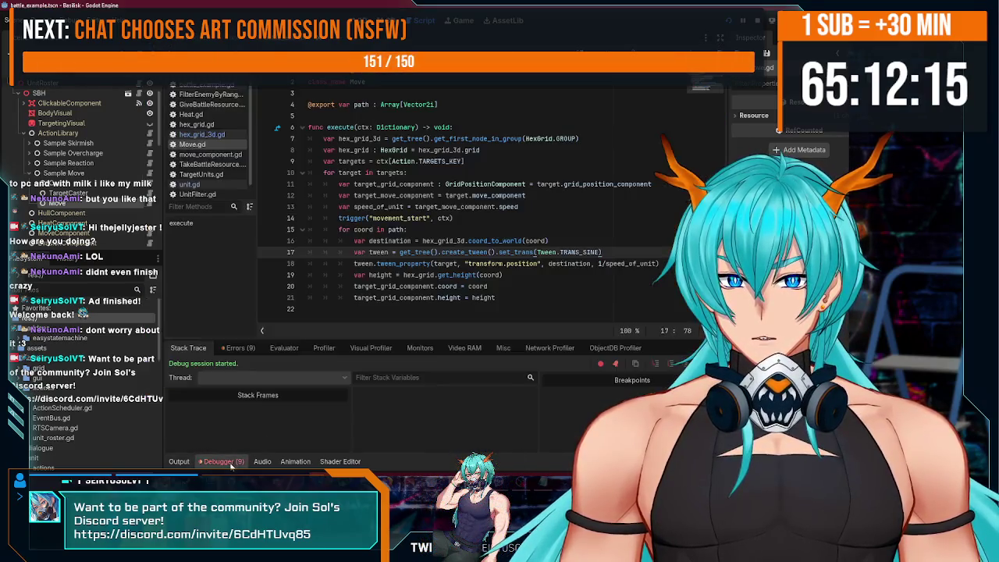
left_click(238, 348)
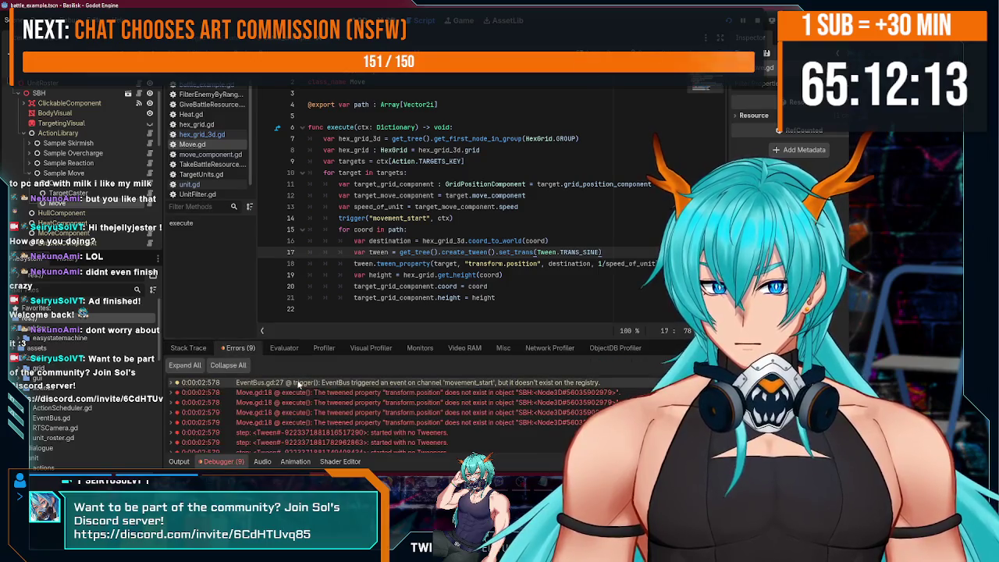
mouse_move(351, 397)
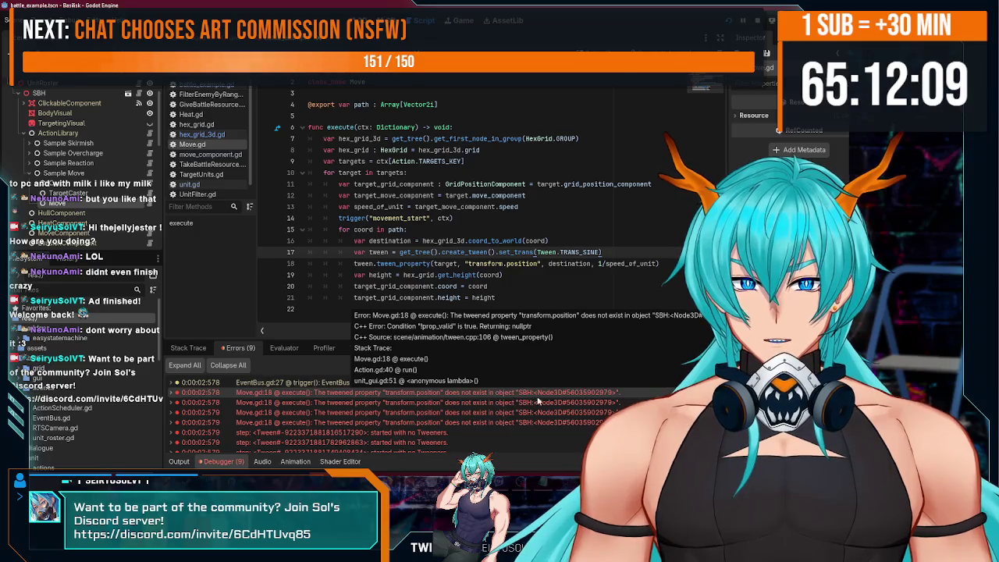
scroll(448, 418, "down", 1)
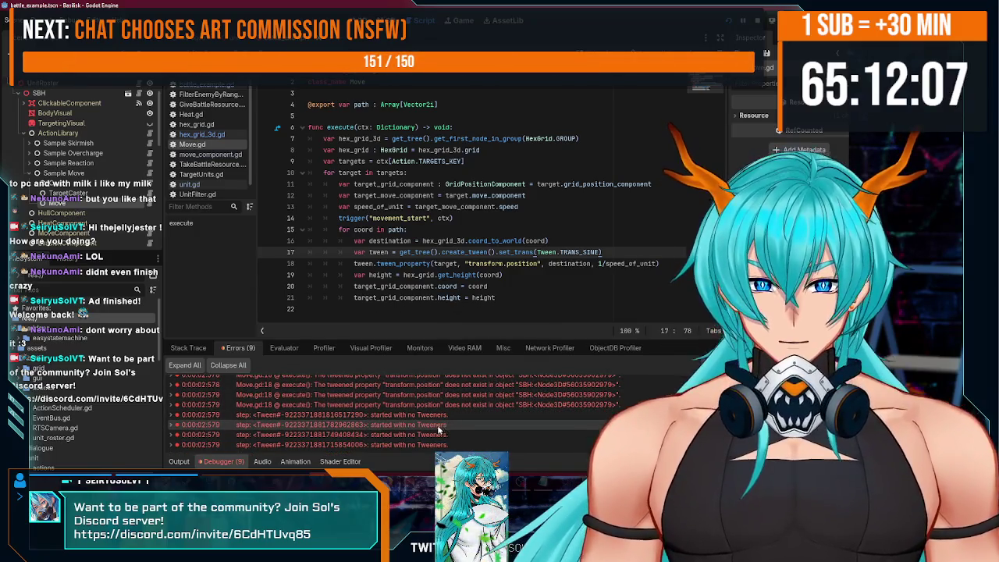
scroll(442, 426, "up", 2)
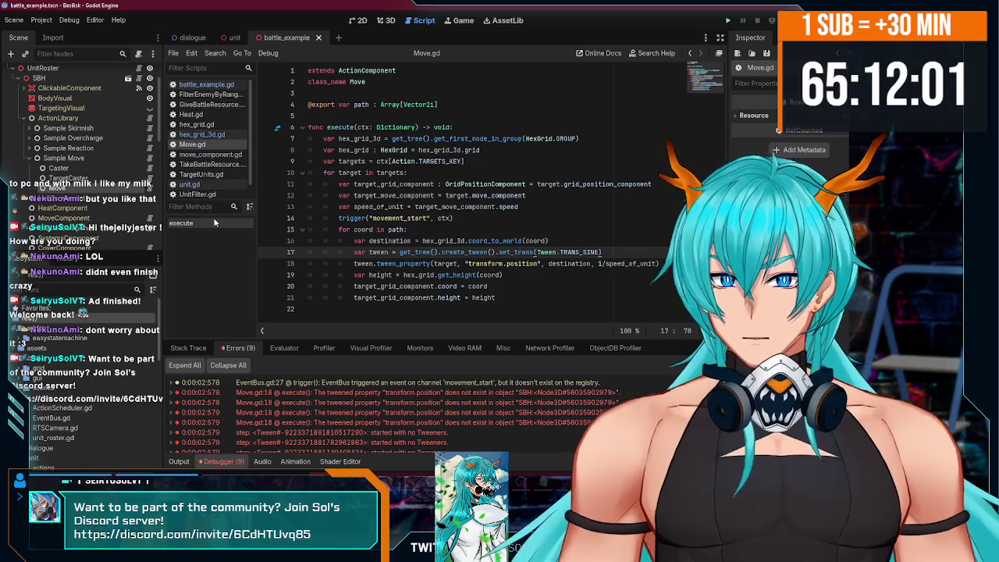
left_click(480, 218)
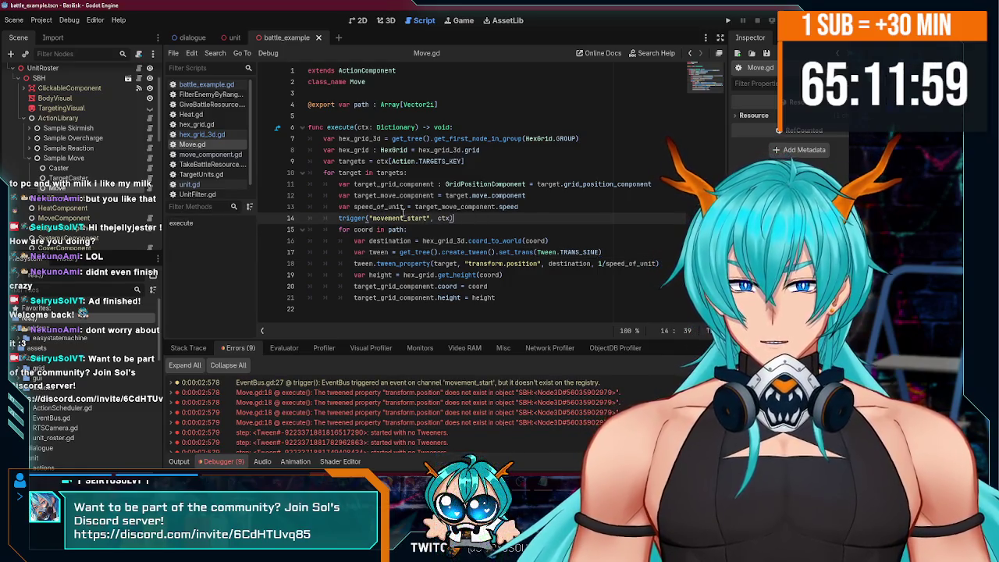
left_click(496, 264)
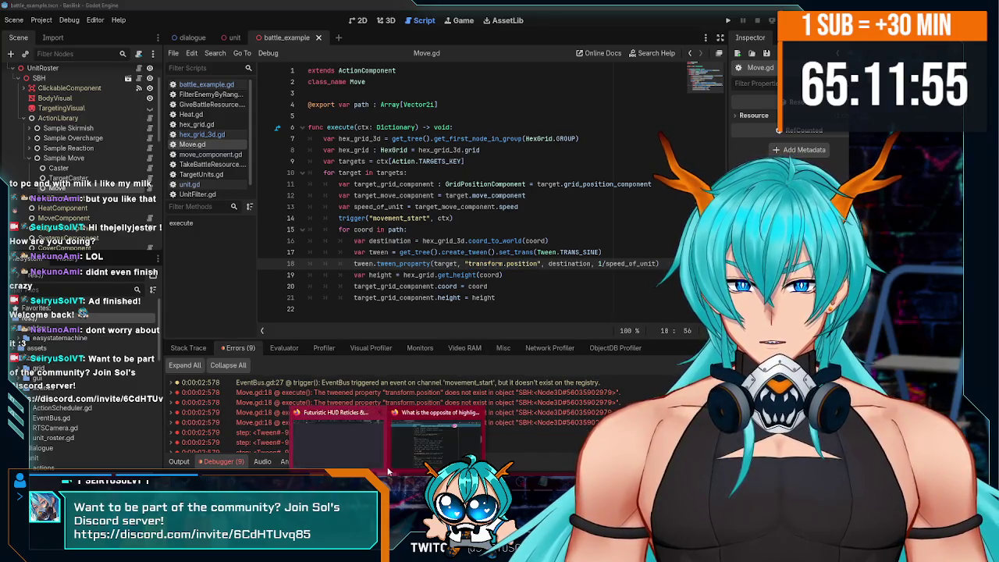
key("alt+Tab")
Search the web for how to tween position in Godot and check the Tween documentation example.
left_click(236, 8)
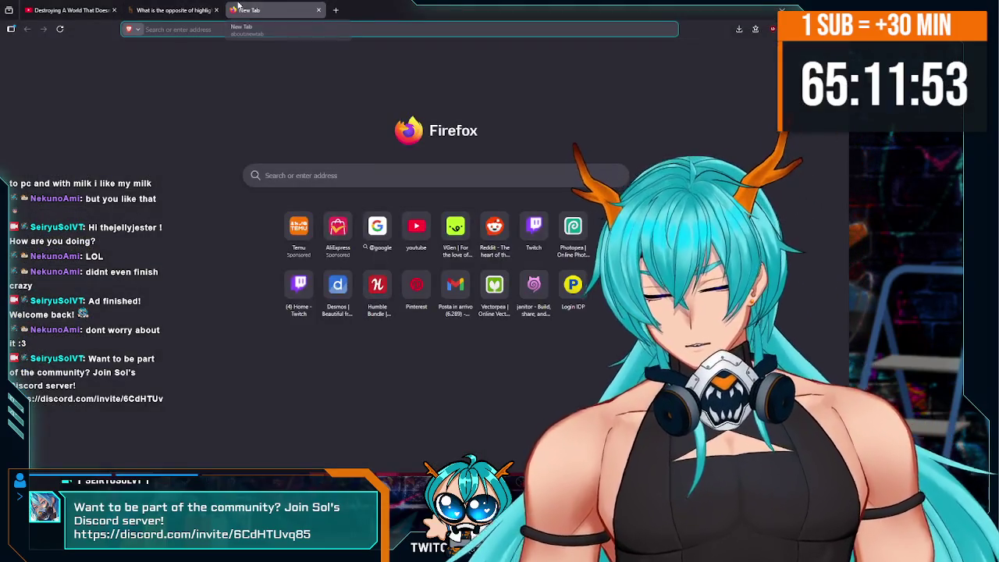
type("godot h")
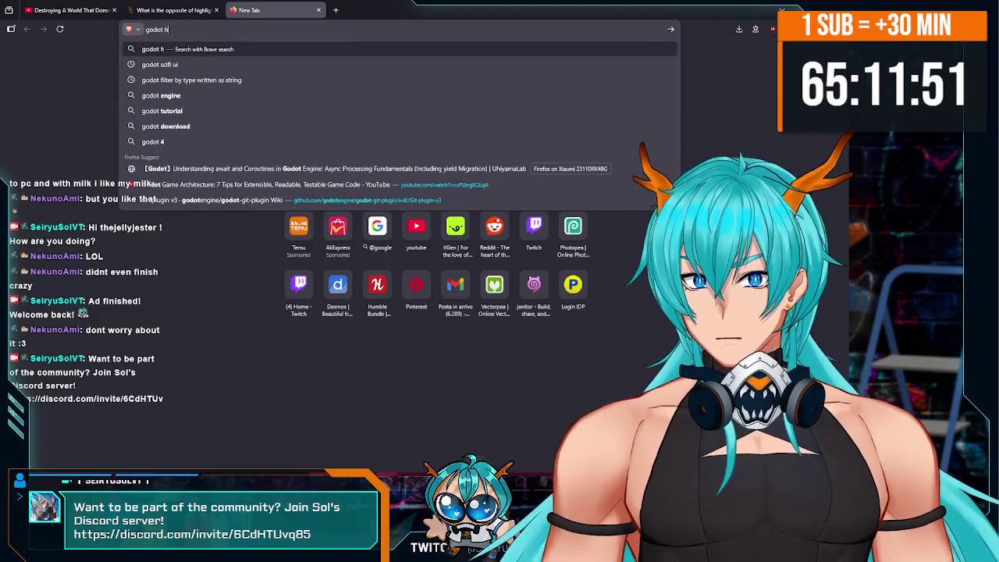
type("ow to tween")
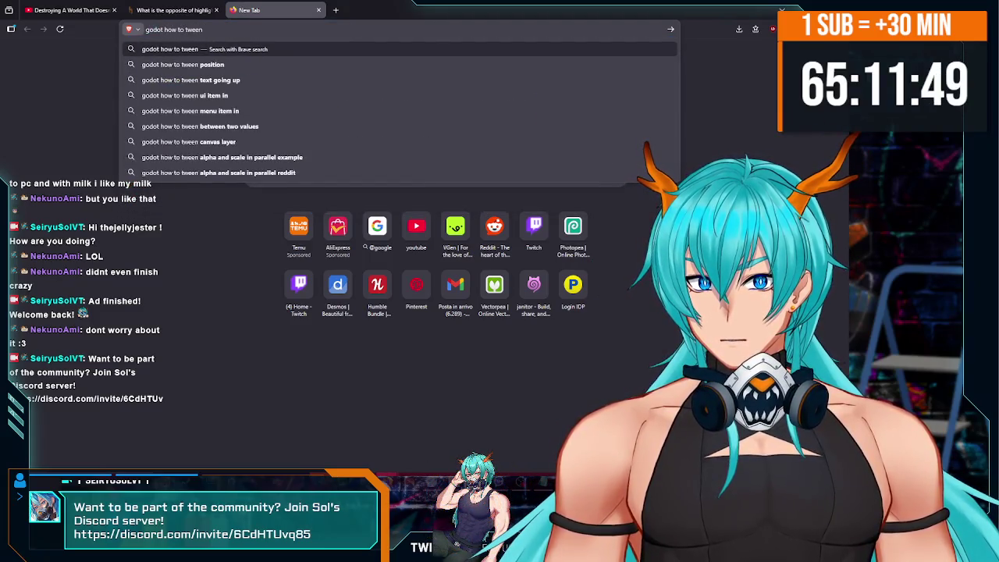
type("osition")
key("Return")
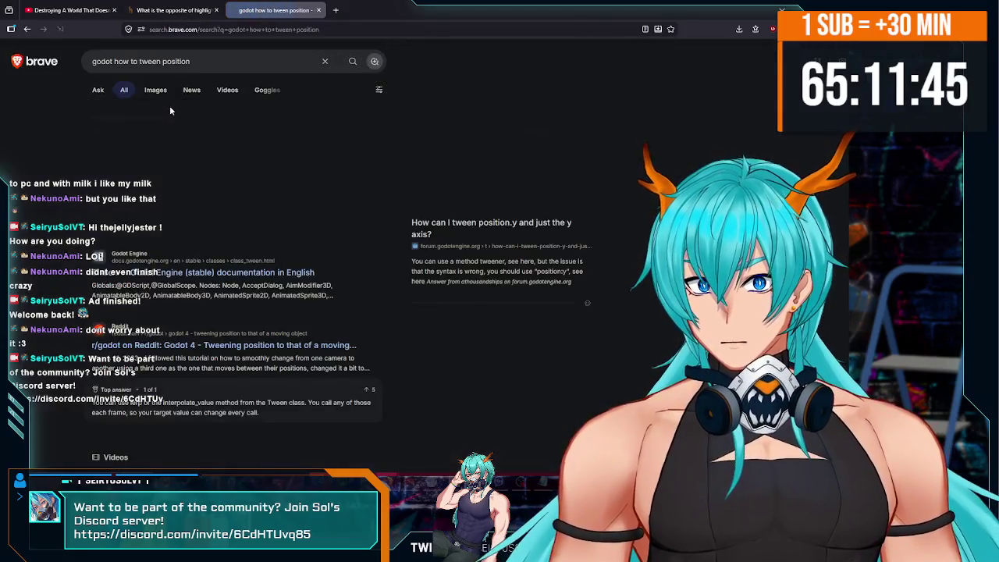
scroll(188, 129, "down", 3)
middle_click(195, 135)
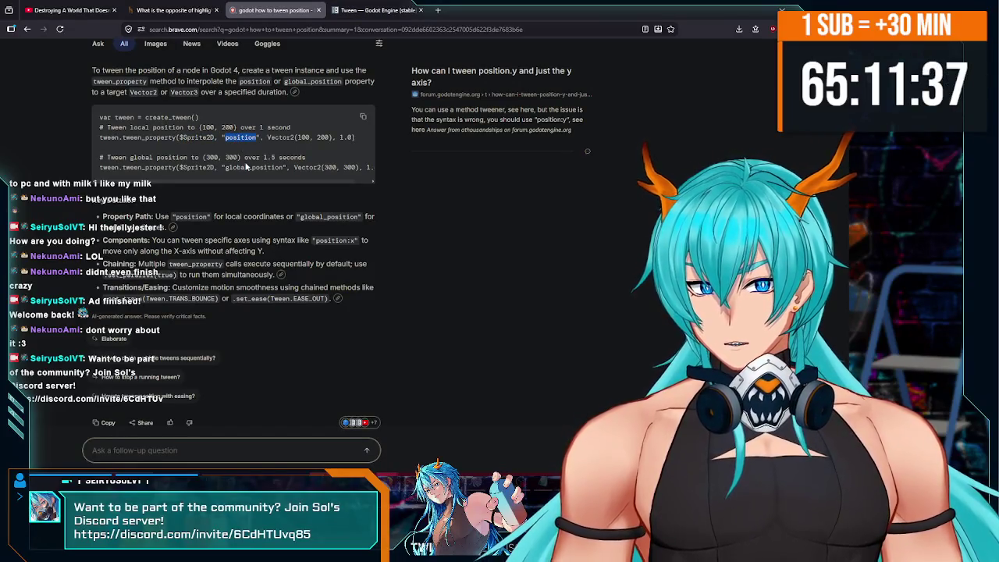
left_click(238, 138)
double_click(248, 167)
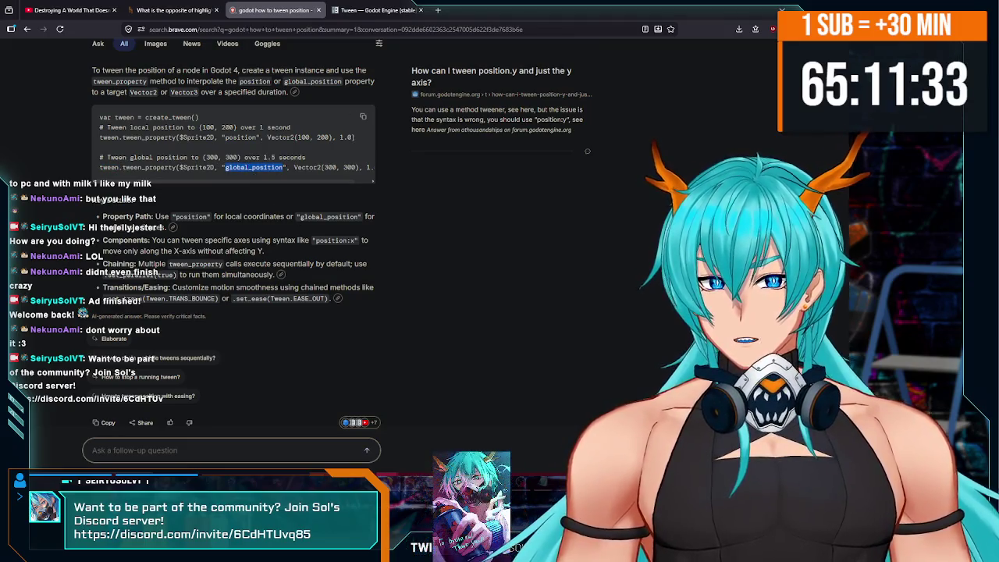
key("alt+Tab")
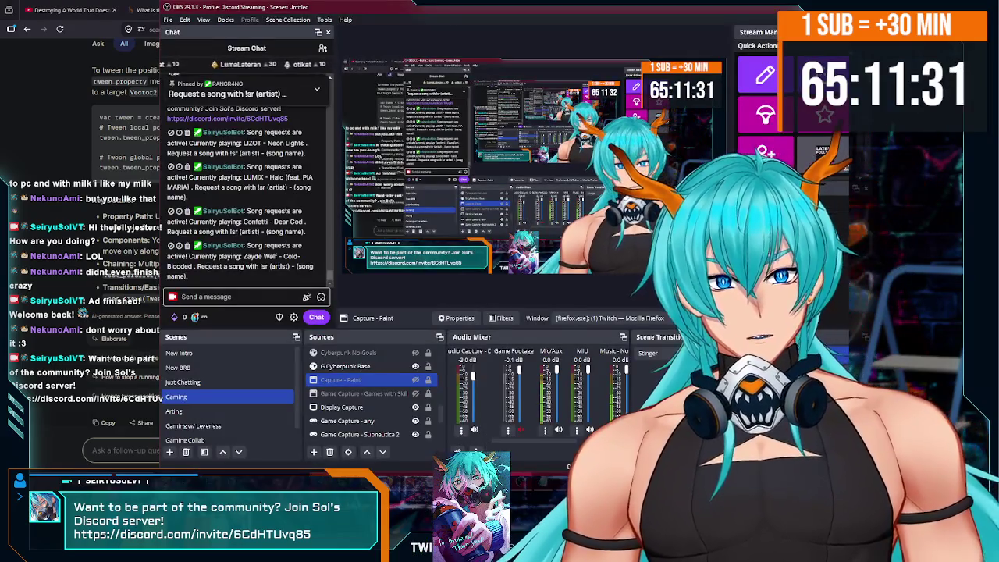
key("alt+Tab")
key("alt+Tab")
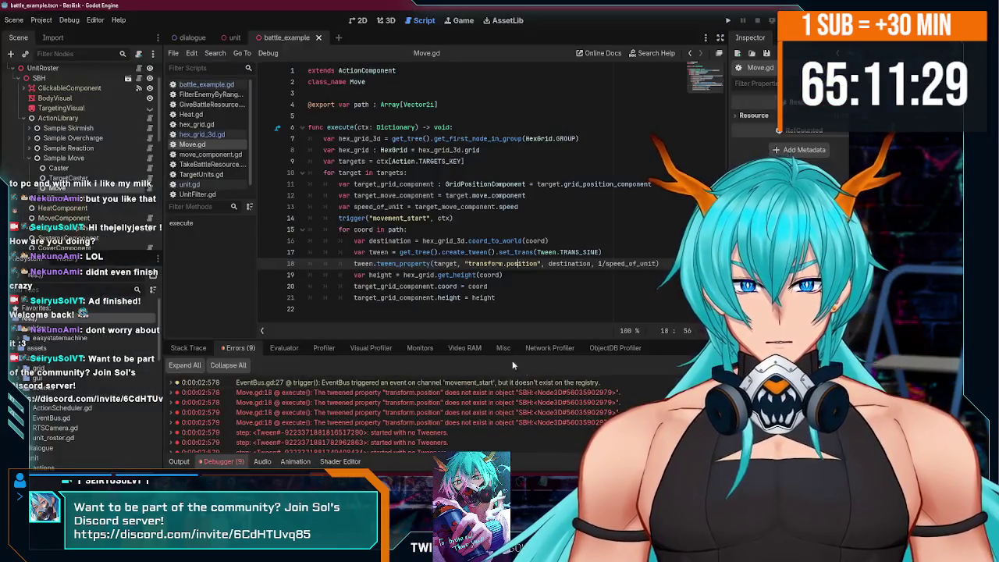
Remove 'transform.' from line 18's tween_property string so it tweens "position", then run with F5.
double_click(485, 264)
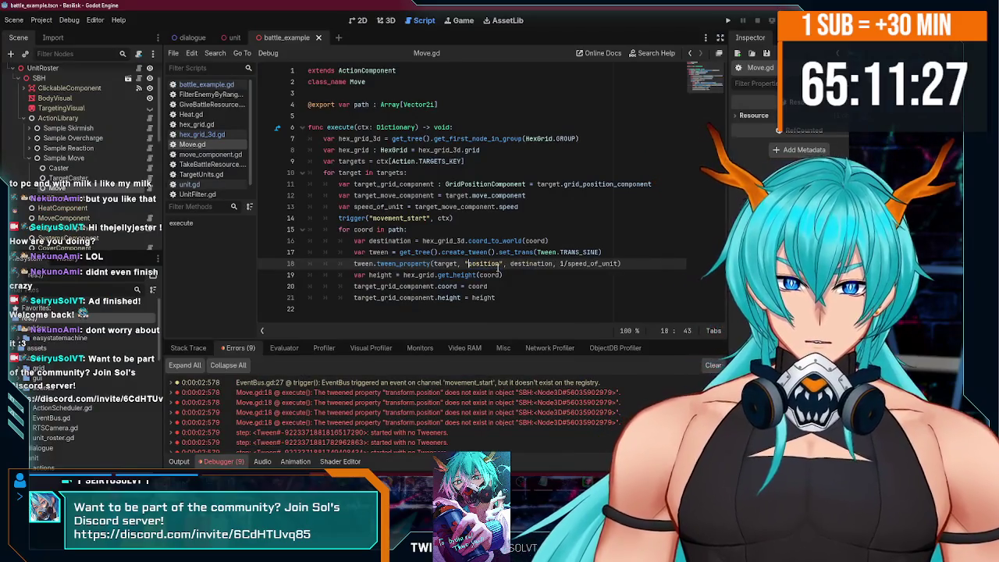
key("Delete")
key("Delete")
left_click(517, 280)
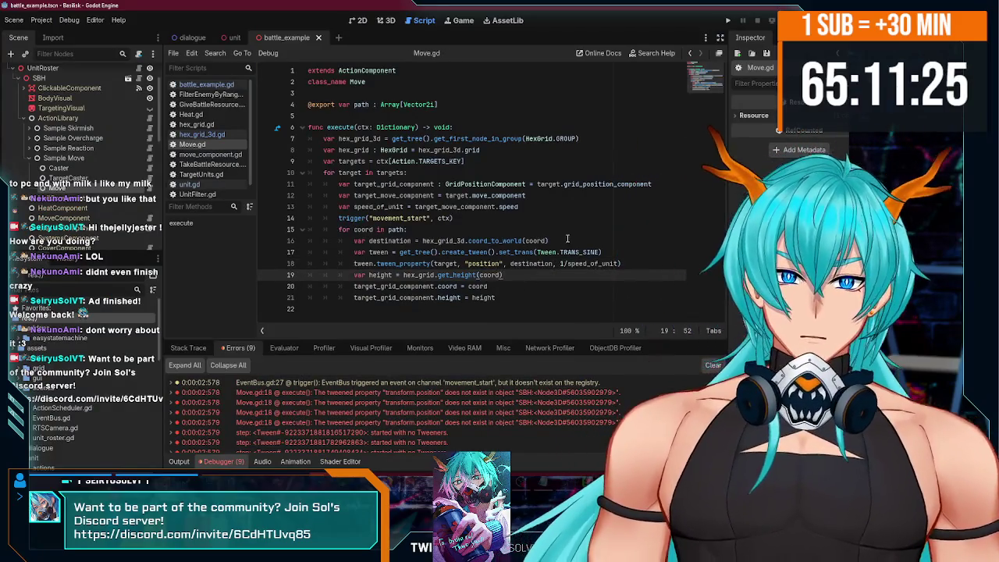
key("F5")
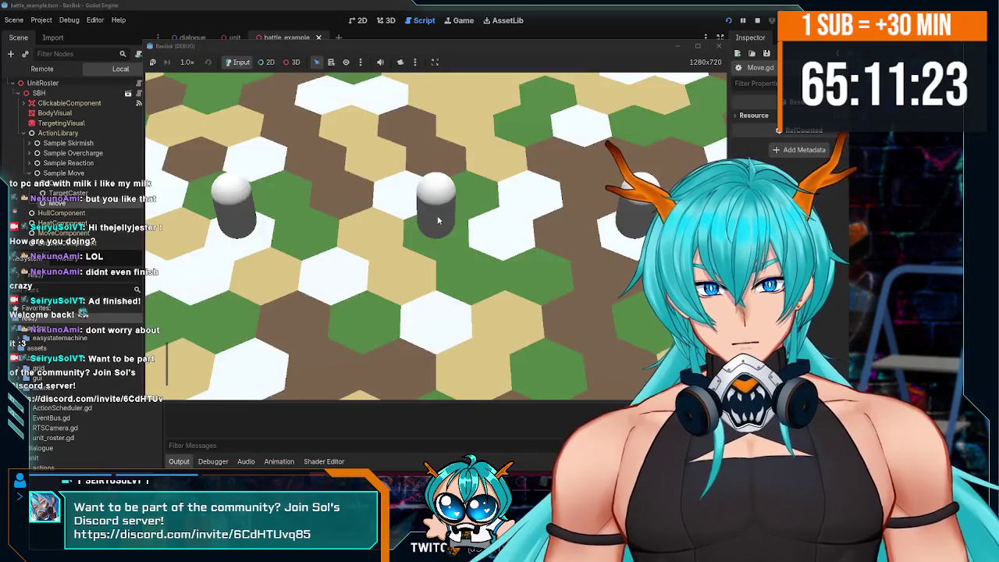
Zoom the running game's camera in and out, then close it and return to Move.gd line 21.
scroll(468, 312, "down", 5)
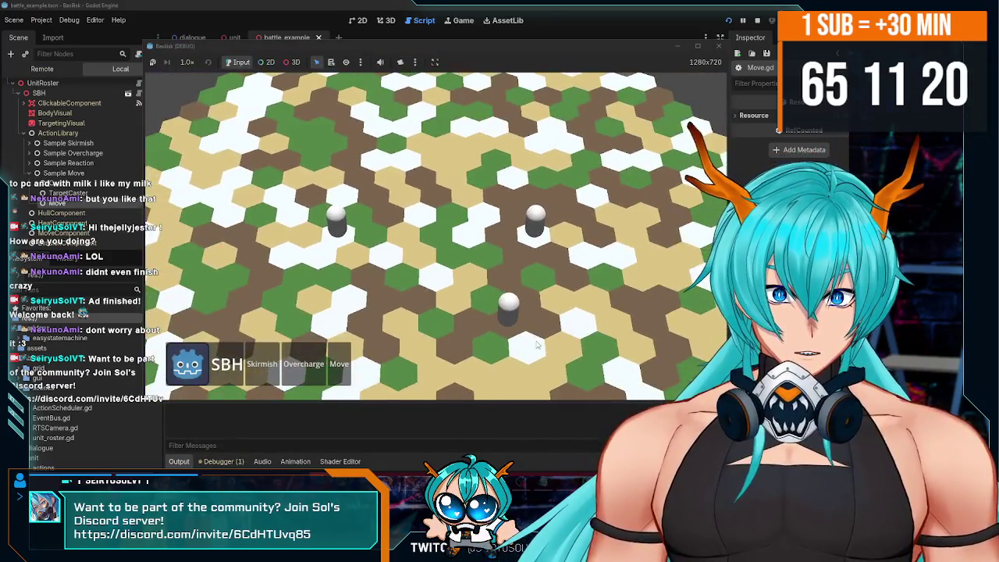
scroll(537, 344, "up", 2)
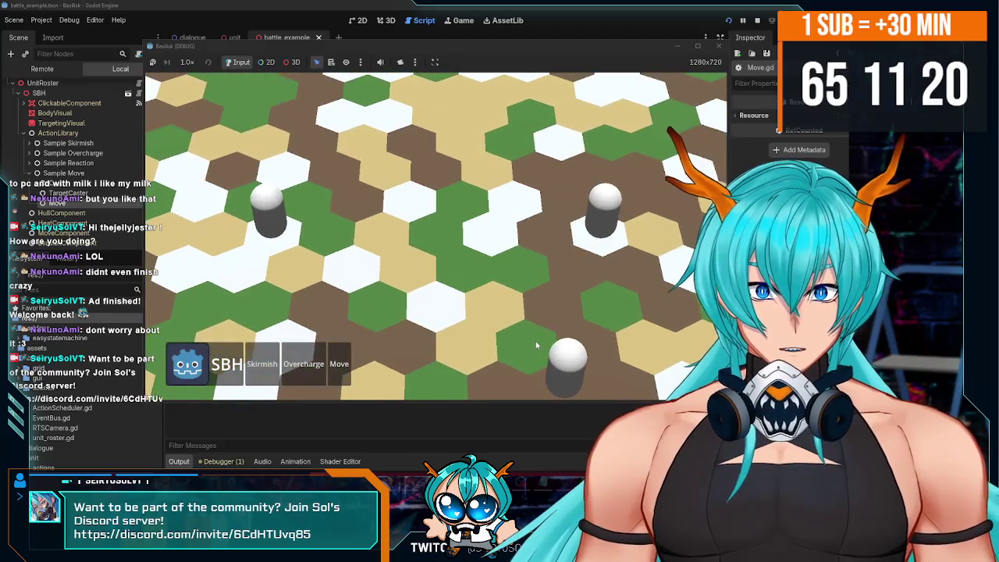
scroll(470, 207, "up", 3)
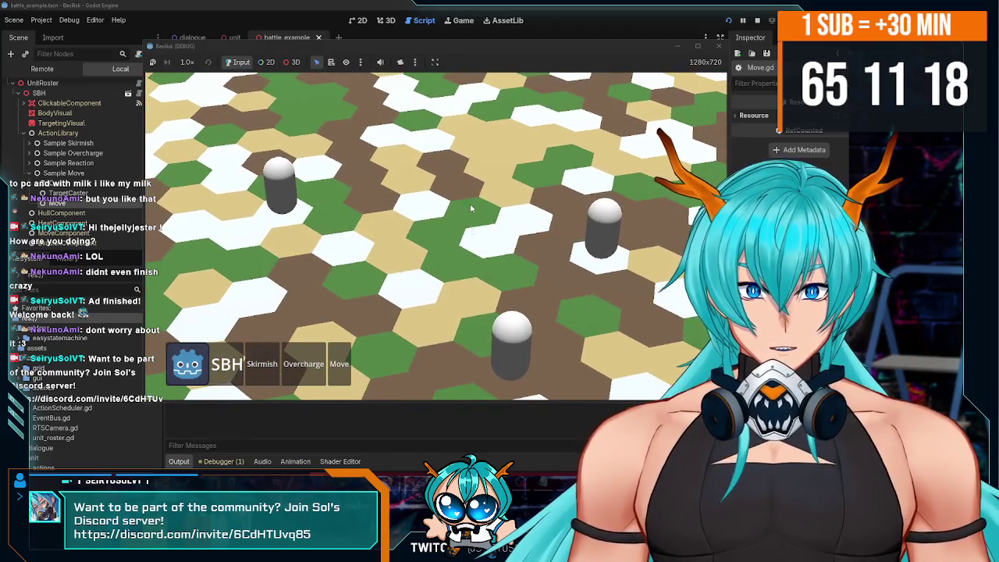
scroll(449, 244, "down", 4)
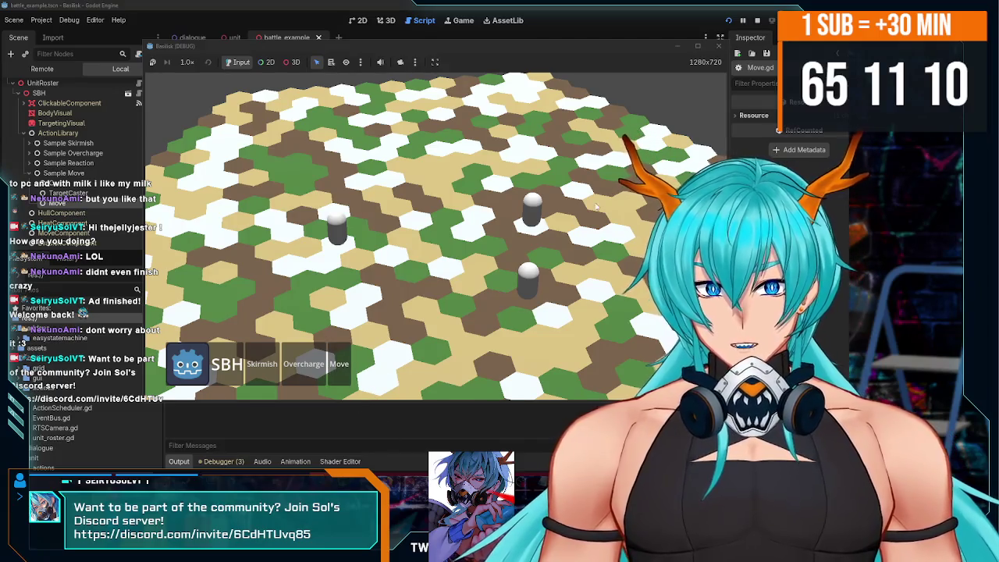
left_click(718, 45)
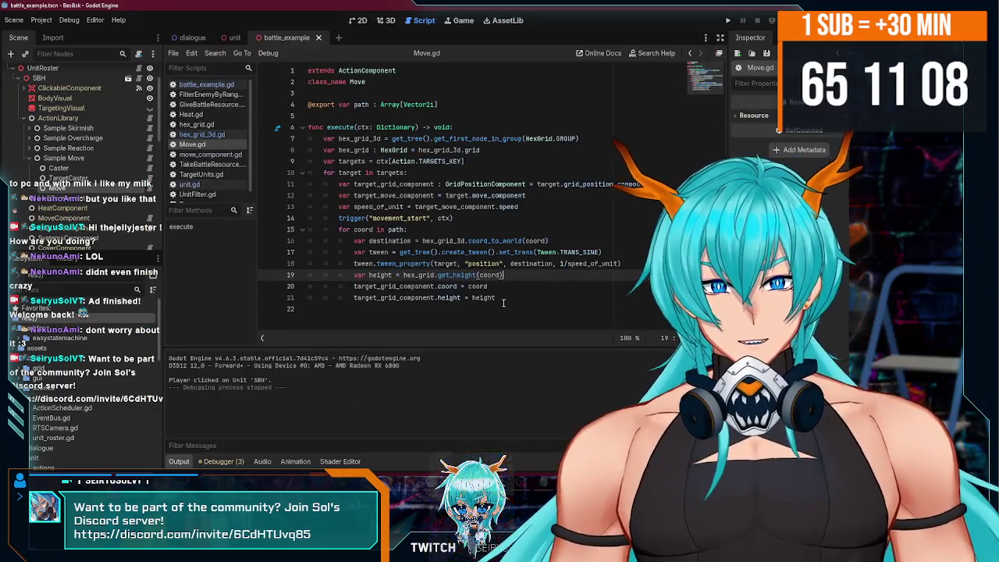
left_click(503, 301)
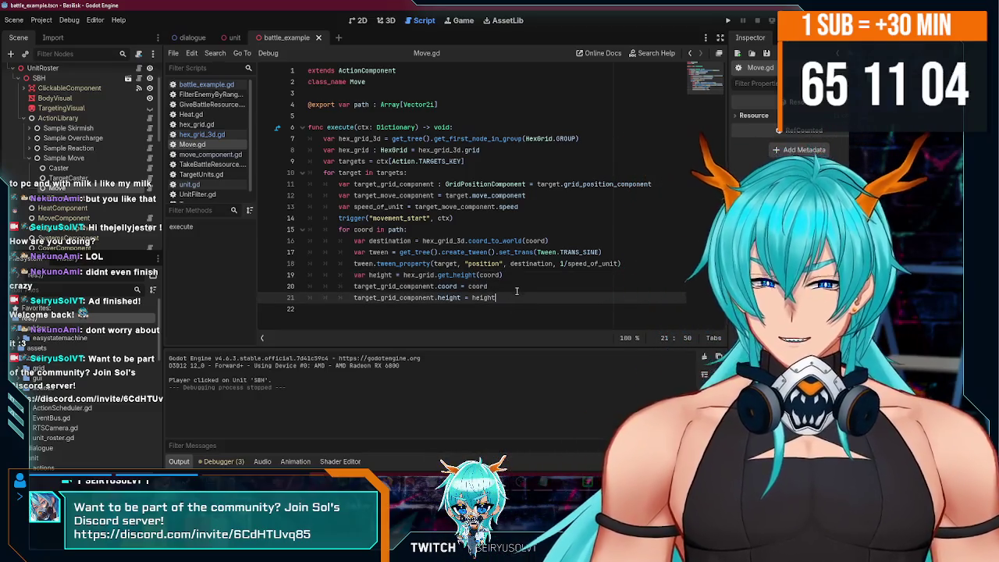
Run the game again with F5, zoom the camera, and stop it with F8.
key("F5")
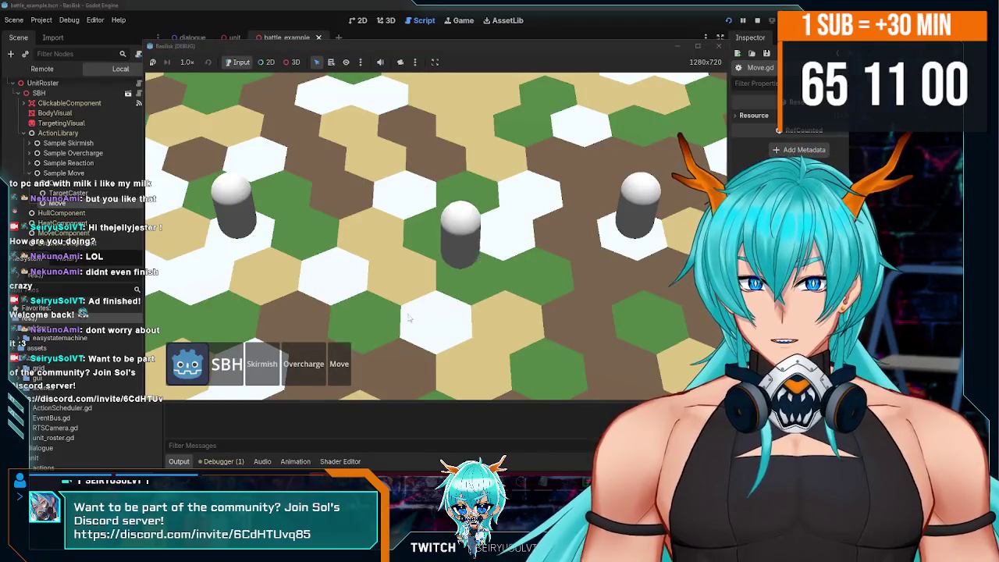
scroll(408, 317, "down", 3)
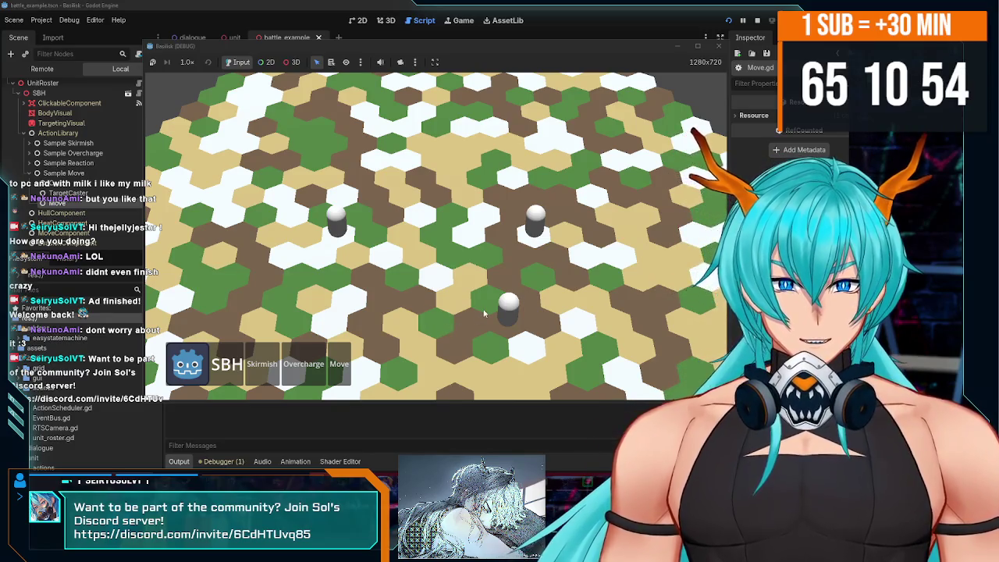
key("F8")
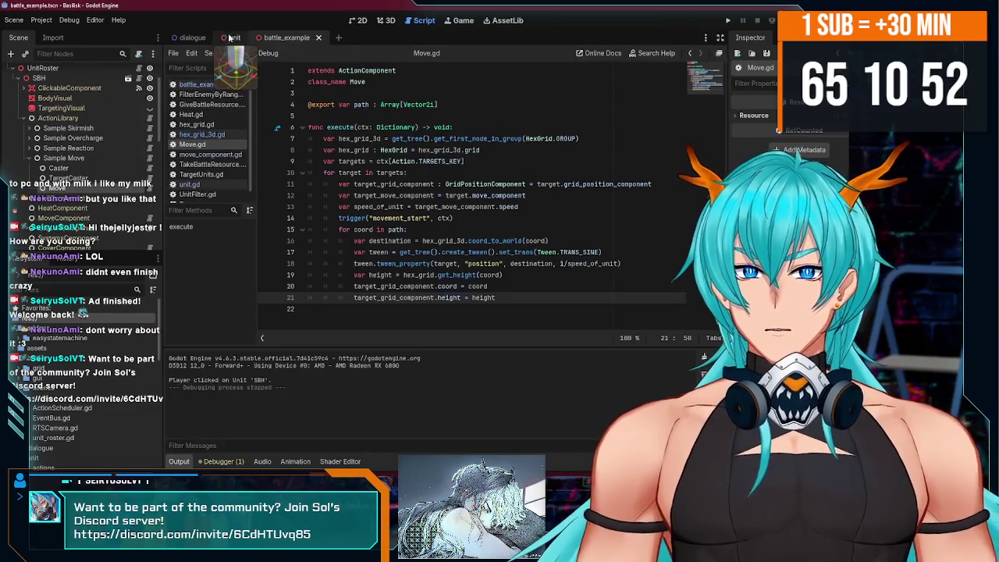
Open the battle_example scene and inspect the MoveComponent node's properties in the Scene dock.
left_click(281, 37)
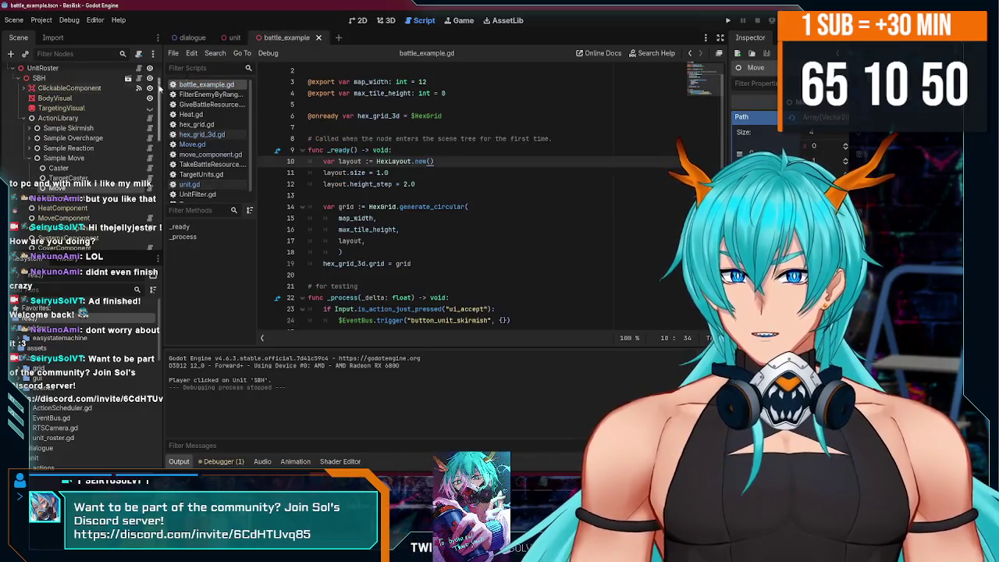
scroll(110, 136, "down", 2)
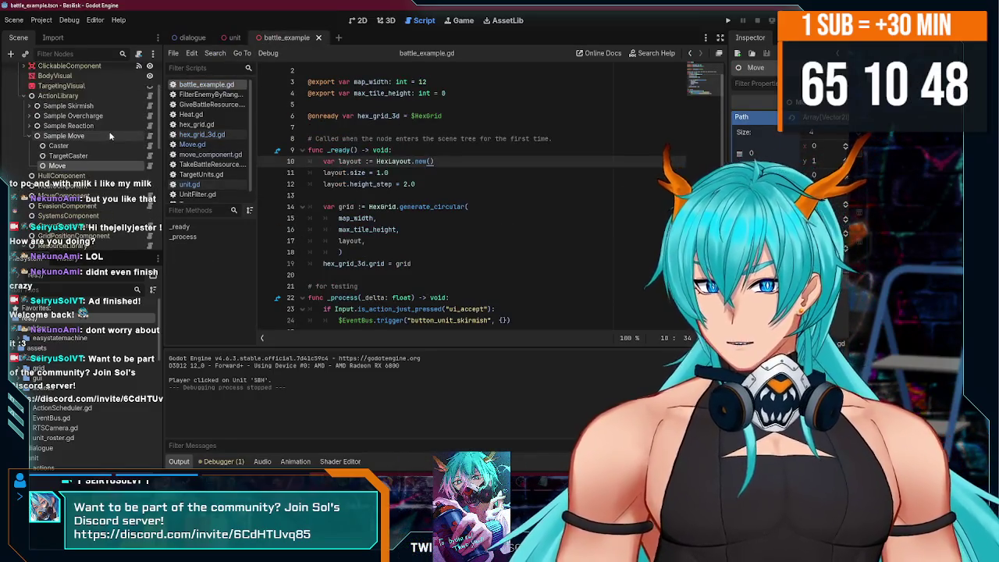
scroll(109, 135, "down", 5)
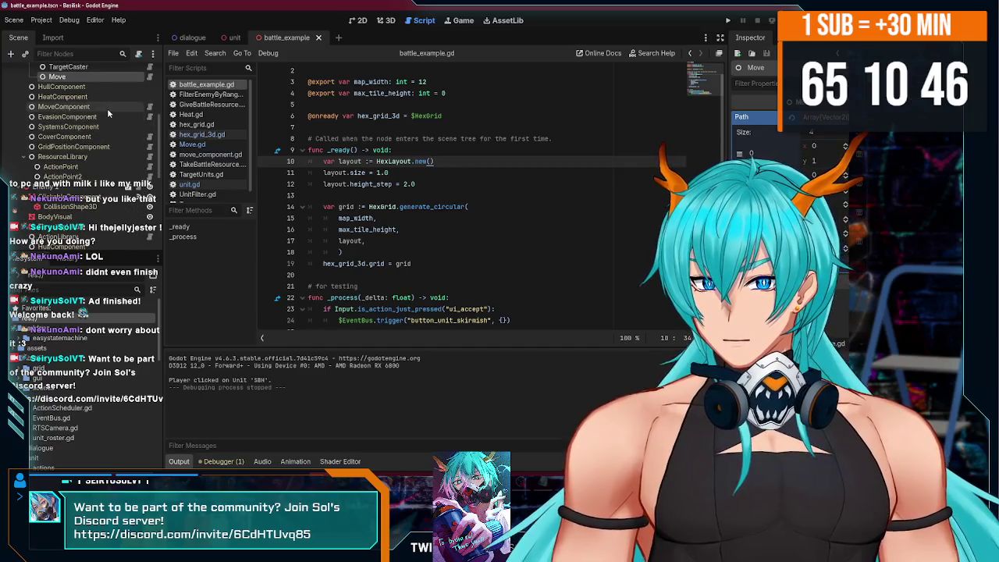
left_click(106, 108)
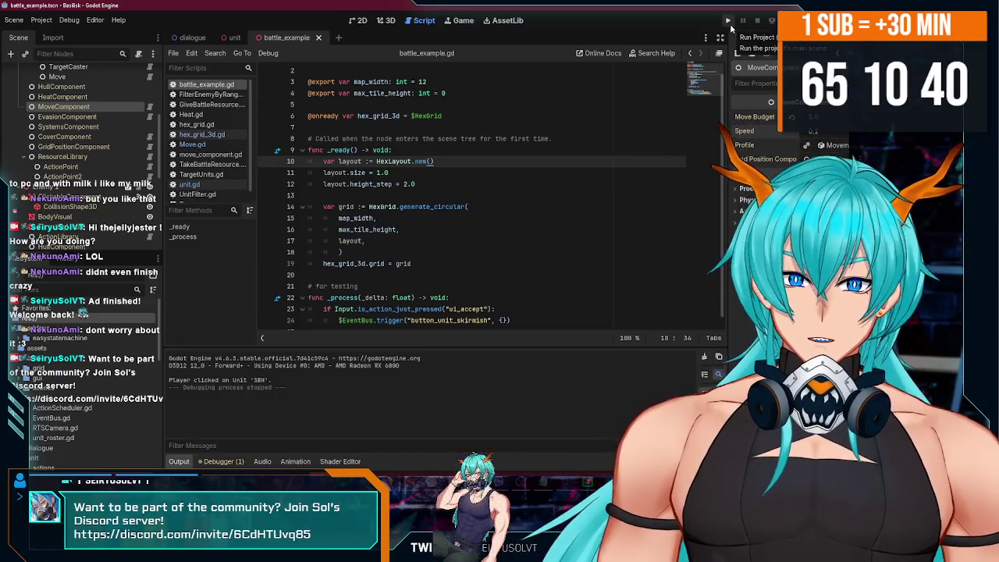
Run the project, order unit SBH to move to another hex, then stop the game.
left_click(729, 26)
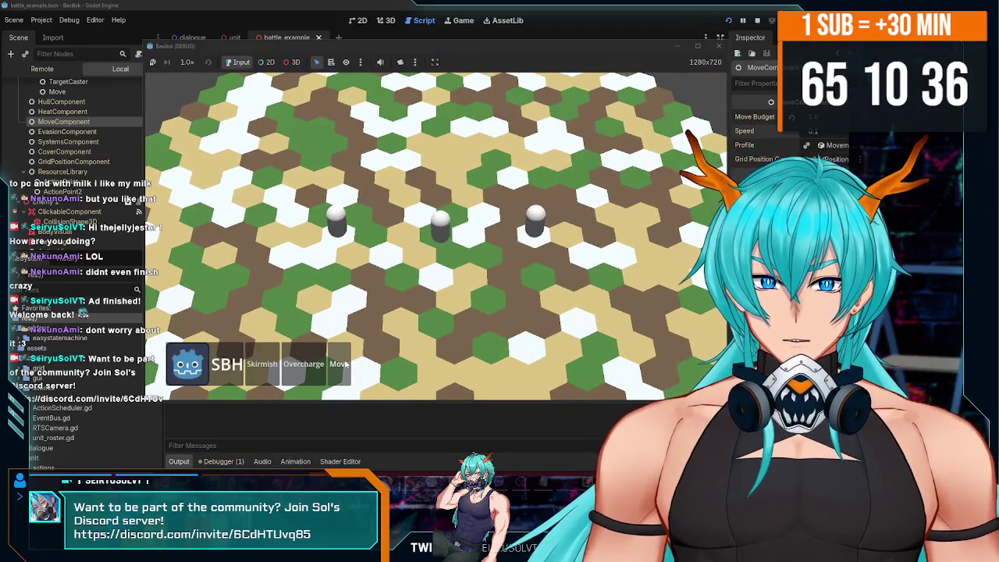
left_click(718, 46)
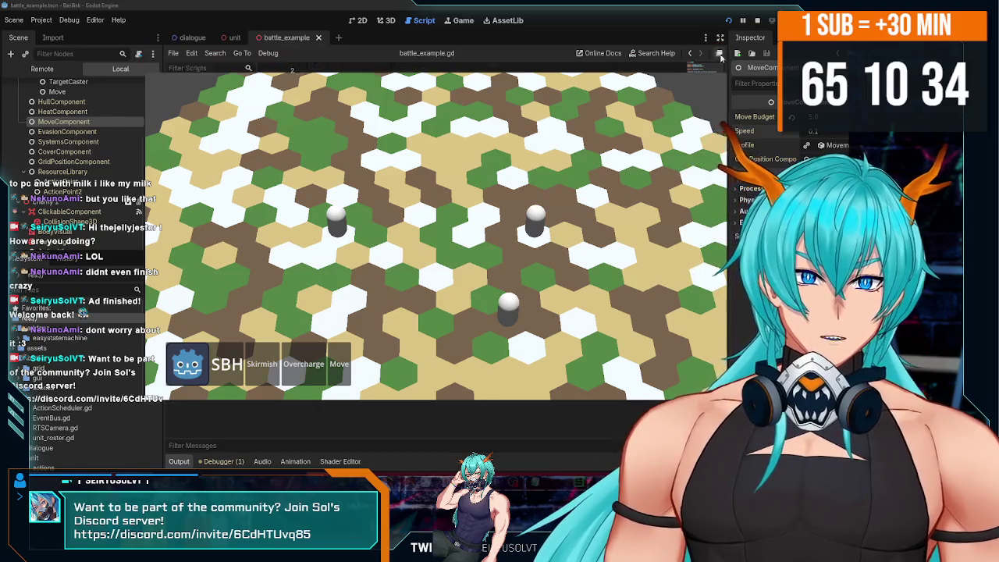
key("F8")
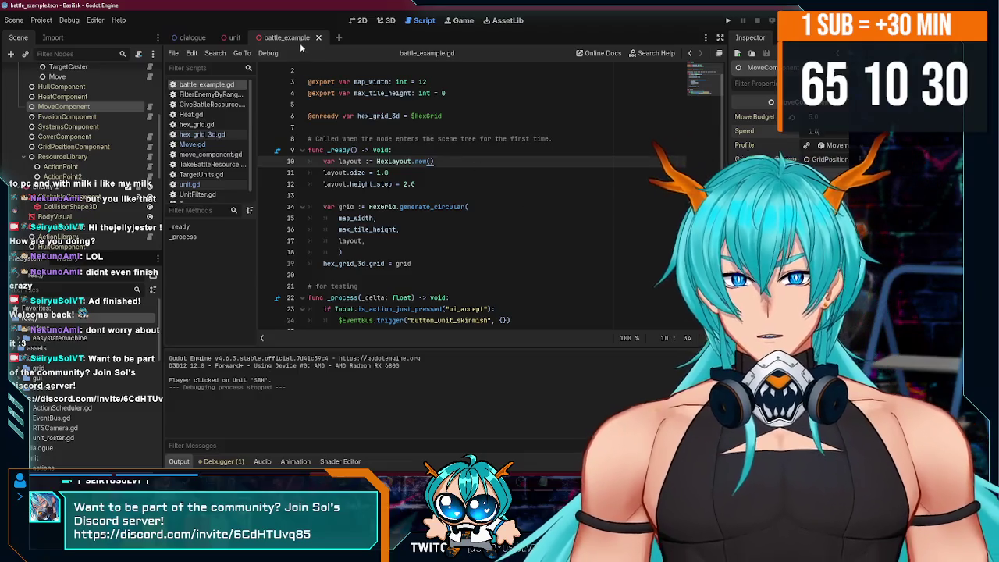
Close all open scripts, then reopen only move_component.gd and Move.gd from the Scene dock script icons.
left_click(234, 37)
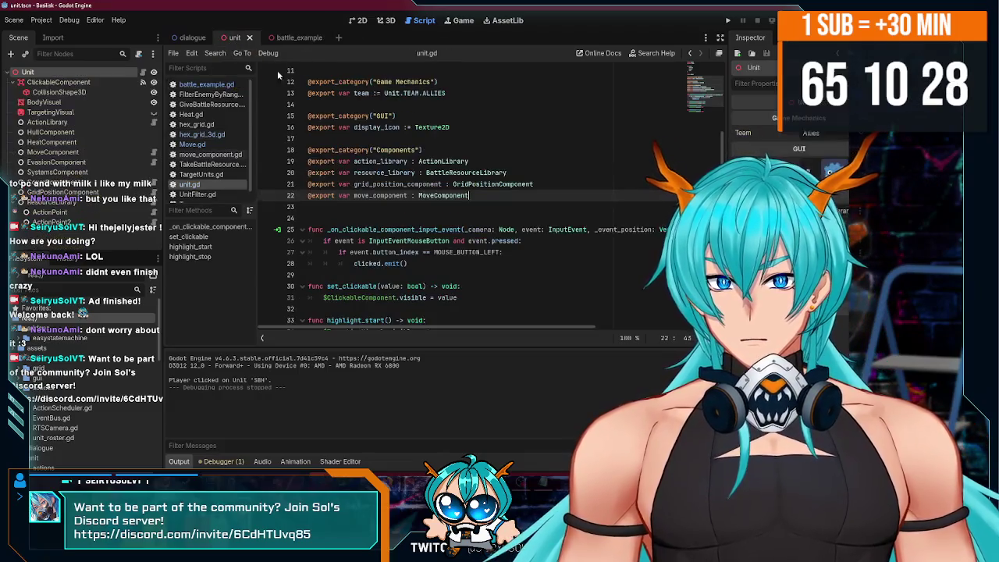
left_click(287, 37)
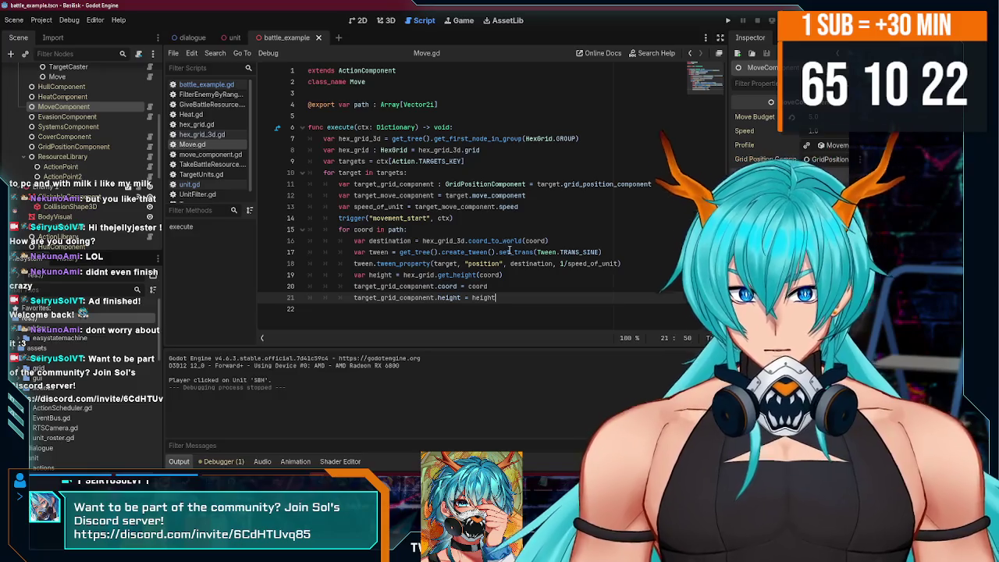
right_click(214, 146)
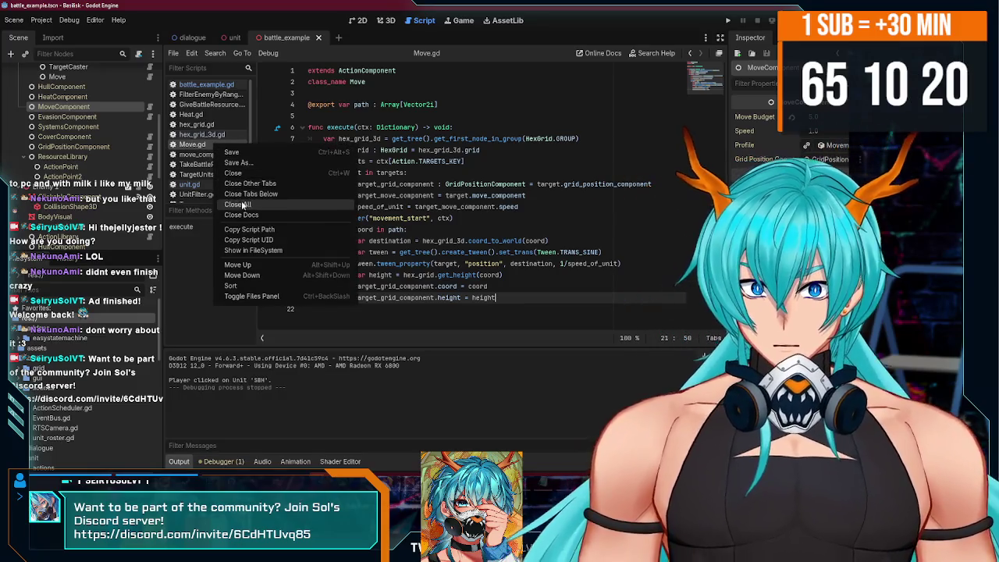
left_click(238, 205)
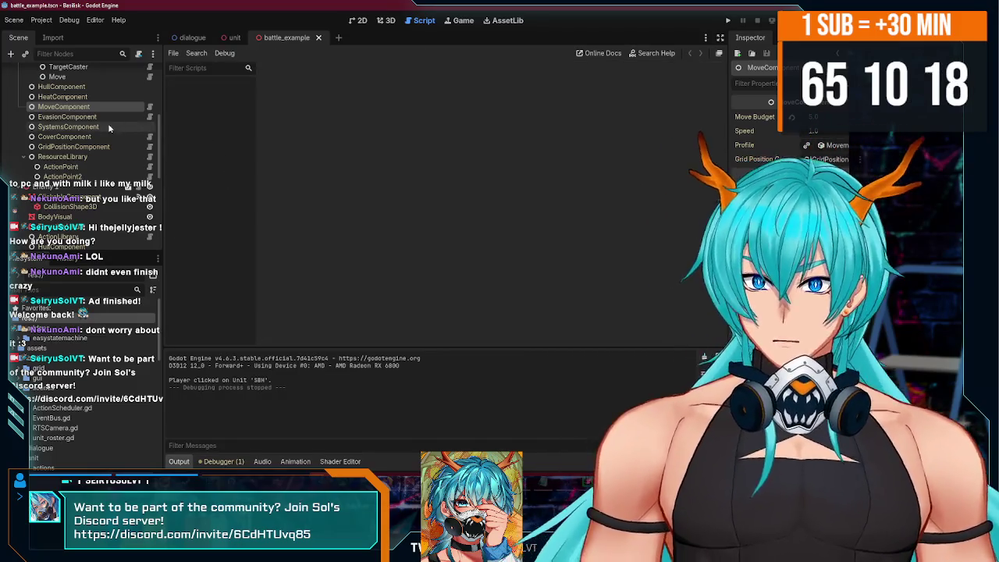
left_click(148, 107)
scroll(120, 149, "up", 2)
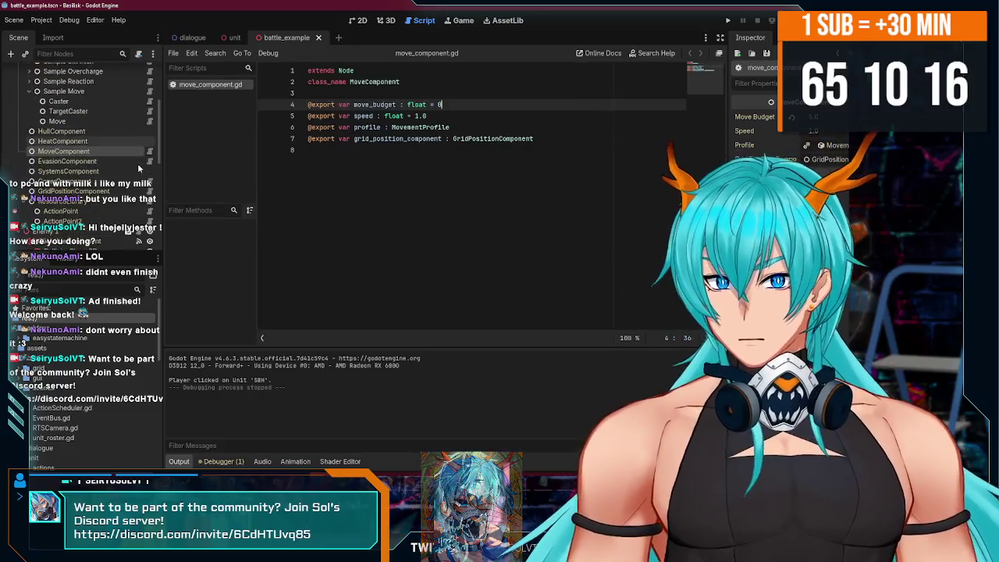
left_click(150, 122)
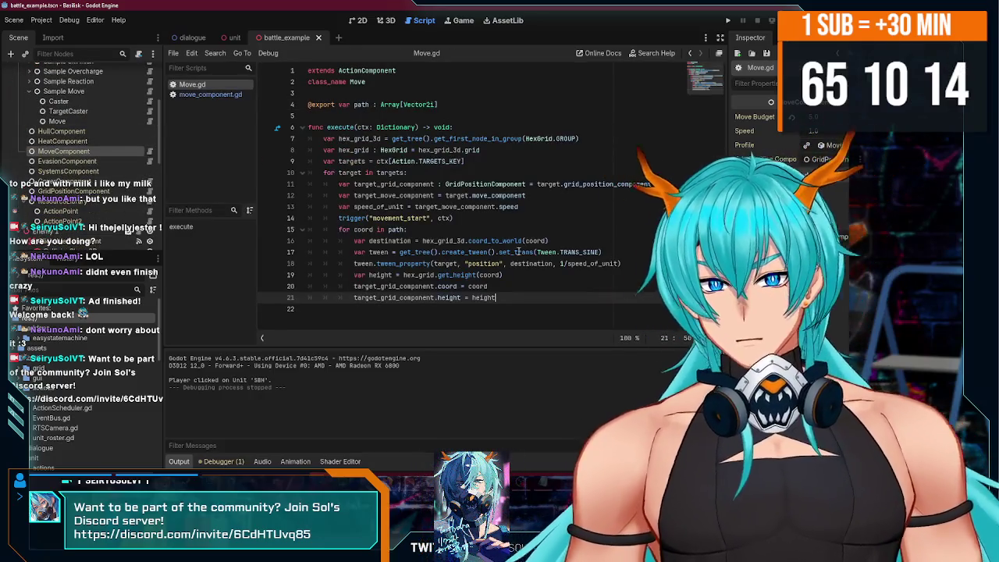
left_click(562, 265)
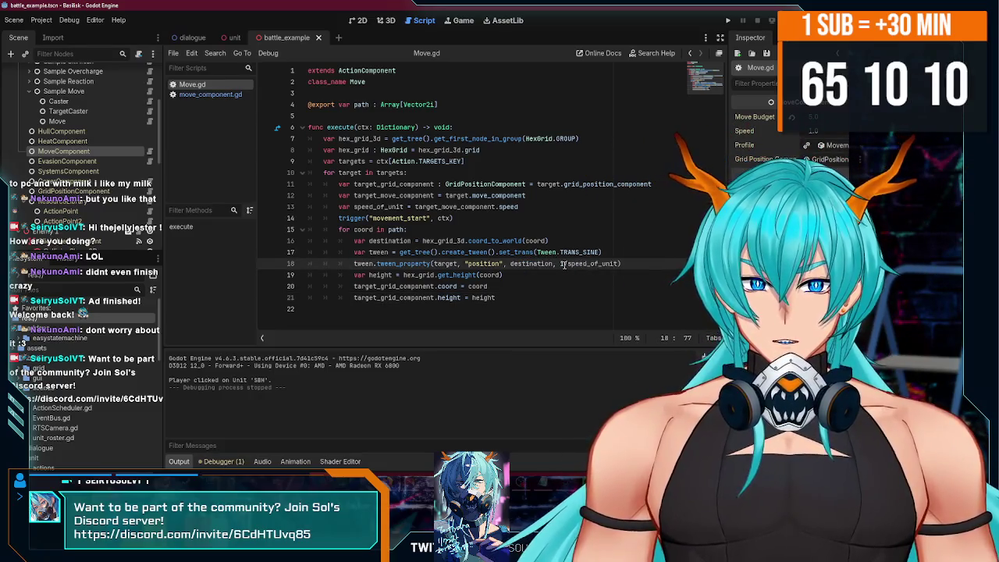
Prefix line 18's tween.tween_property call with 'await', save Move.gd, and run the game.
left_click_drag(620, 264, 559, 264)
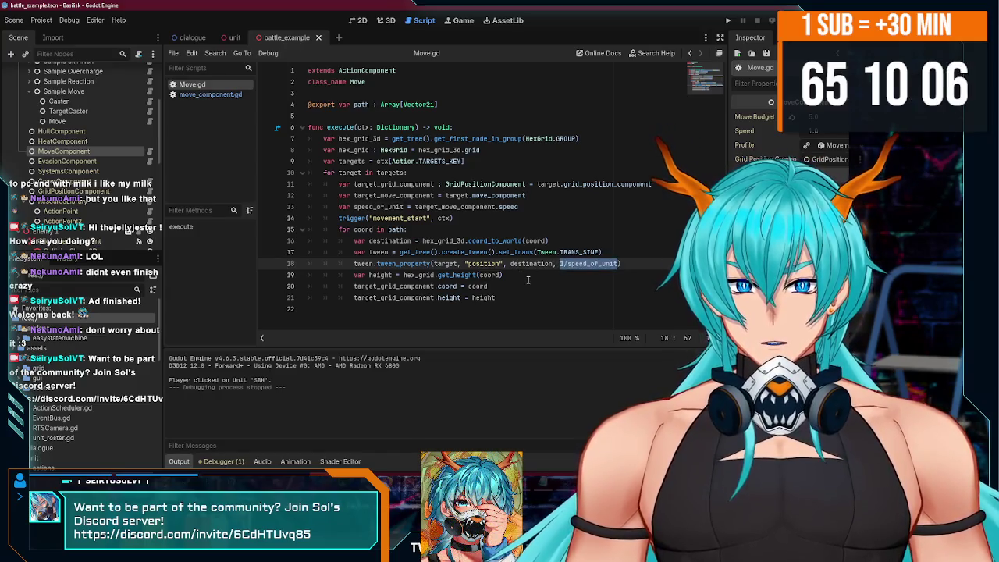
left_click(527, 280)
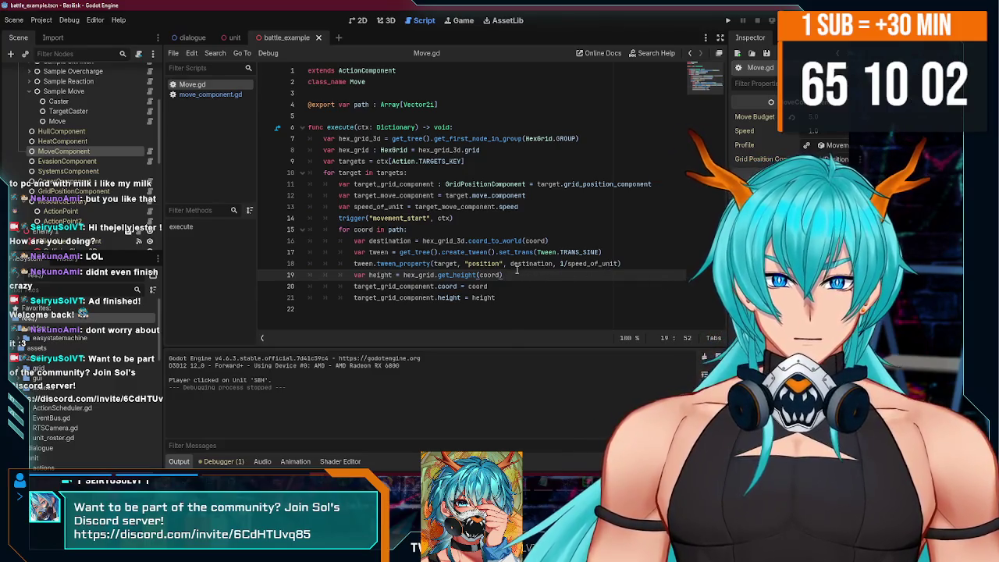
left_click(355, 263)
type("await")
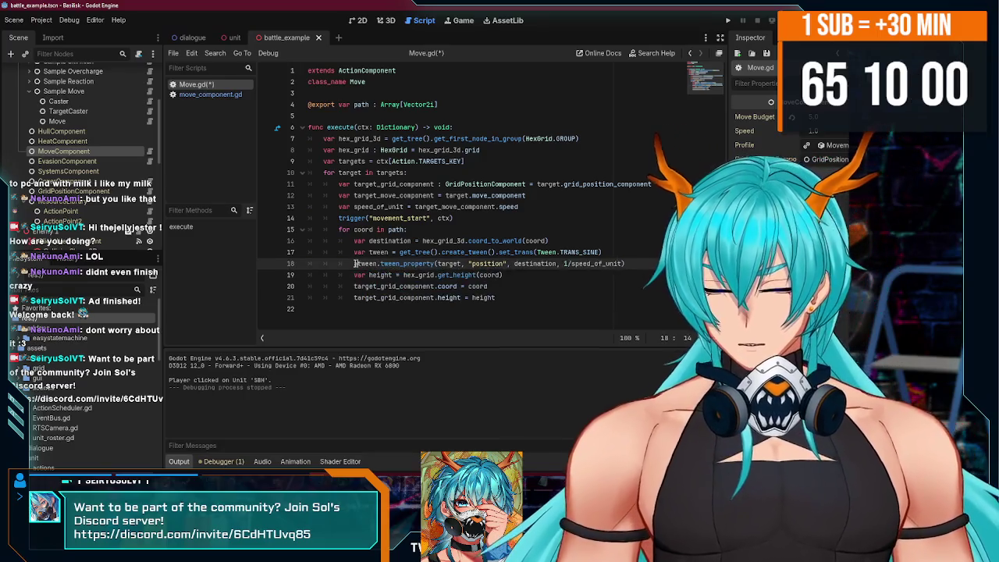
left_click(507, 275)
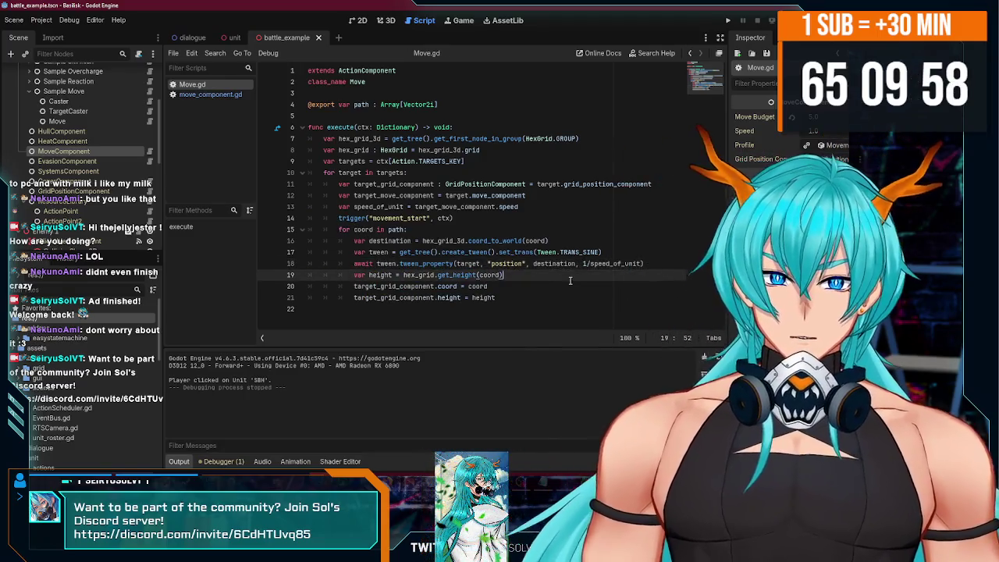
key("ctrl+s")
left_click(728, 20)
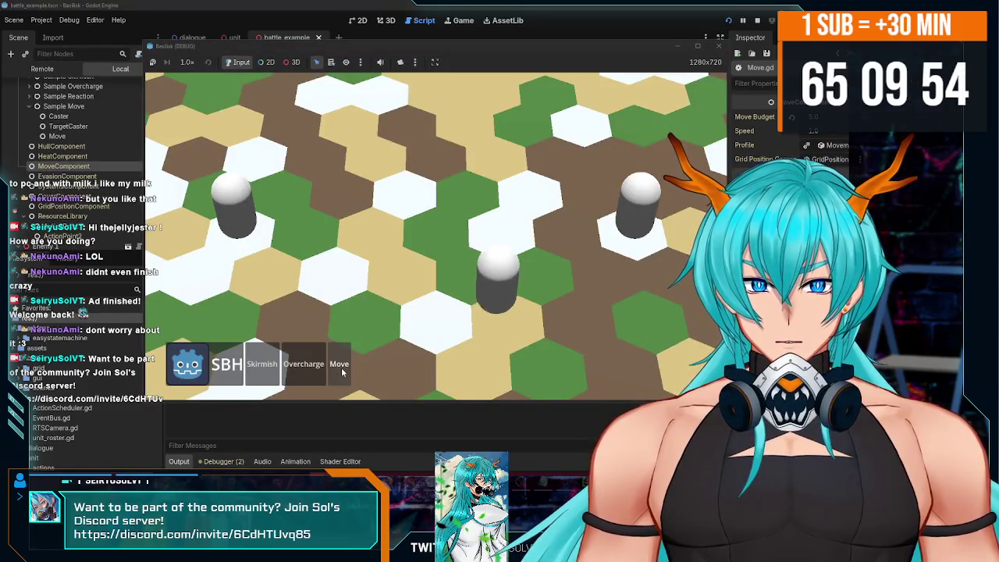
Stop the game and delete the 'await' keyword from line 18 of Move.gd.
left_click(718, 45)
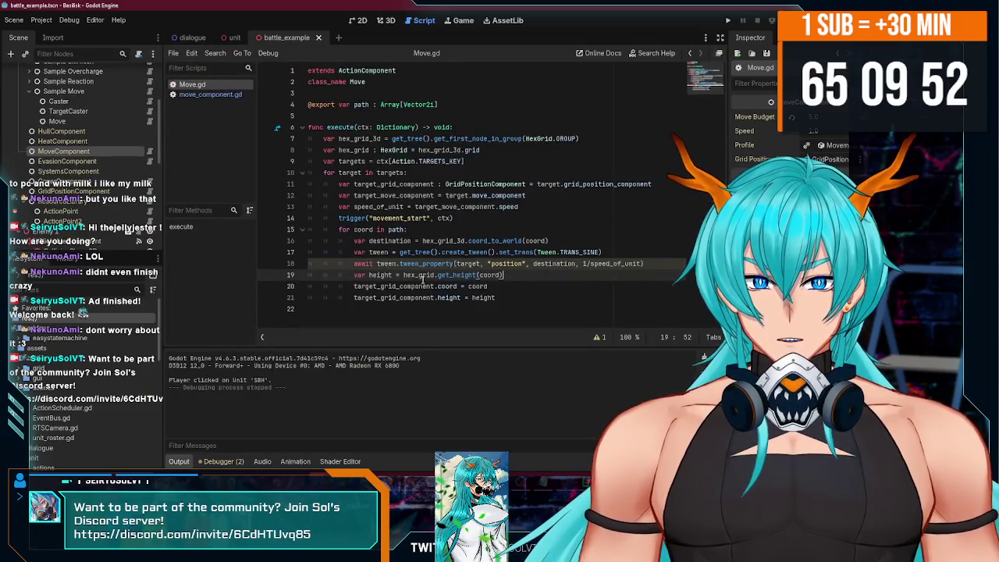
left_click(374, 264)
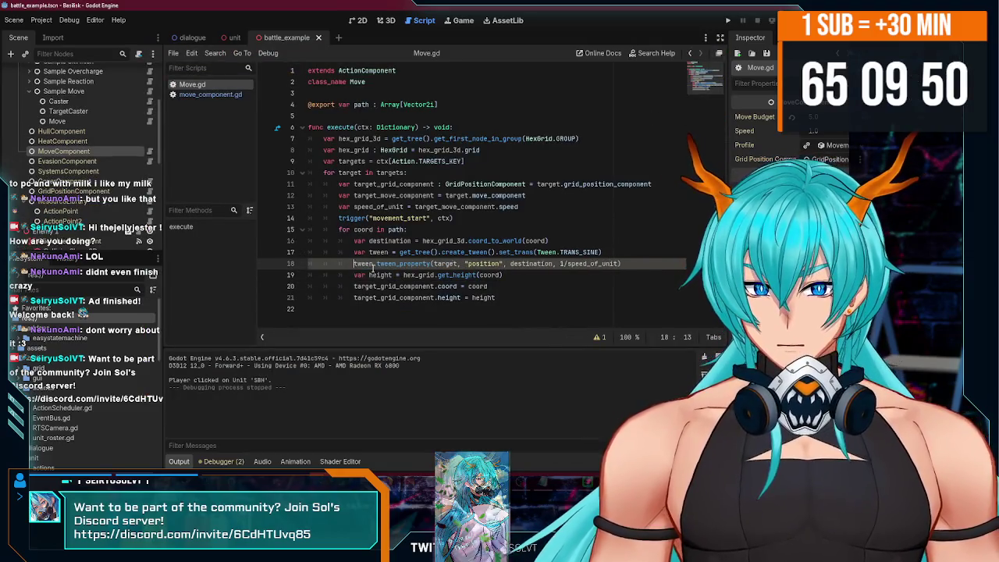
key("BackSpace")
key("Delete")
left_click(566, 272)
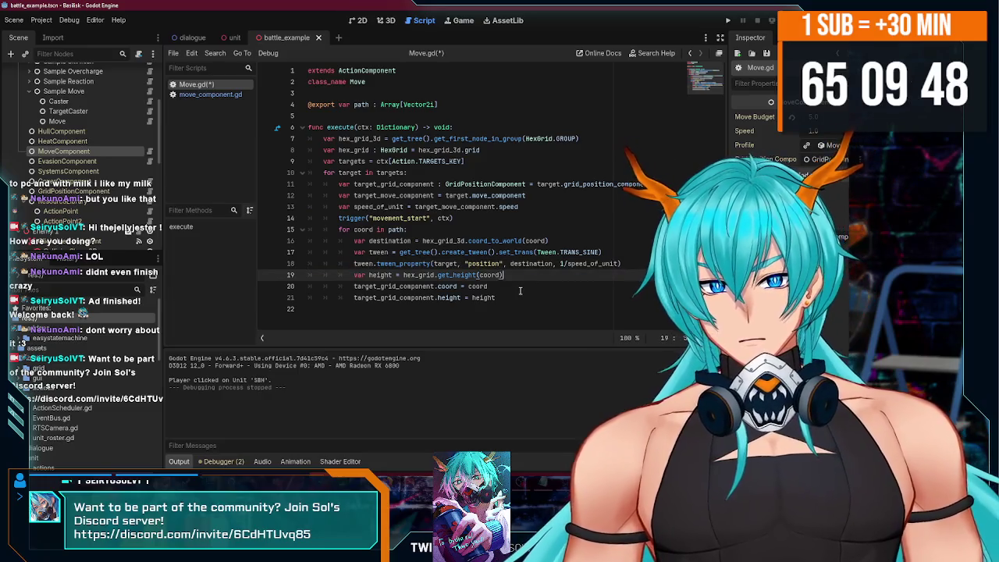
Select loop lines 19–21, test-run the game with F5, close it, and undo the last edit.
left_click_drag(510, 301, 322, 279)
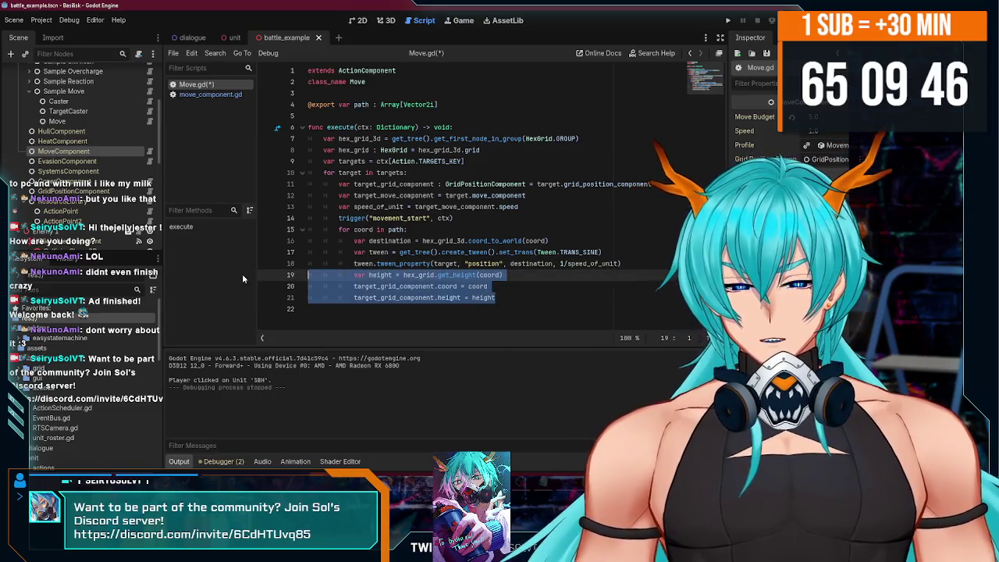
key("F5")
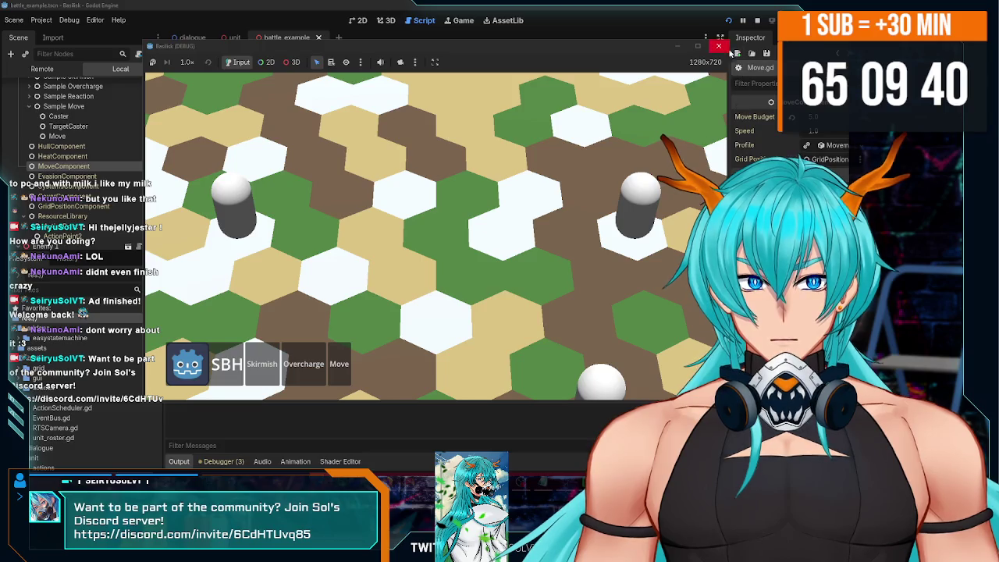
left_click(726, 47)
key("ctrl+z")
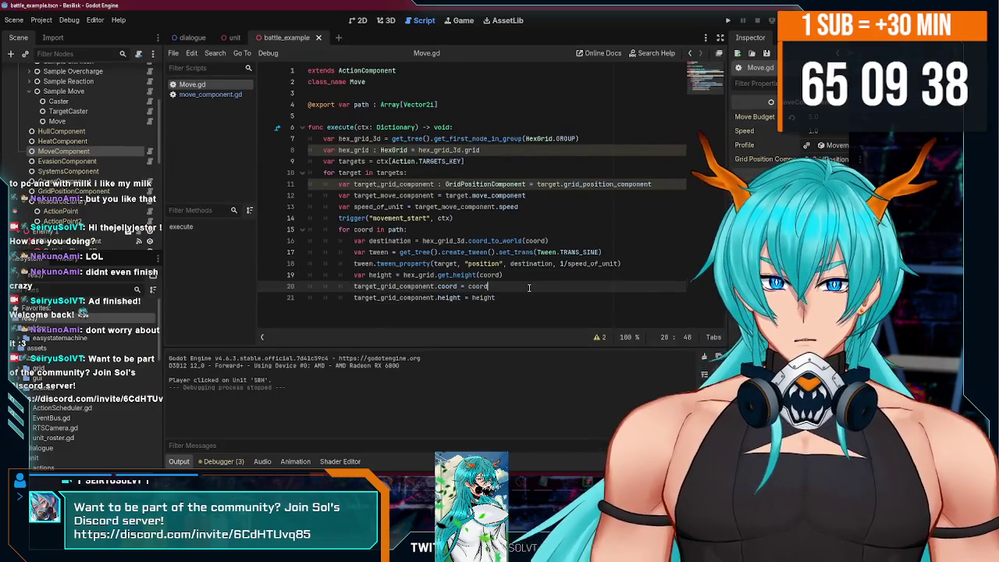
Start a new line 22 in the path loop typing the hex_grid_3d.move_u call via autocomplete.
left_click(528, 298)
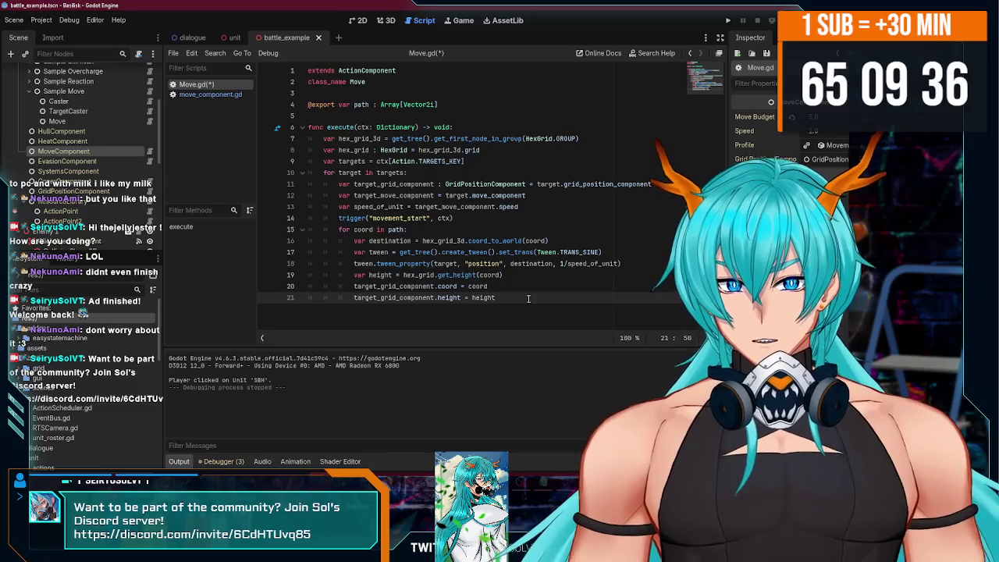
key("Return")
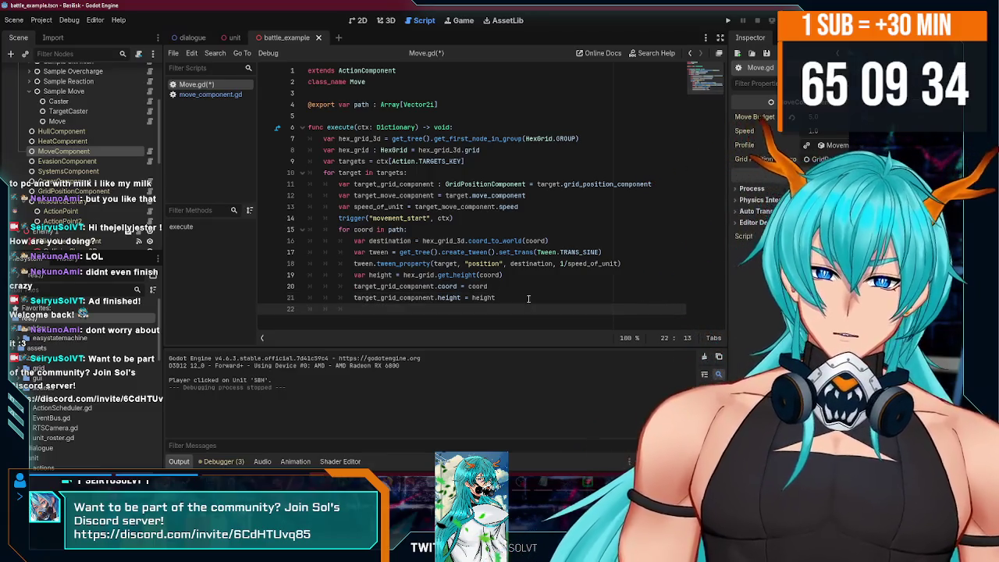
type("hex")
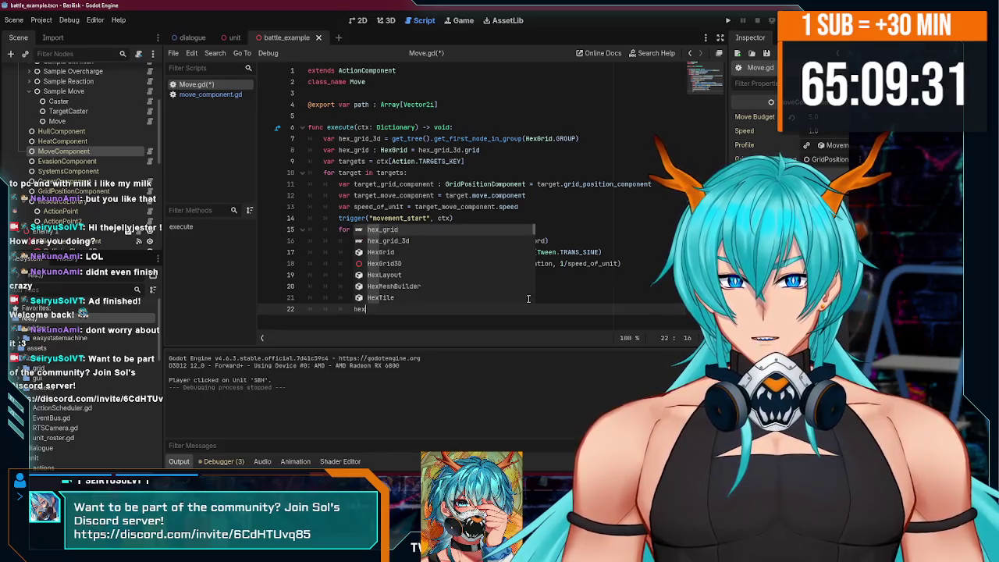
key("Return")
type(".mo")
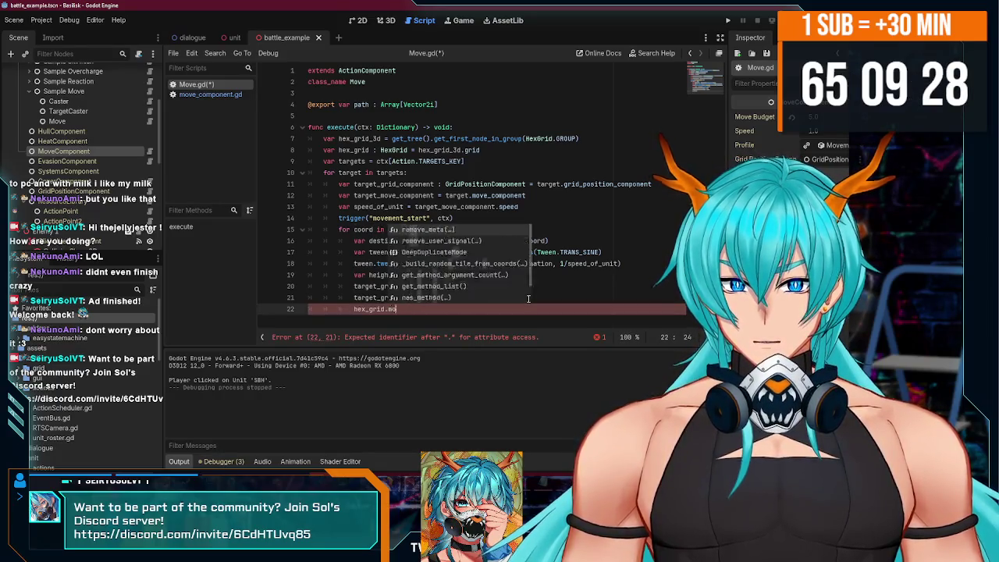
key("BackSpace")
key("BackSpace")
key("BackSpace")
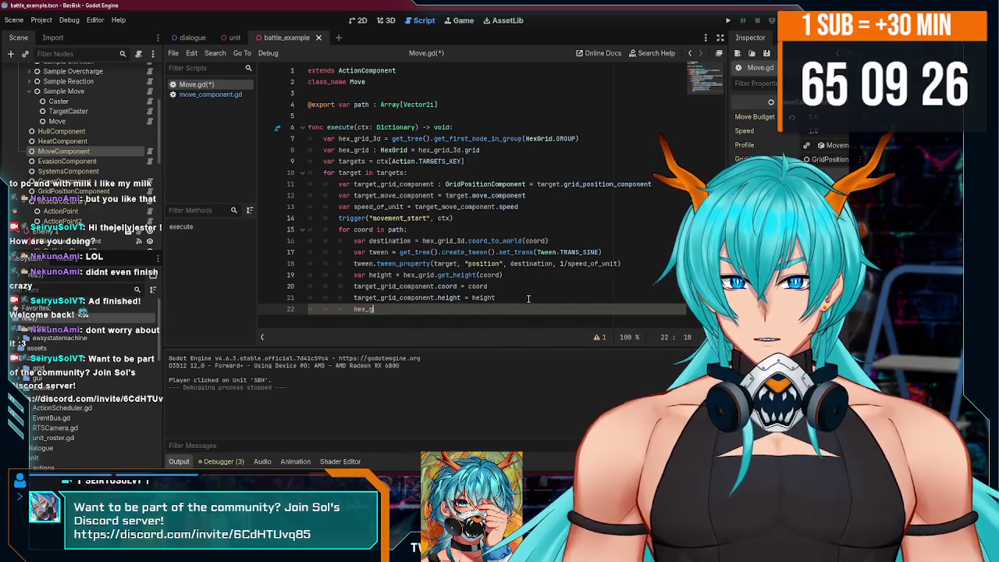
type("rid_3d.")
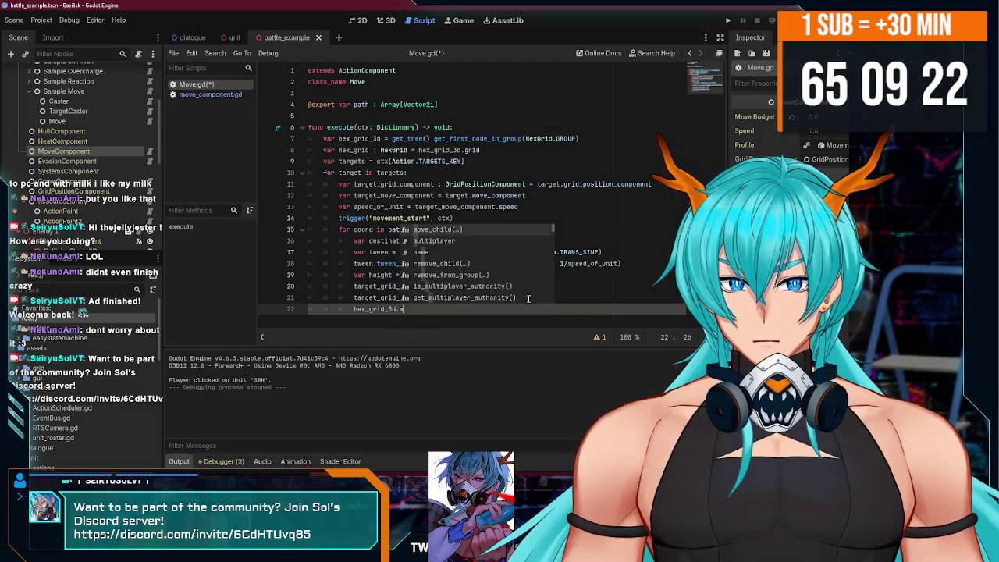
type("move")
key("Return")
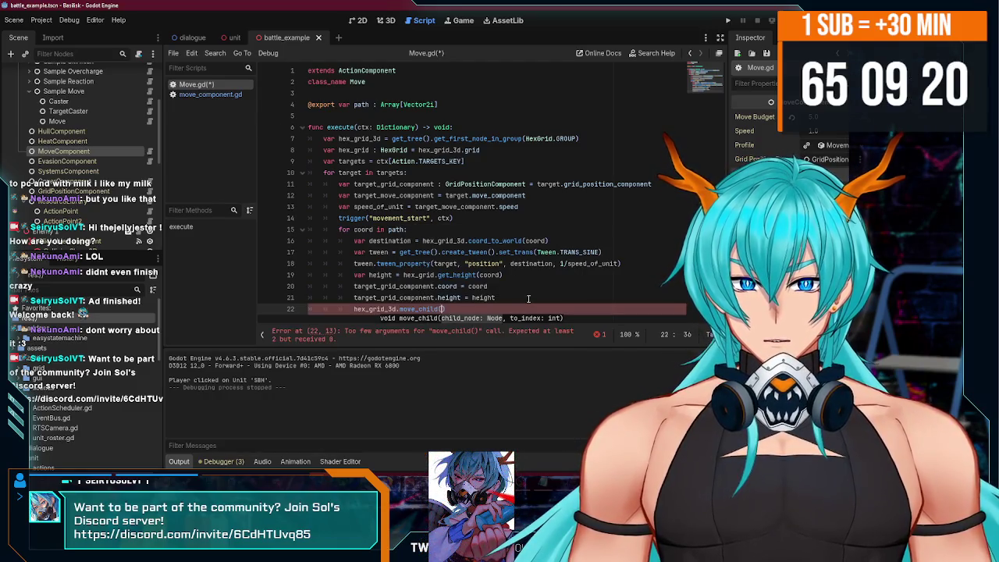
key("BackSpace")
key("BackSpace")
key("BackSpace")
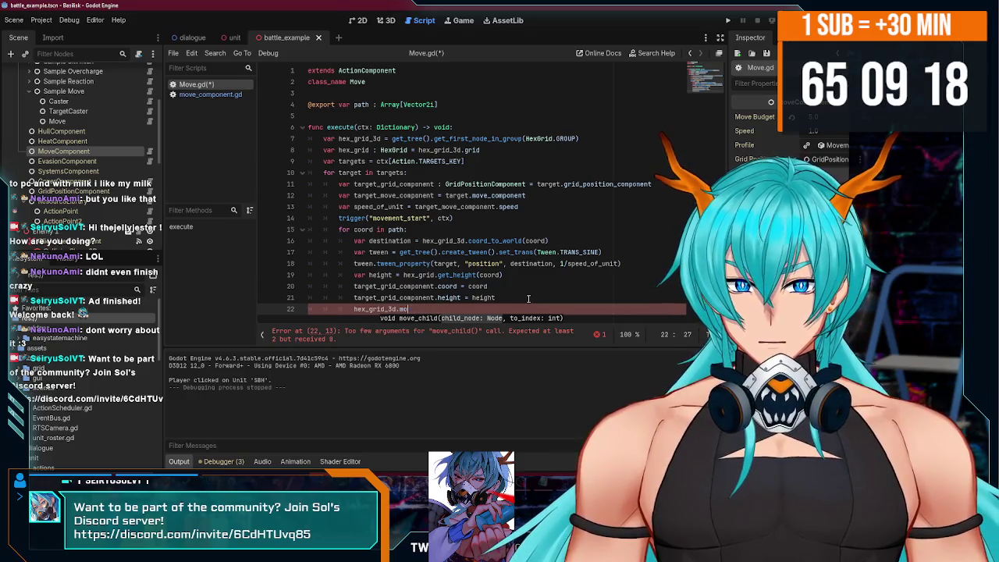
type("ve_u")
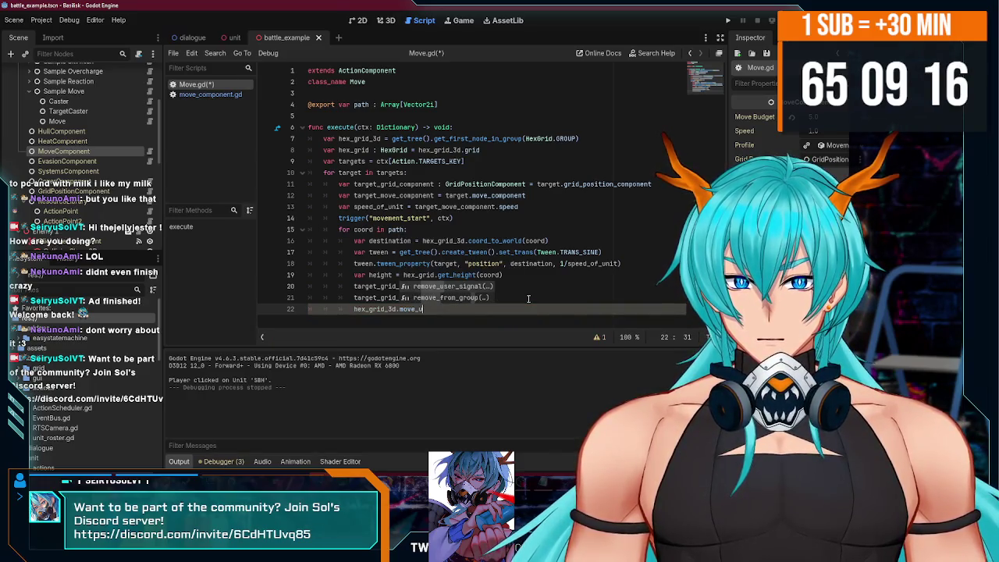
Type line 7's hex_grid_3d as ': HexGrid3D', complete move_unit(target, coord), and save Move.gd.
left_click(383, 138)
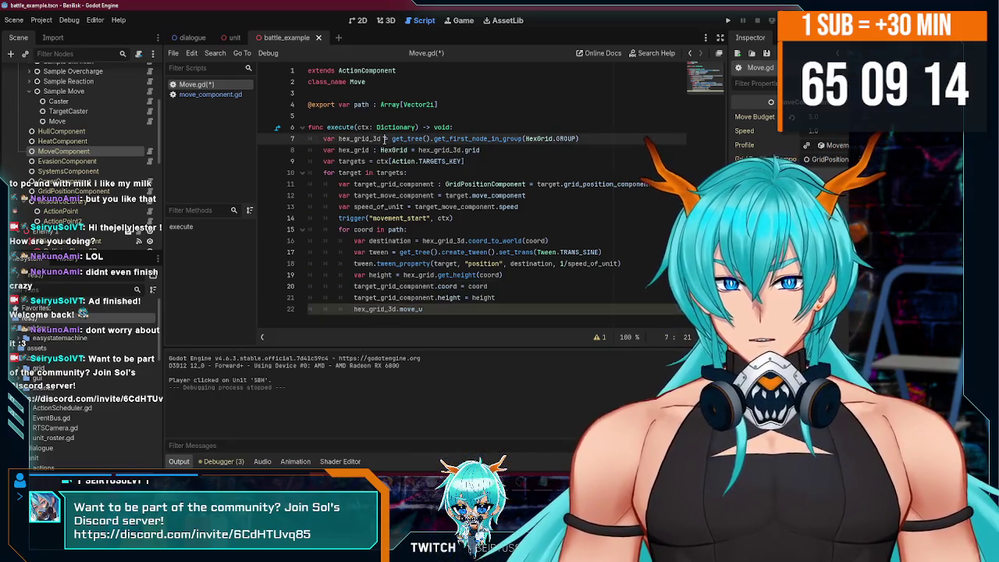
type(": HexGrid3D")
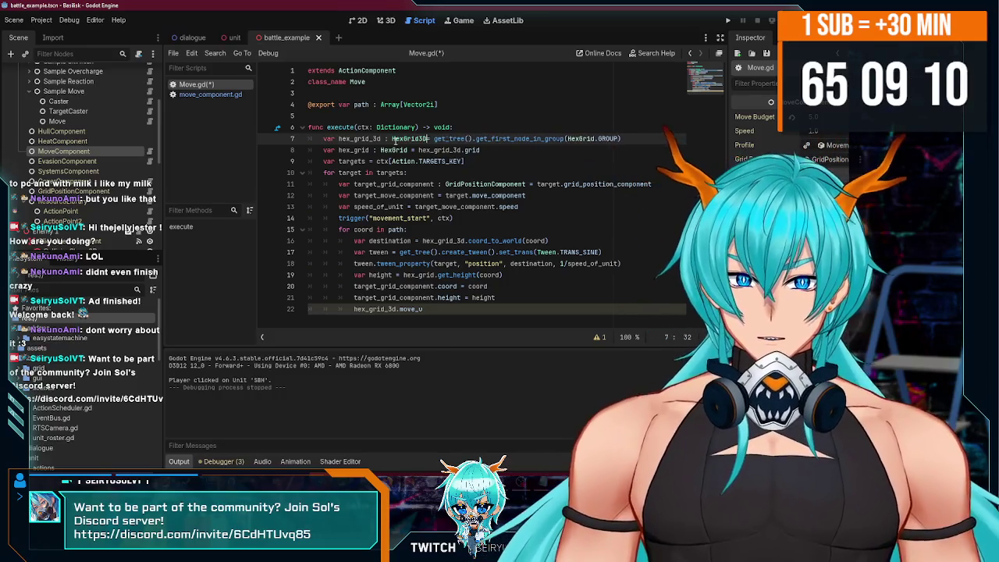
double_click(415, 310)
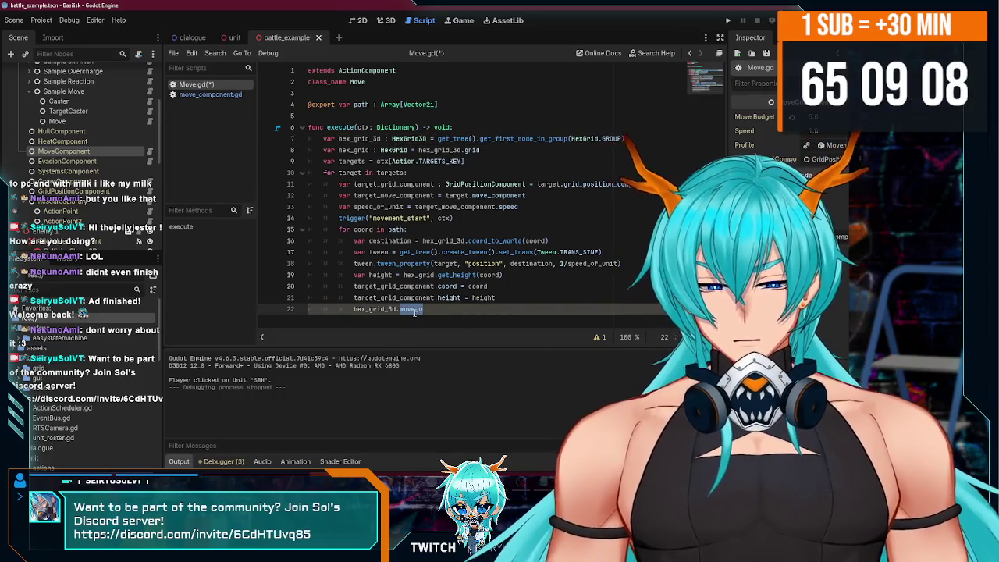
type("u")
key("Return")
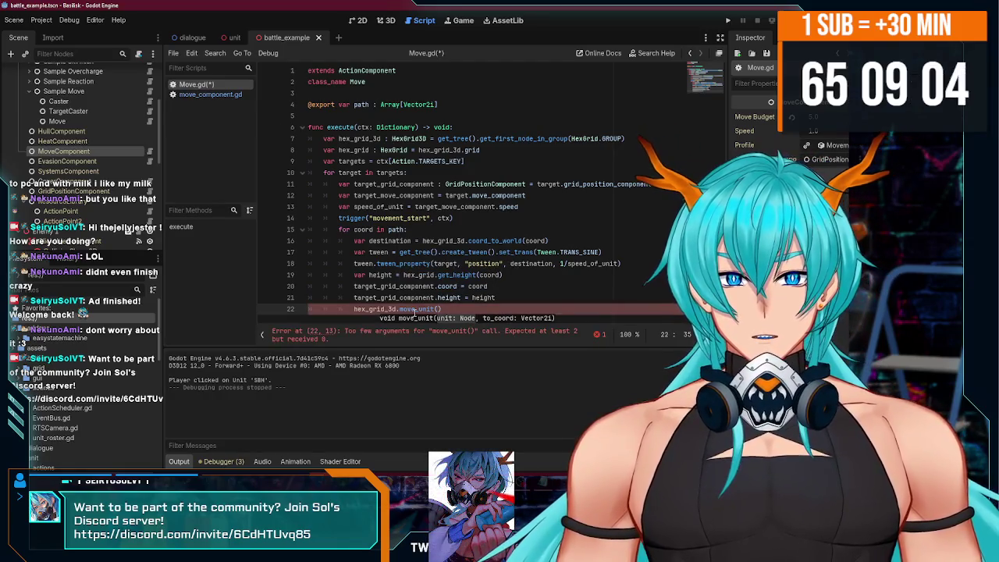
type("target, ")
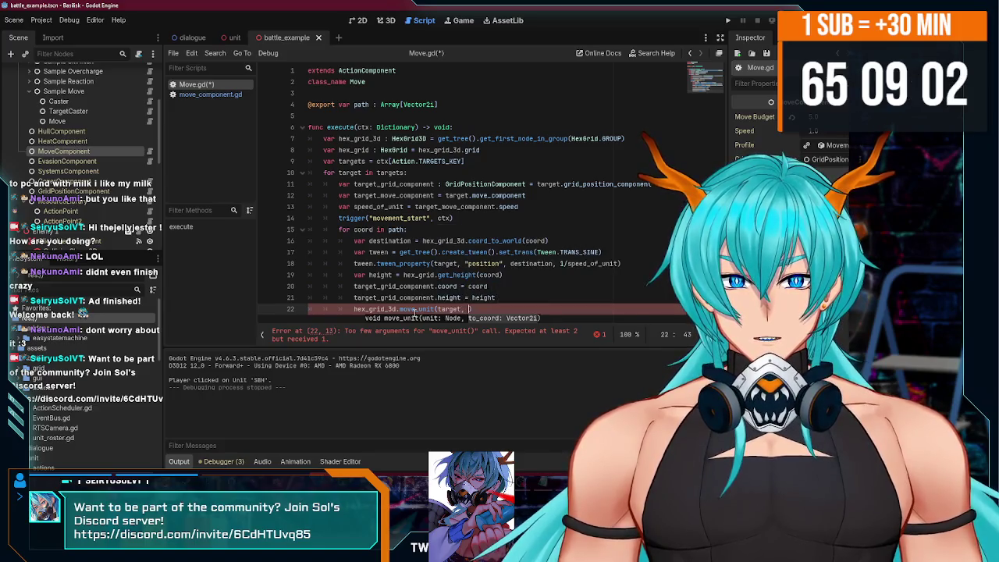
type(")")
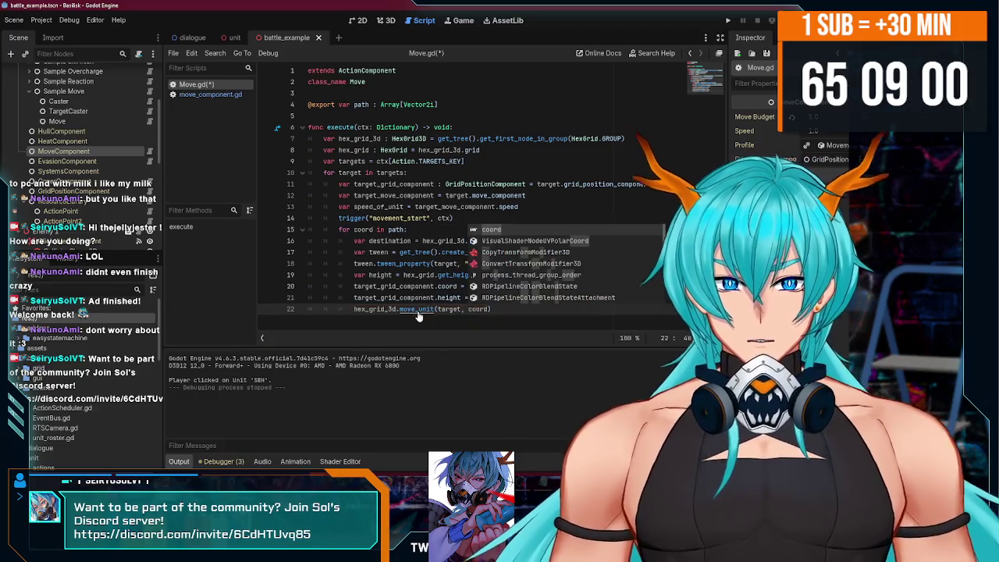
key("ctrl+s")
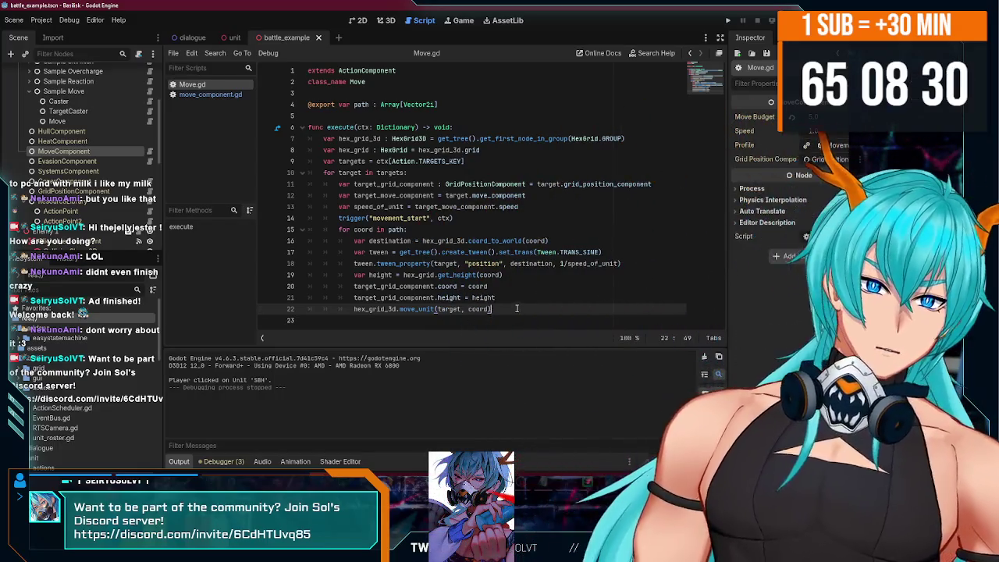
Review Move.gd's loop lines 16–22, including the new move_unit call, then run the game with F5.
left_click(510, 301)
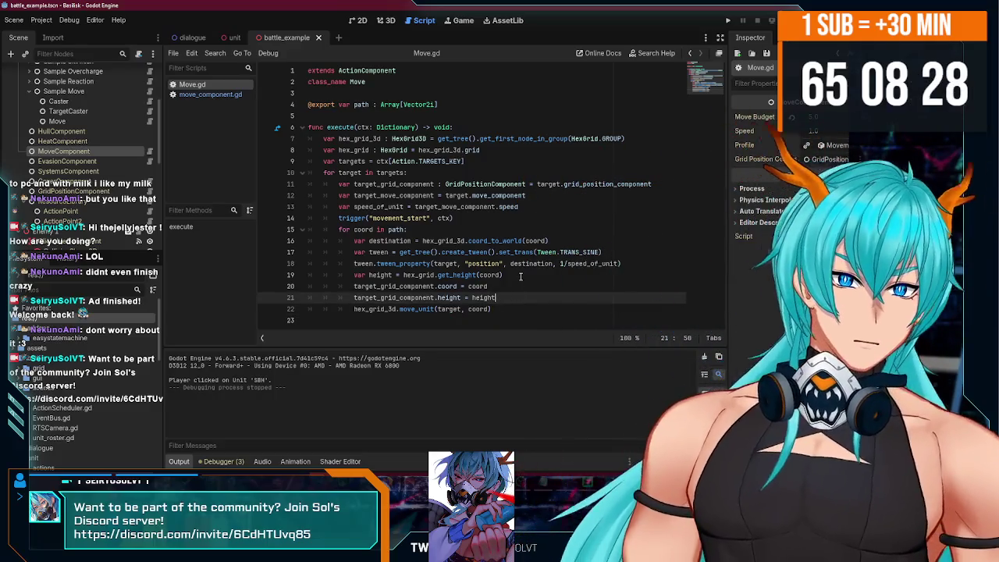
left_click(503, 274)
left_click(549, 240)
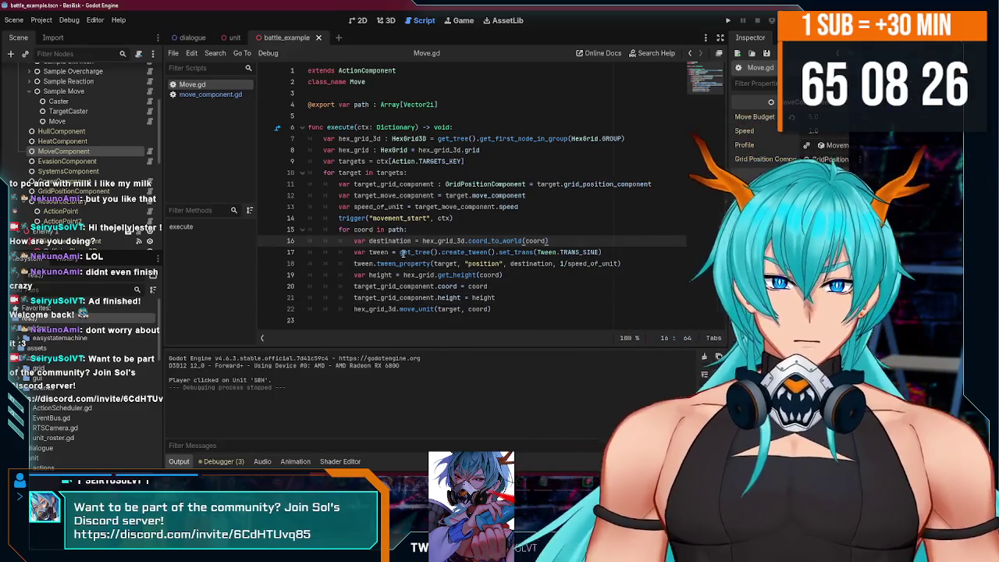
left_click(403, 252)
left_click(393, 252)
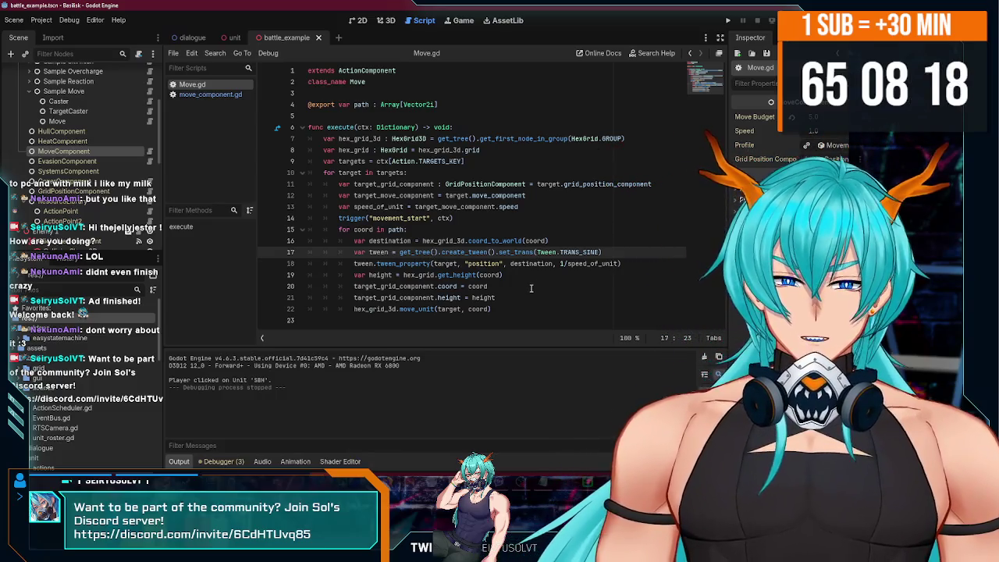
left_click(534, 286)
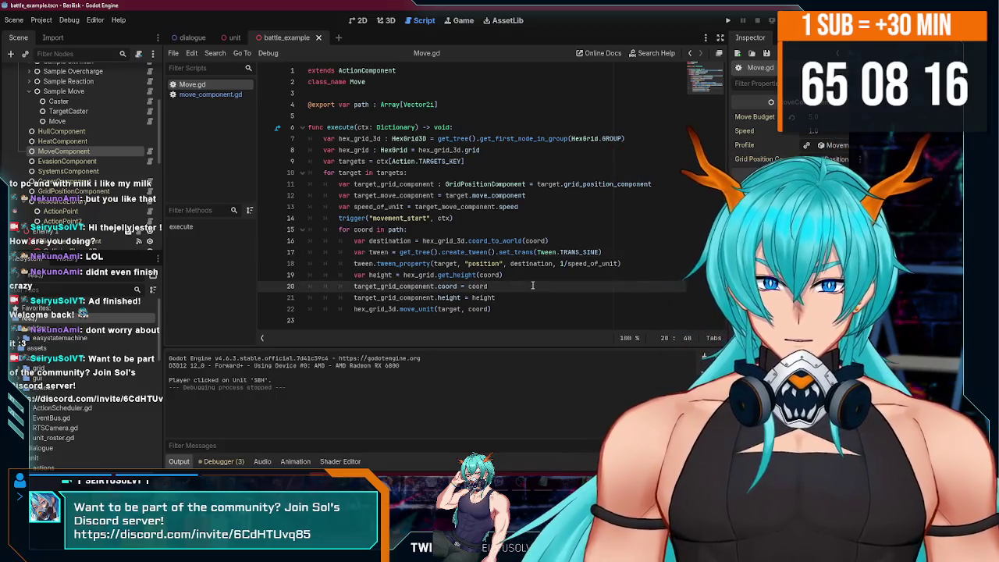
left_click(495, 309)
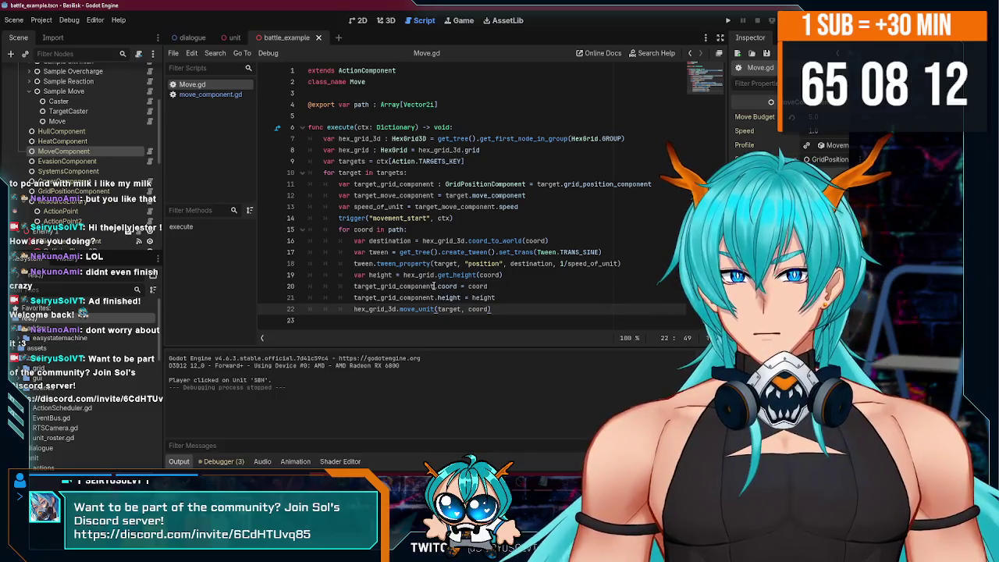
mouse_move(433, 286)
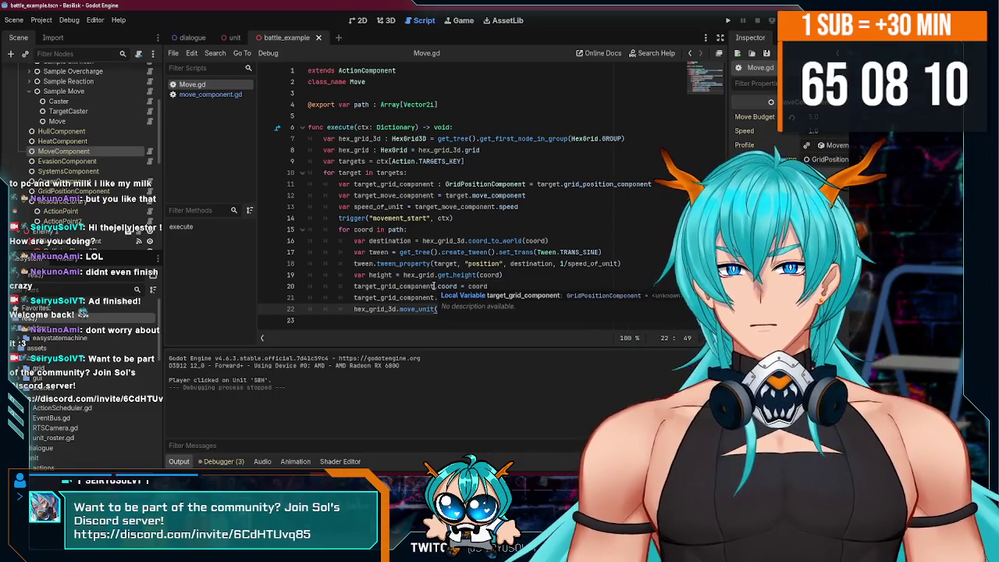
key("F5")
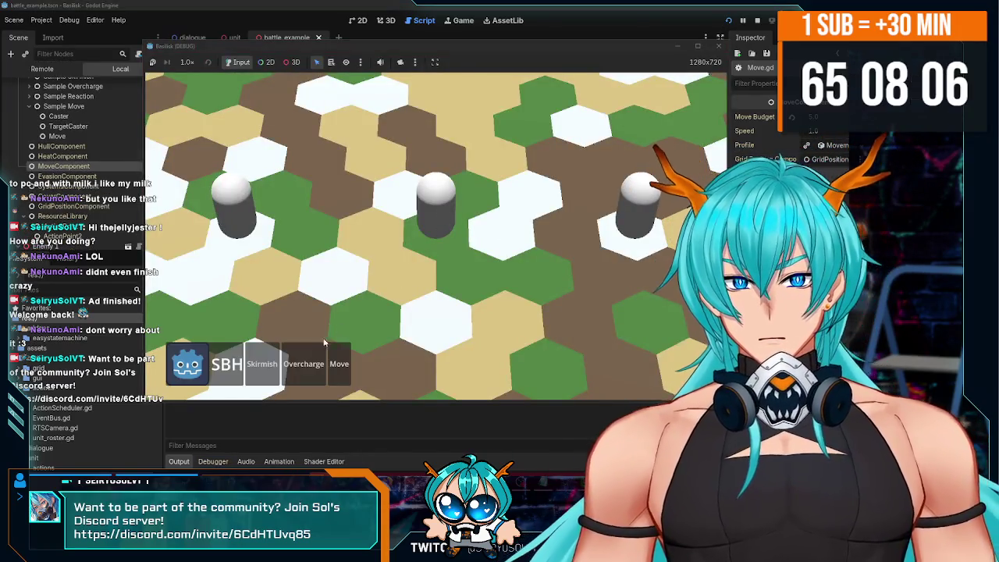
Close the running game and inspect the Move node's Path property in the Scene tree.
left_click(719, 46)
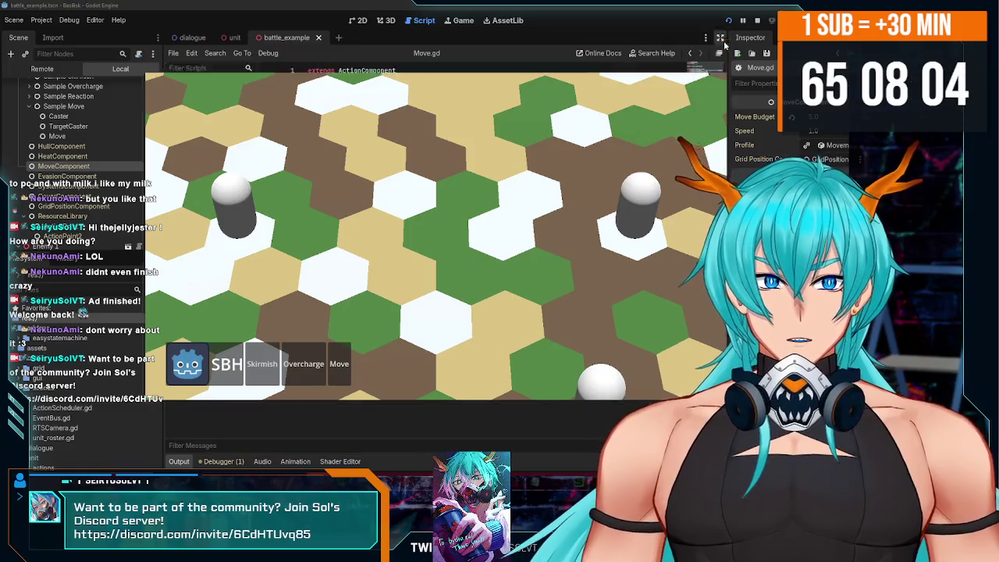
mouse_move(577, 265)
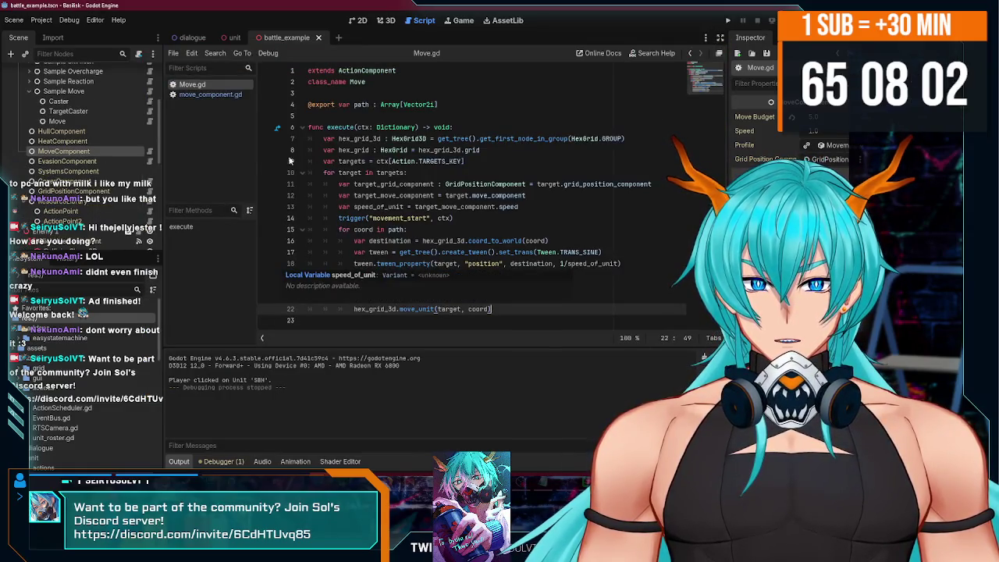
left_click(81, 123)
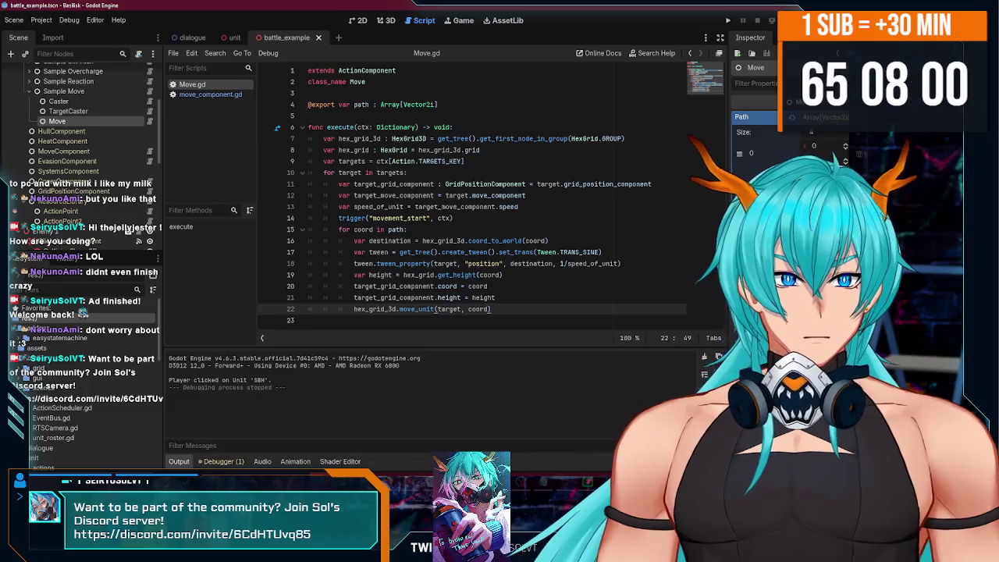
Rerun the game, trigger the unit's Move action to step to a neighbouring hex, then close it.
left_click(727, 20)
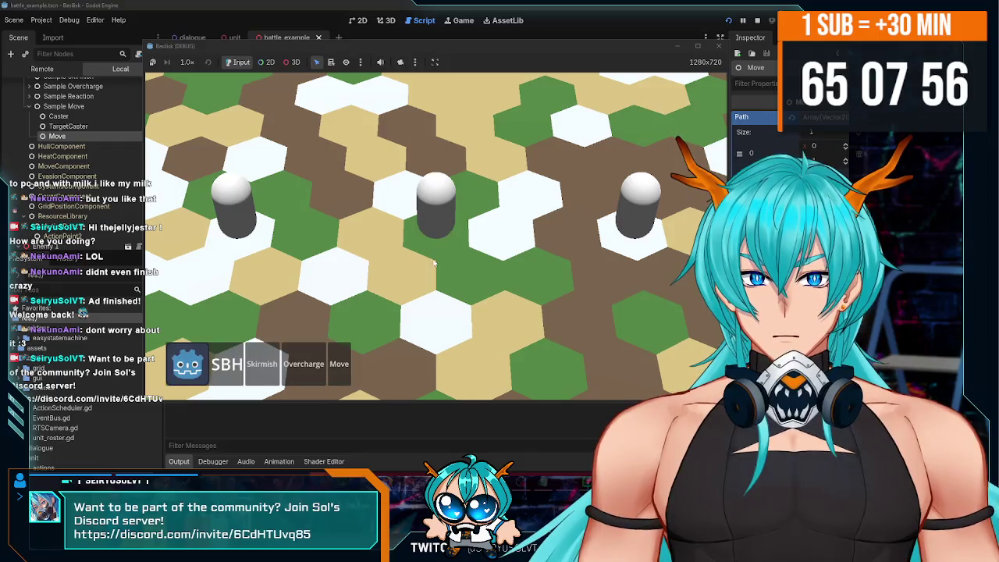
left_click(339, 364)
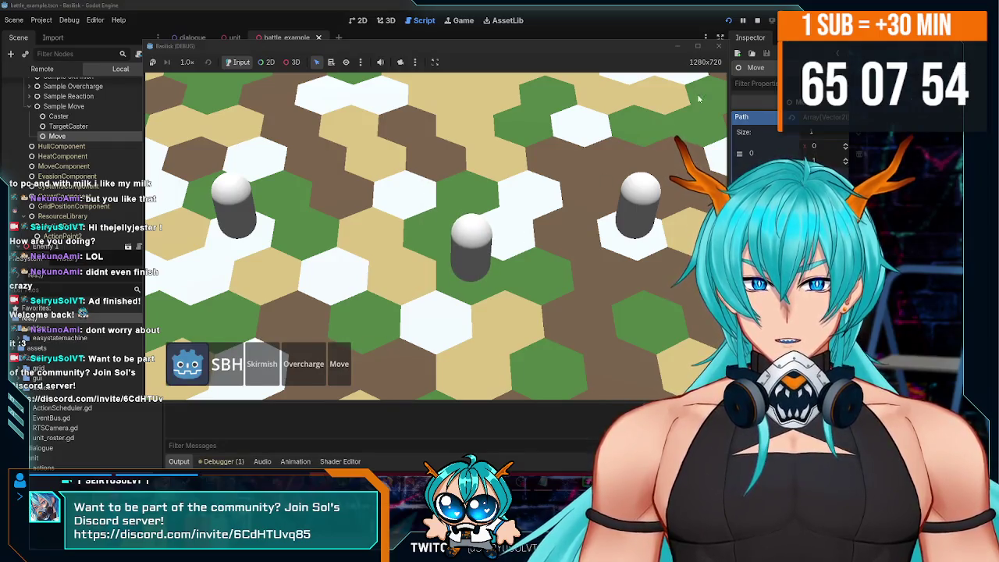
left_click(718, 46)
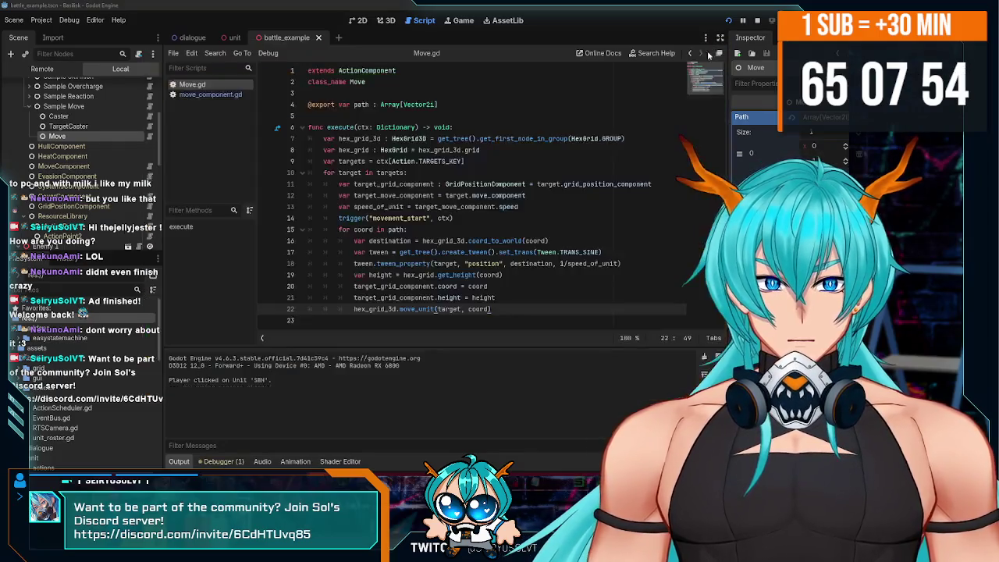
left_click(231, 37)
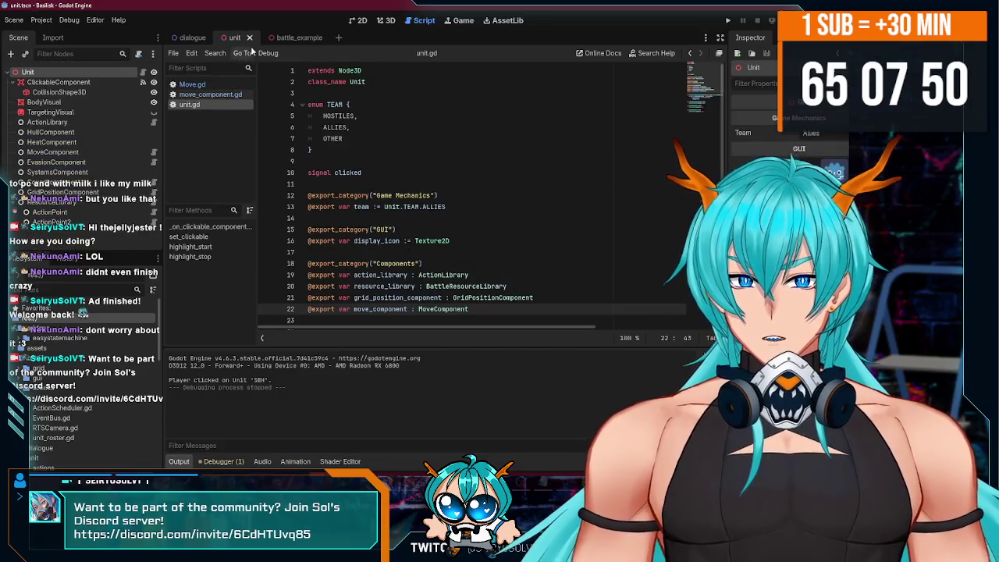
In the battle_example scene, close battle_example.gd from the script list and show unit.gd.
left_click(287, 37)
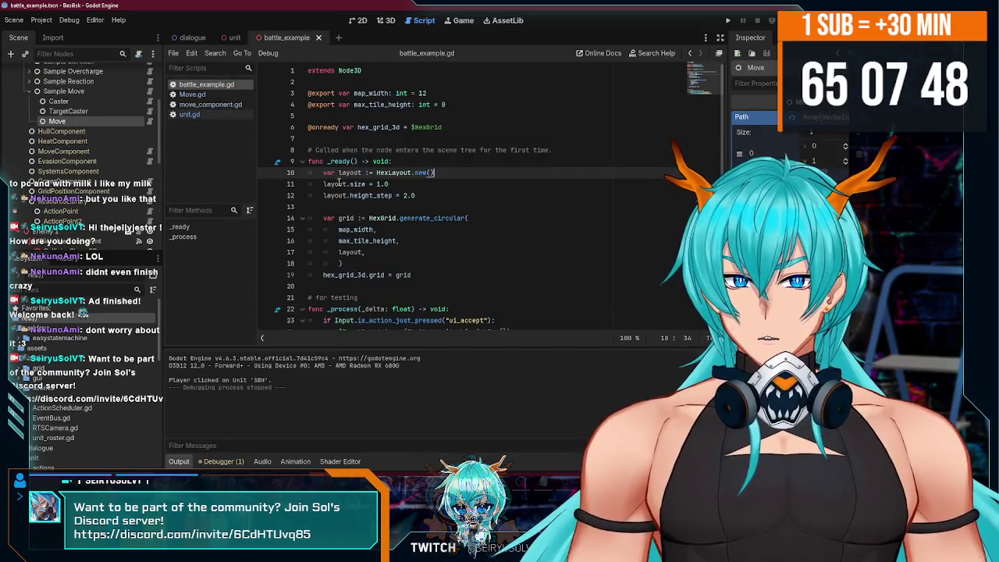
right_click(216, 87)
left_click(234, 117)
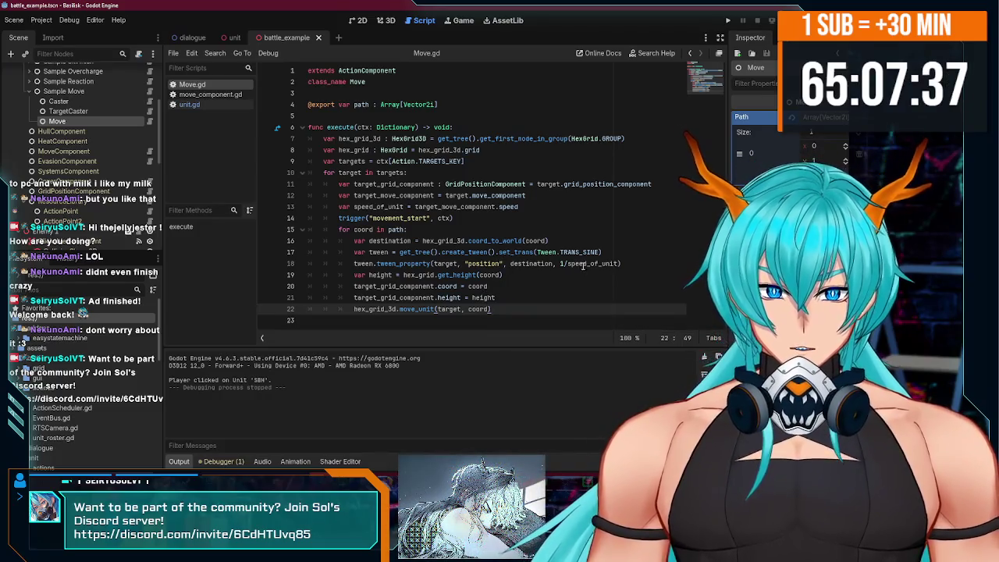
left_click(189, 104)
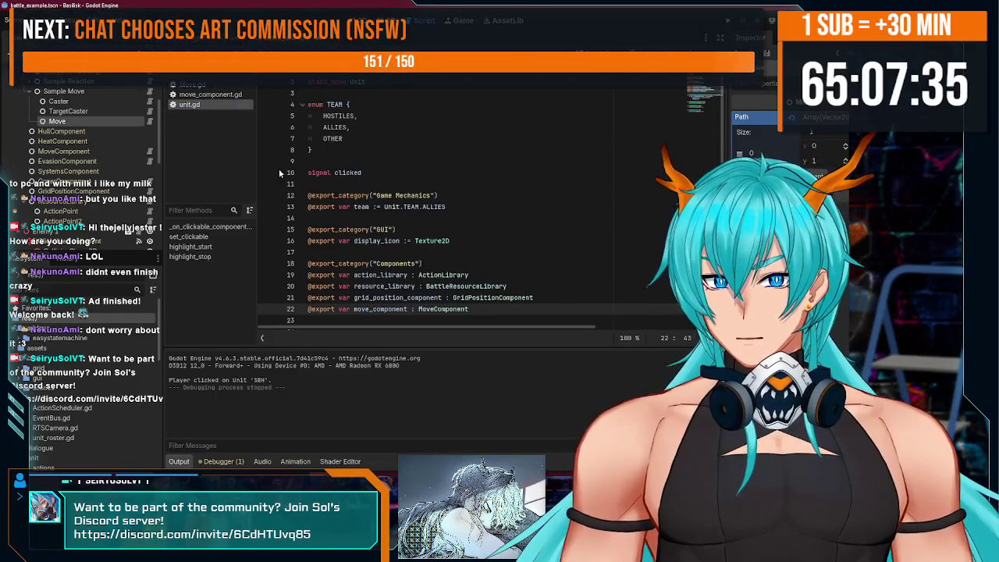
From Move.gd, select the SBH unit's MoveComponent in the Scene dock, then run the game with F5.
left_click(192, 85)
scroll(67, 123, "up", 3)
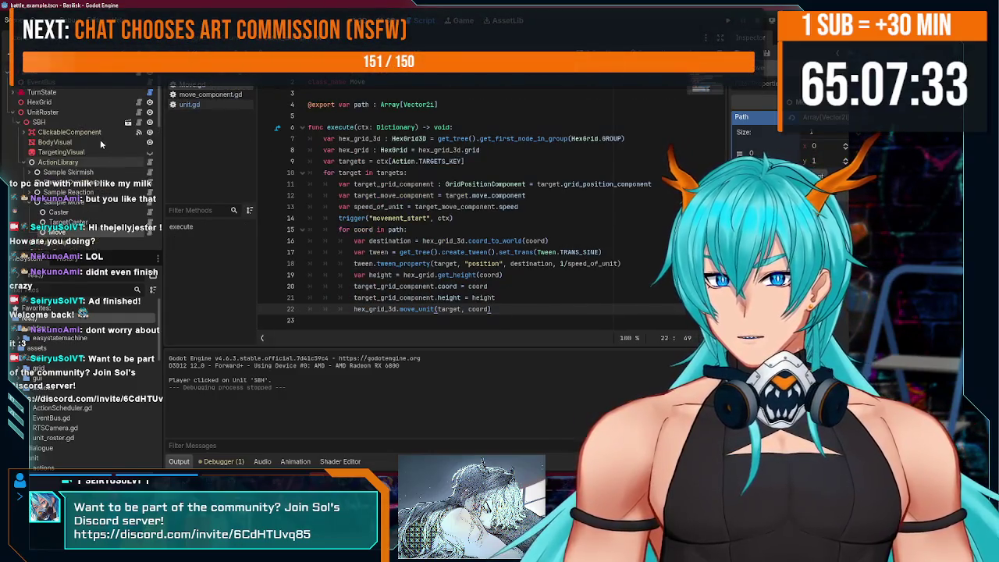
left_click(67, 123)
scroll(72, 125, "down", 5)
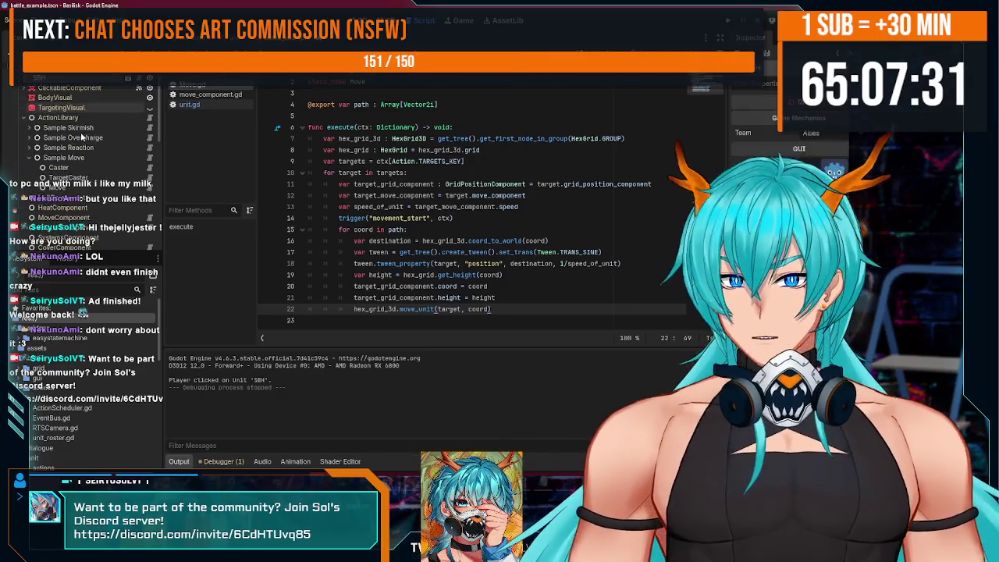
left_click(79, 128)
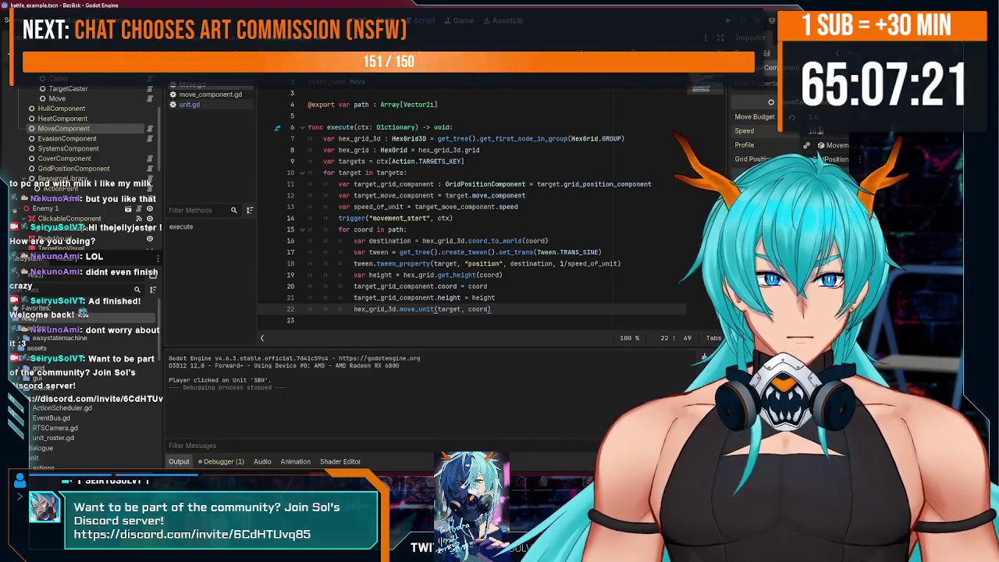
key("F5")
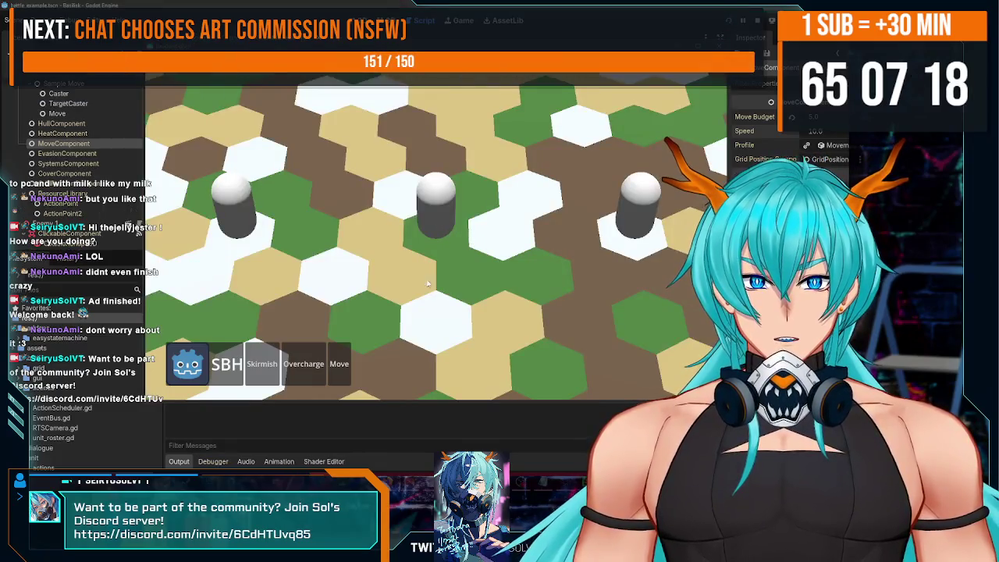
Order the middle unit to move one hex in two test runs, then stop the game with F8.
left_click(340, 364)
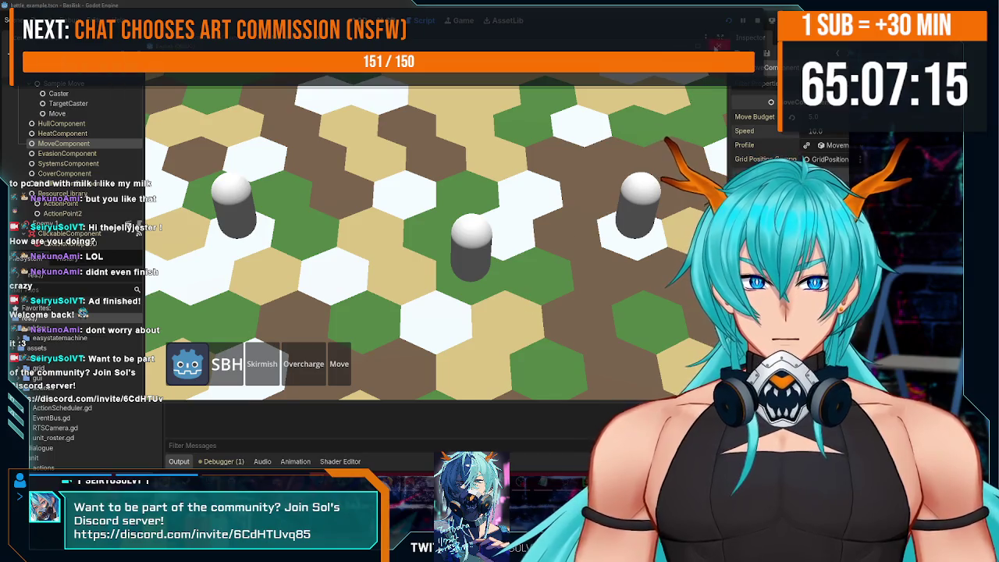
left_click(717, 45)
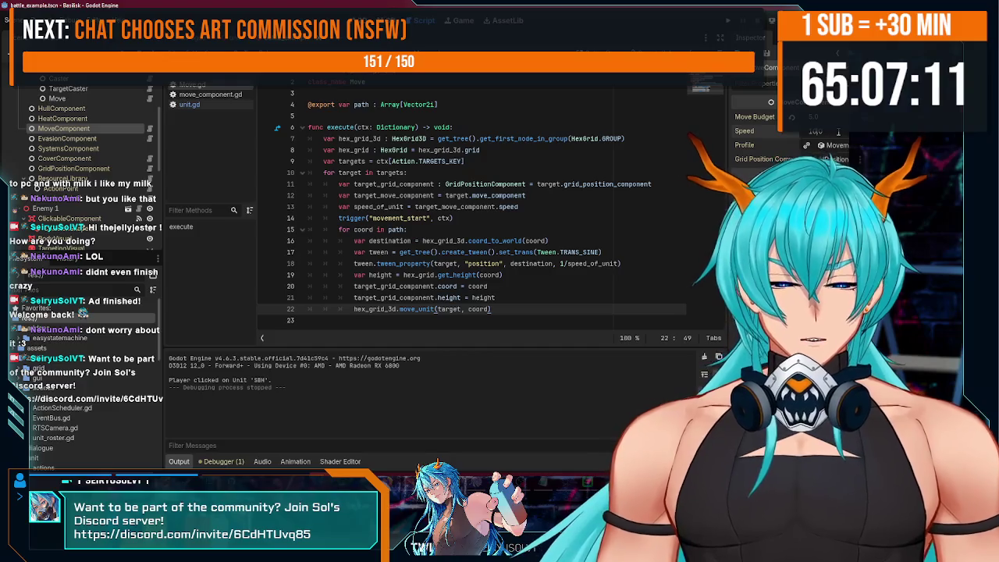
left_click(739, 21)
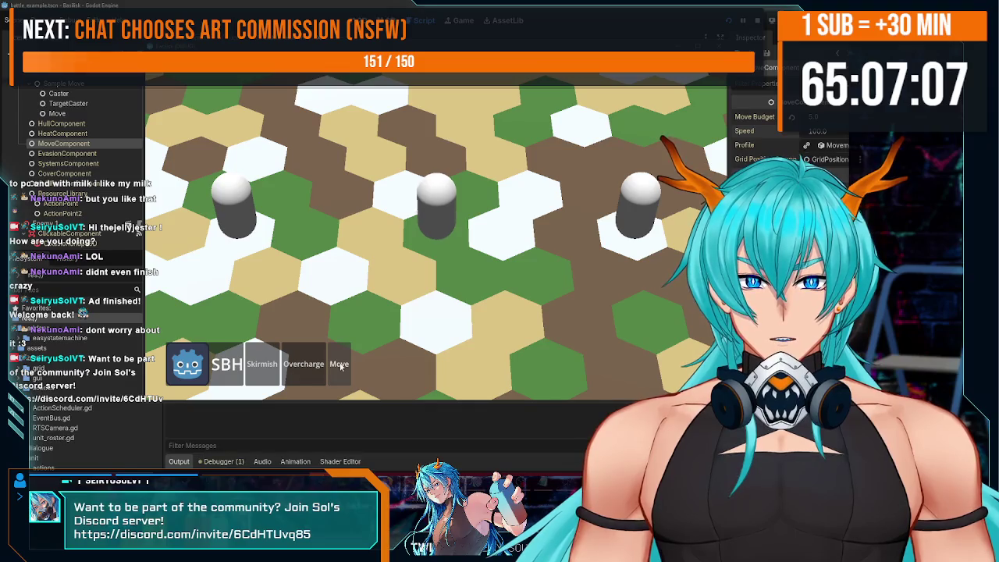
left_click(340, 365)
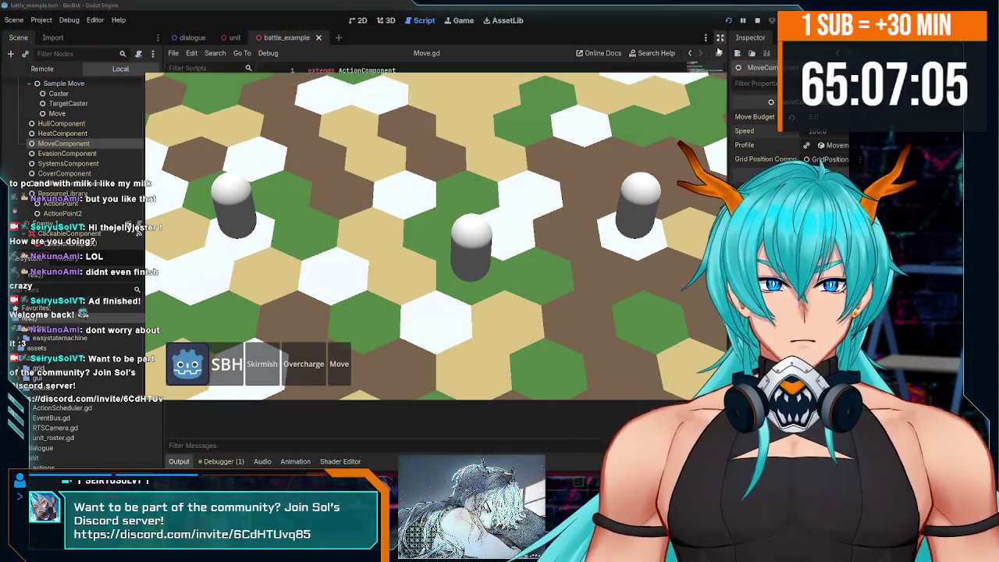
key("F8")
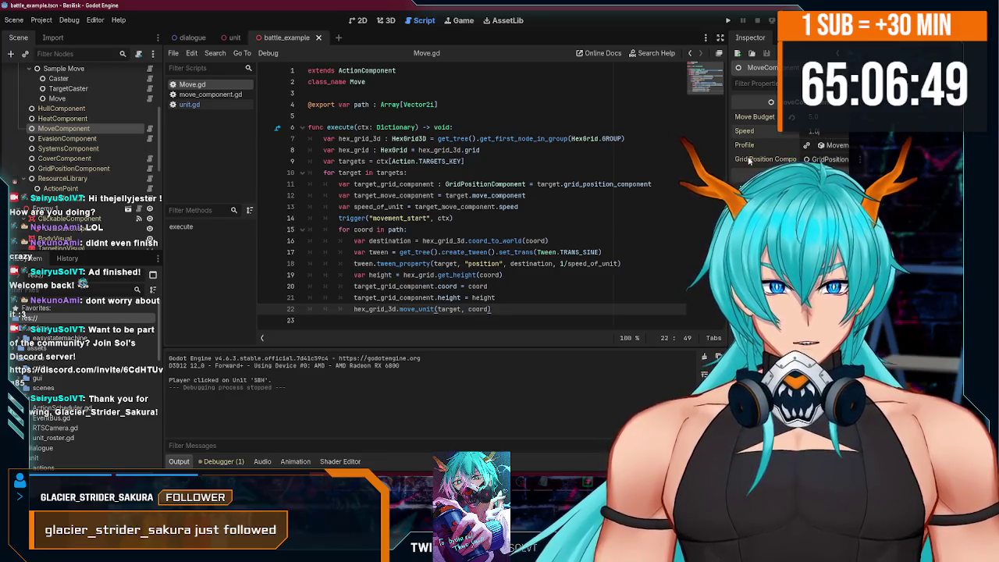
Expand and collapse the MoveComponent's Profile resource in the Inspector twice to review it.
left_click(842, 147)
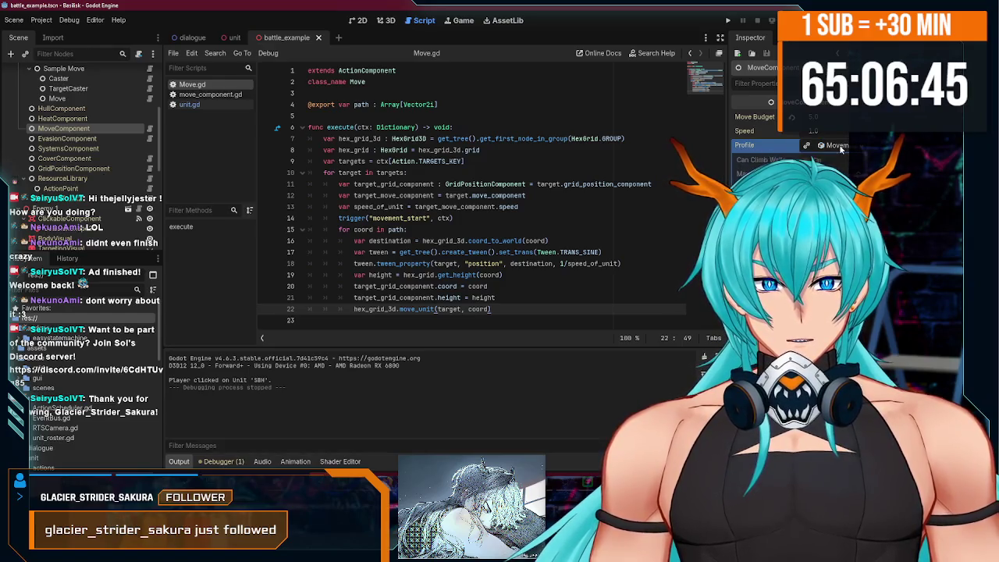
left_click(840, 149)
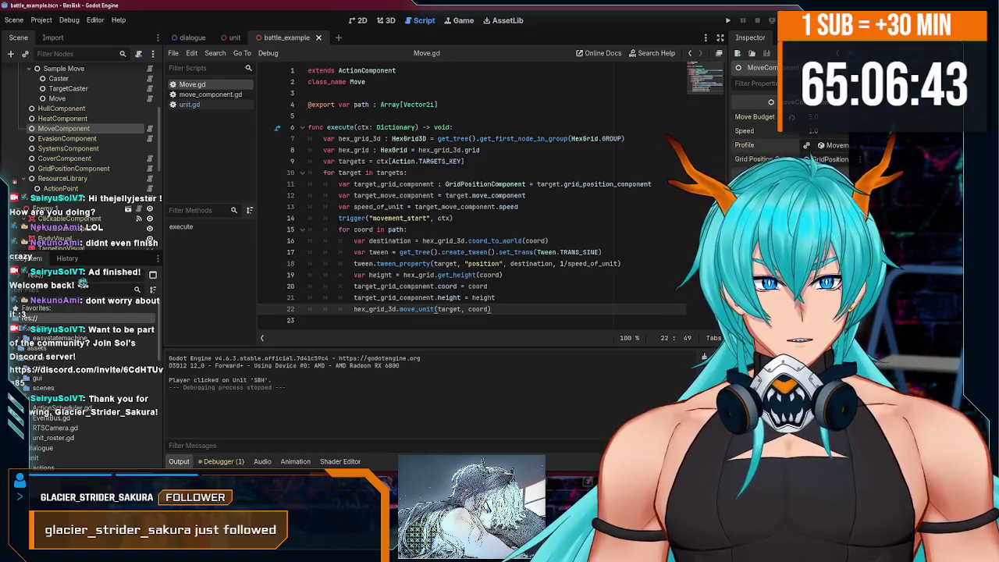
left_click(821, 146)
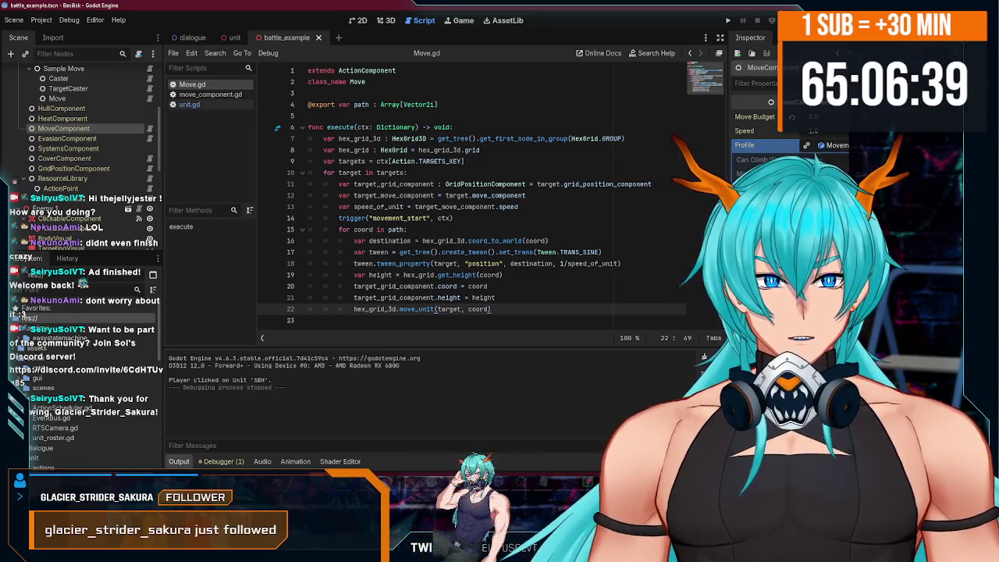
left_click(835, 146)
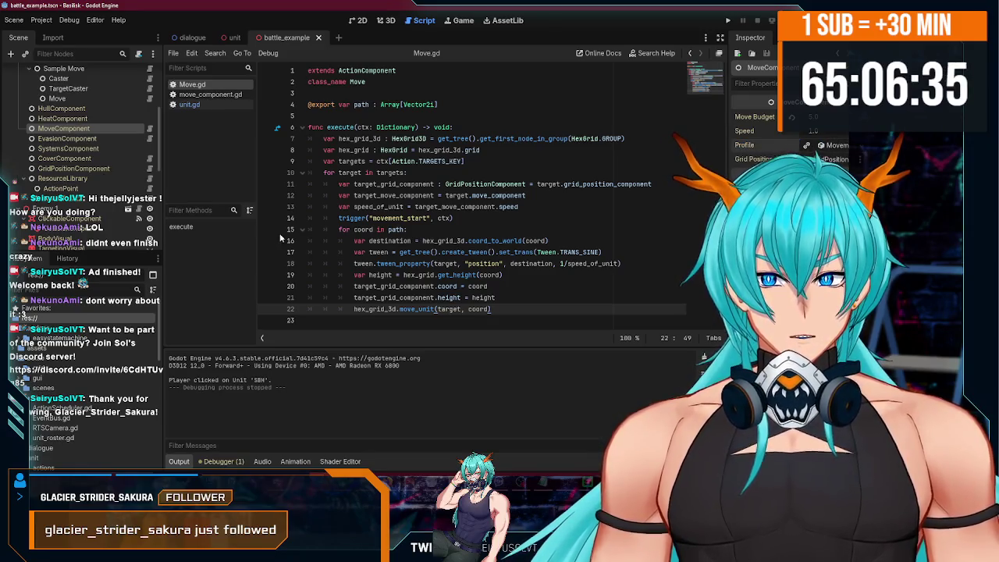
Inspect the grid_position_component export in move_component.gd, then bring up battle_example.gd's script options.
left_click(150, 131)
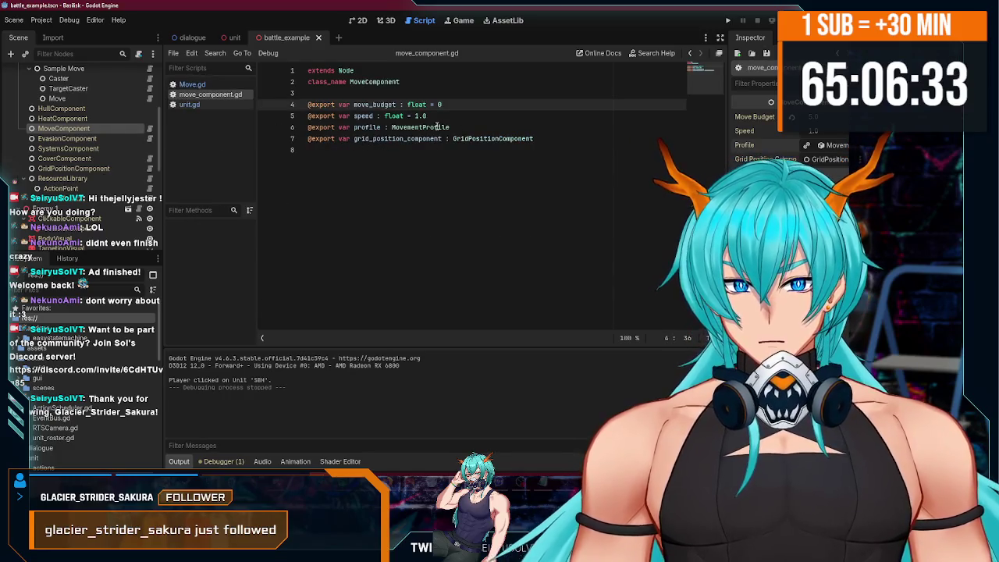
left_click_drag(543, 139, 206, 142)
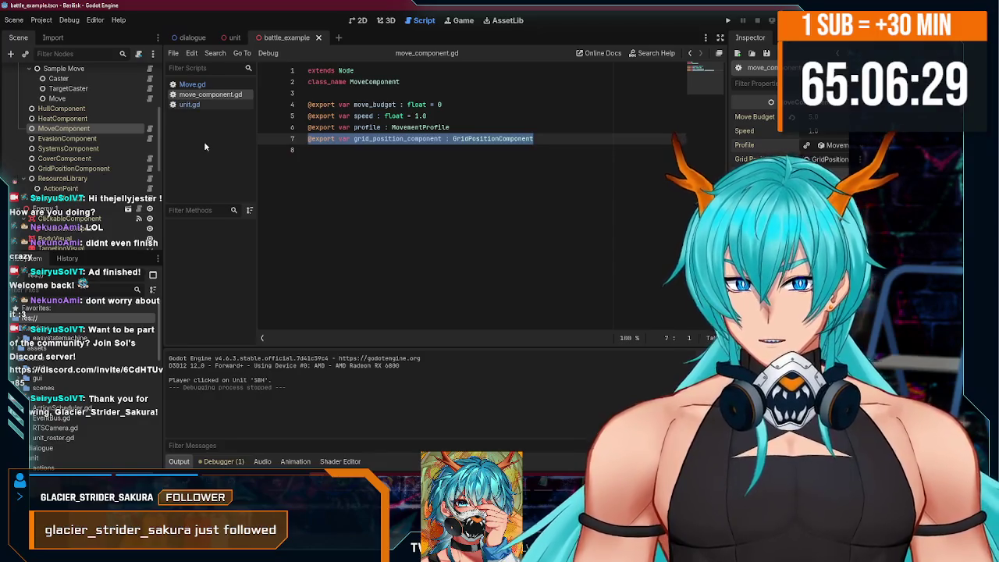
left_click(234, 38)
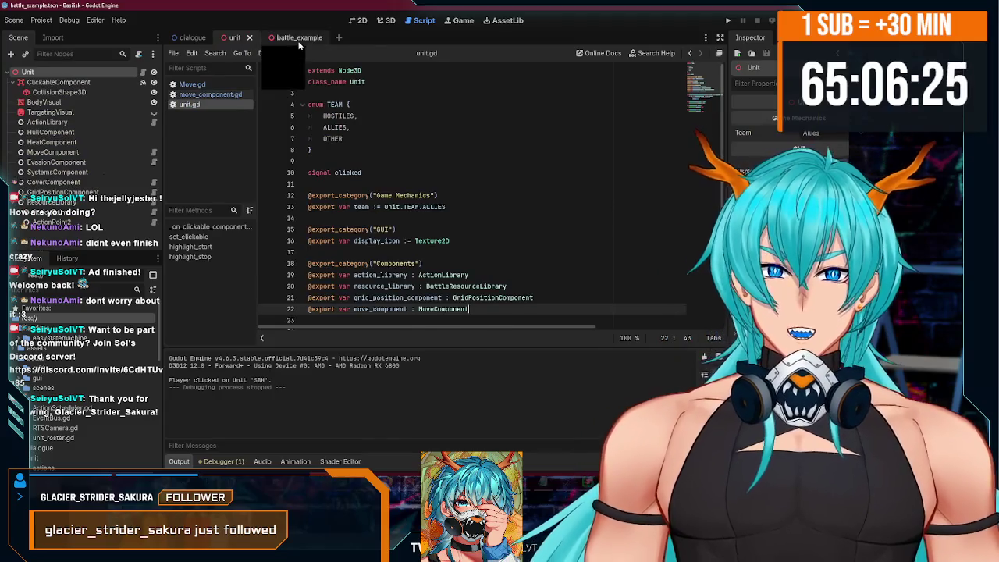
left_click(299, 40)
left_click(385, 20)
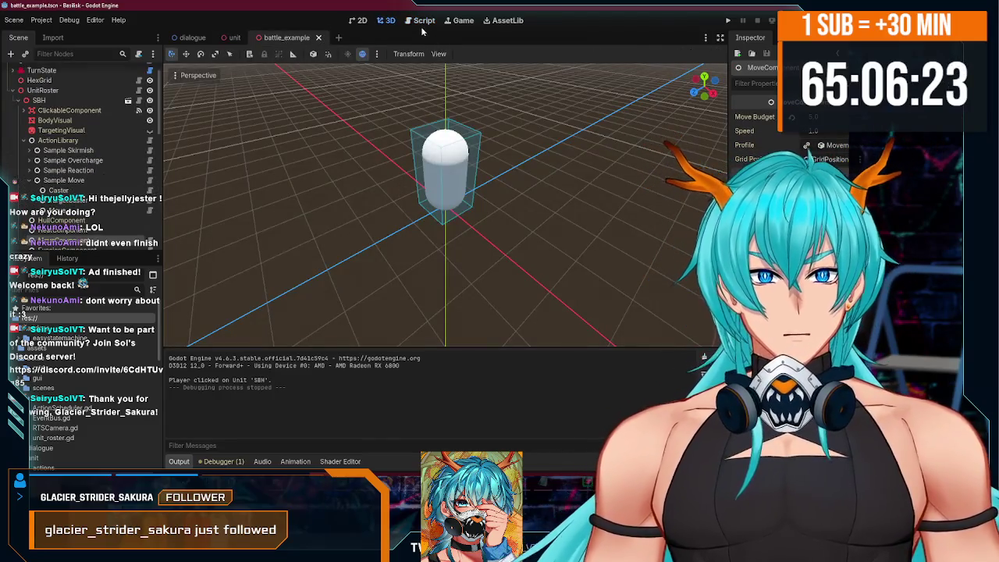
left_click(424, 20)
right_click(222, 87)
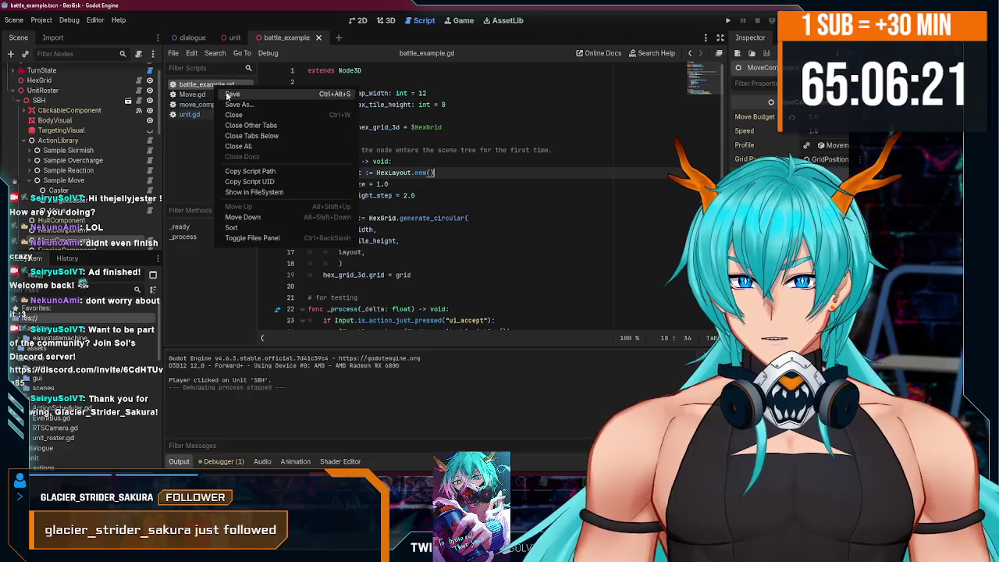
Close battle_example.gd and read the tween_property documentation in Move.gd.
left_click(235, 115)
left_click(192, 85)
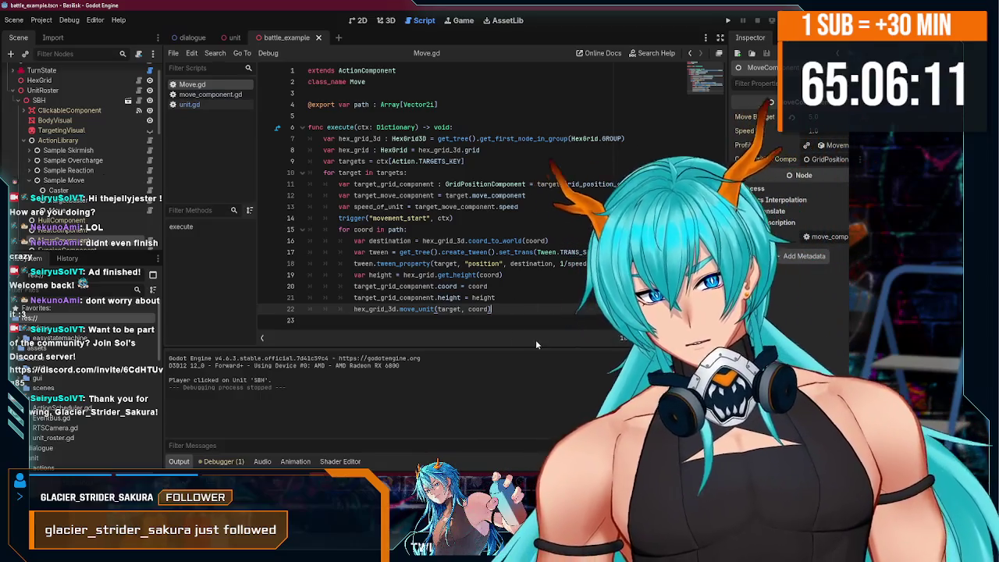
mouse_move(404, 263)
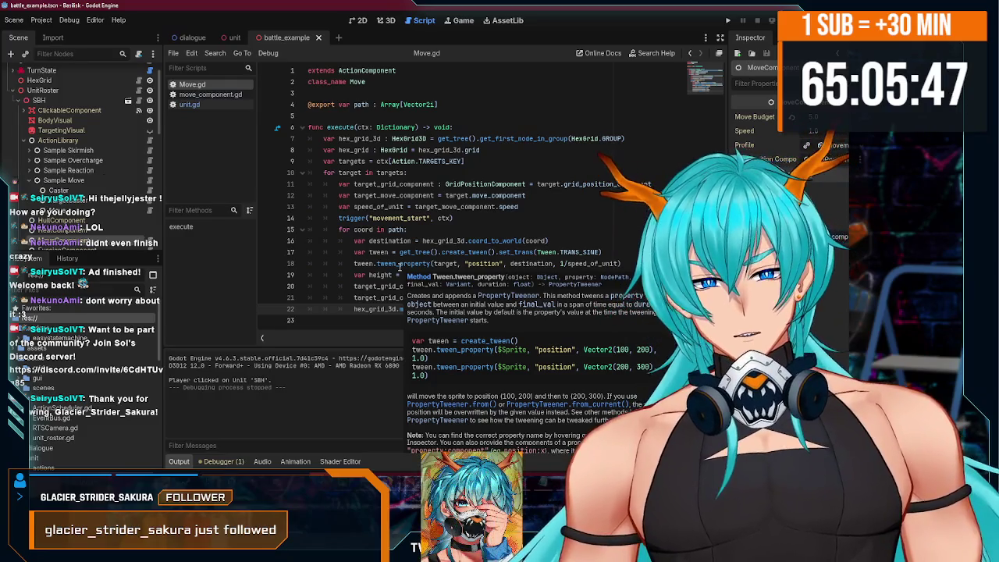
scroll(546, 347, "down", 1)
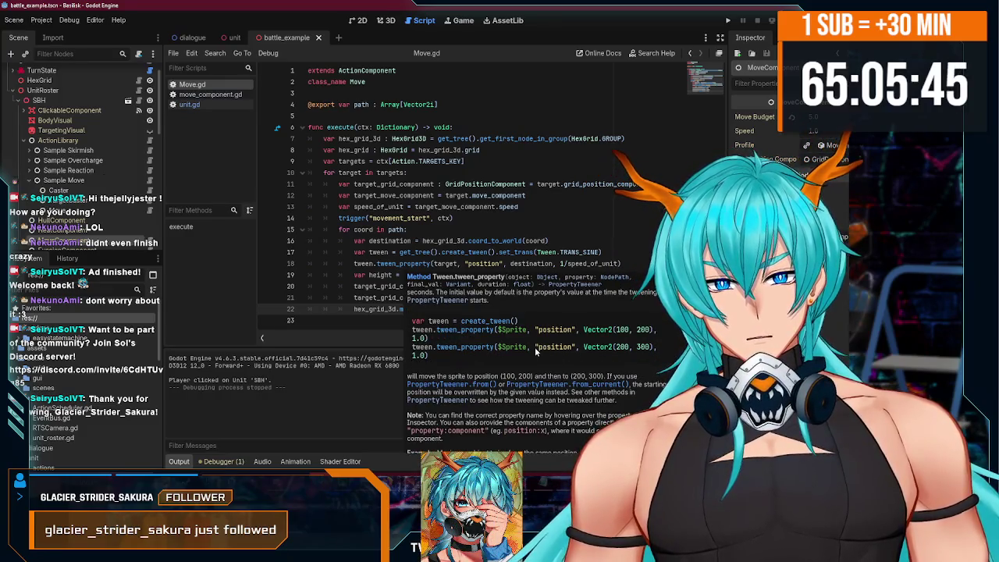
left_click(448, 265)
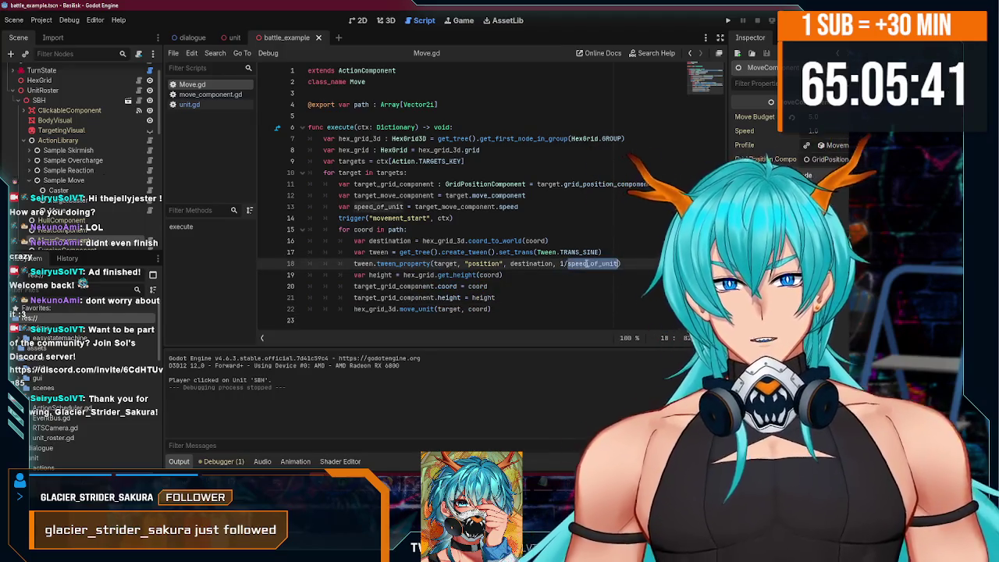
Examine the destination and hex_grid_3d variables used by the tween on lines 16–18.
left_click(573, 264)
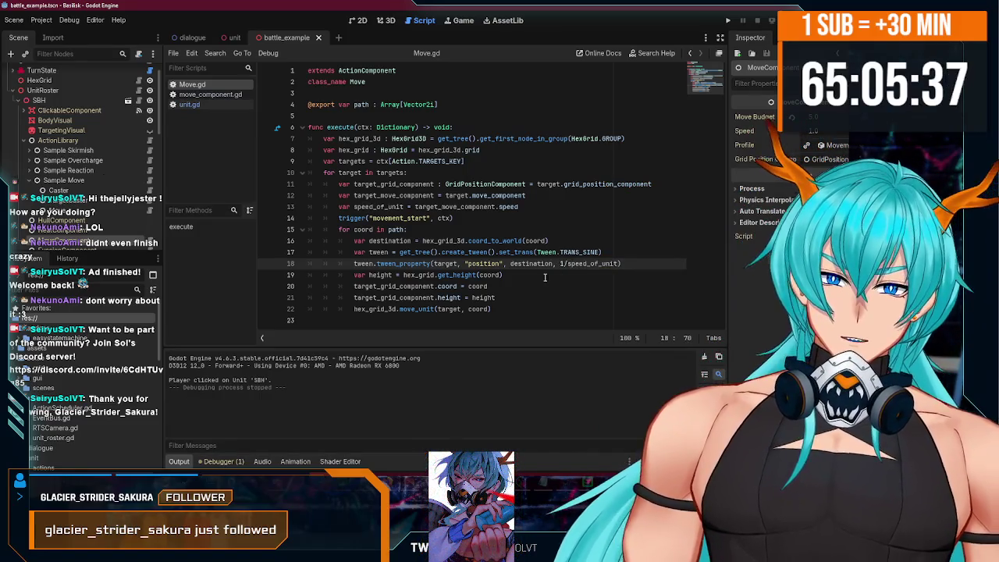
double_click(531, 264)
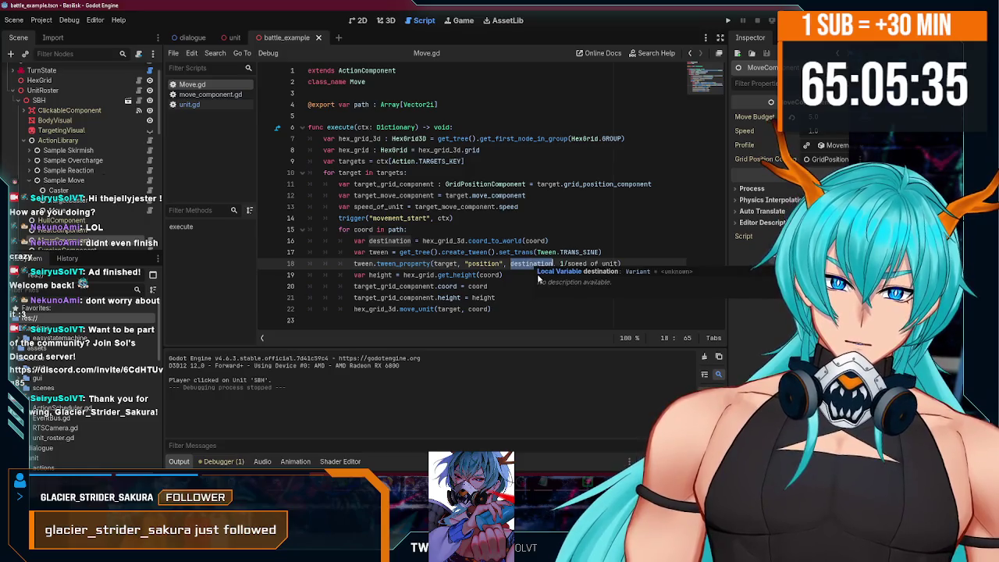
double_click(402, 241)
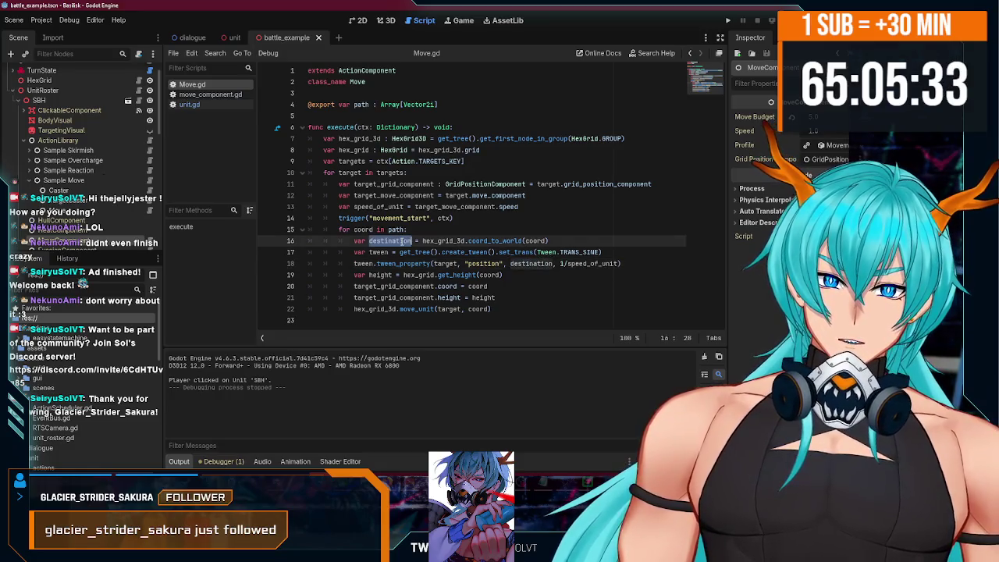
double_click(438, 242)
double_click(390, 240)
double_click(443, 241)
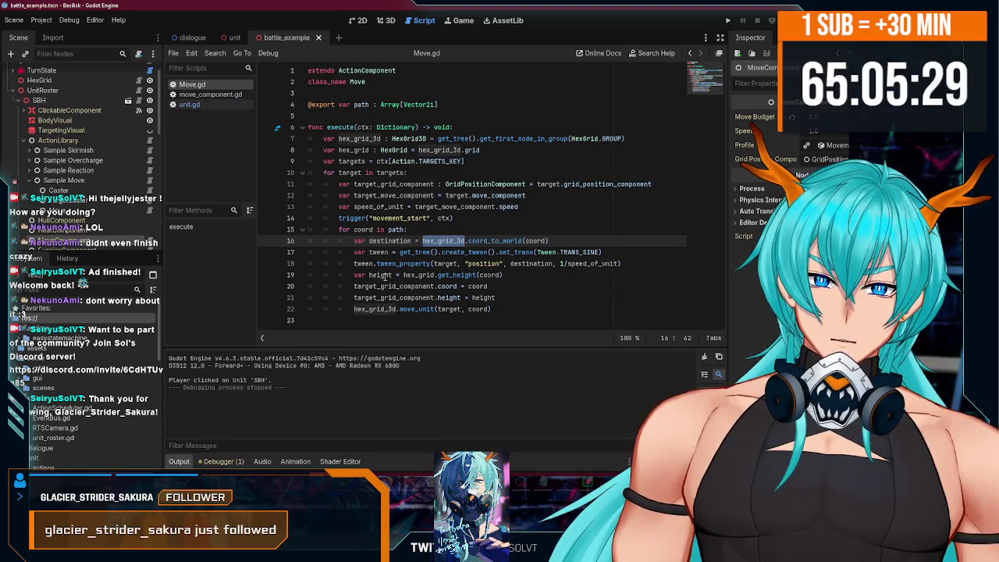
left_click(422, 240)
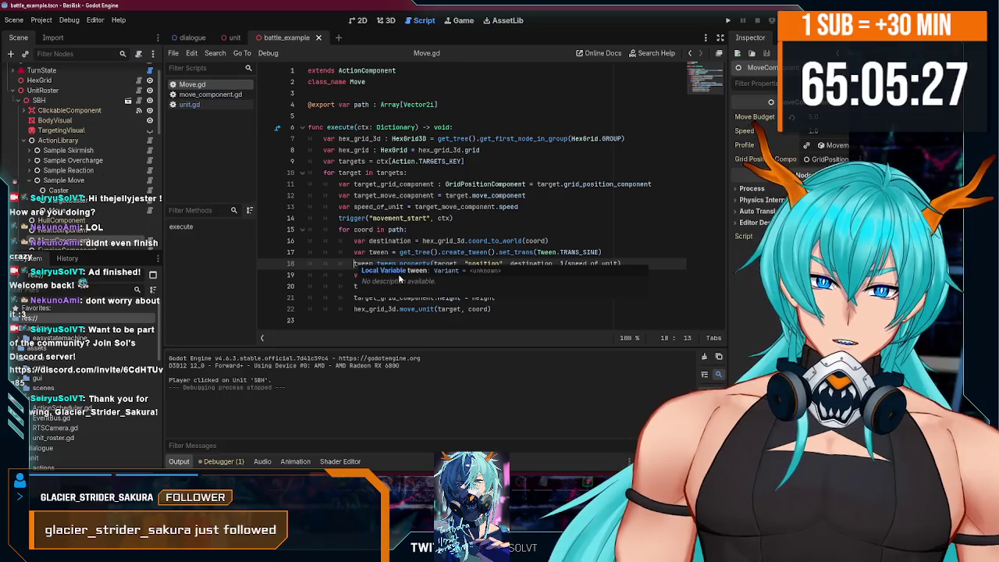
key("alt+Tab")
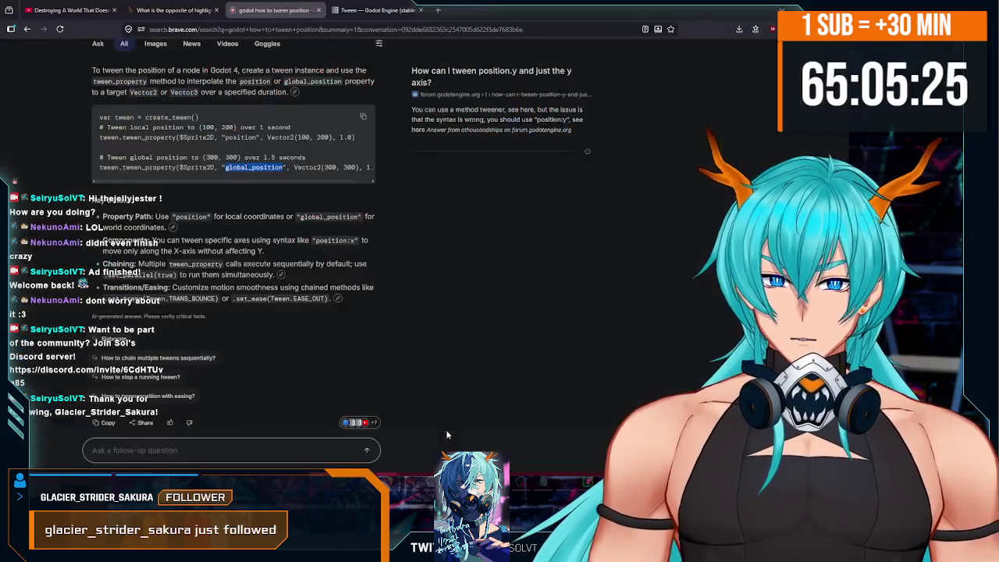
Append 'and await' to the Brave search query and rerun the search.
scroll(182, 167, "up", 1)
double_click(176, 61)
left_click(190, 61)
type("and await")
key("Return")
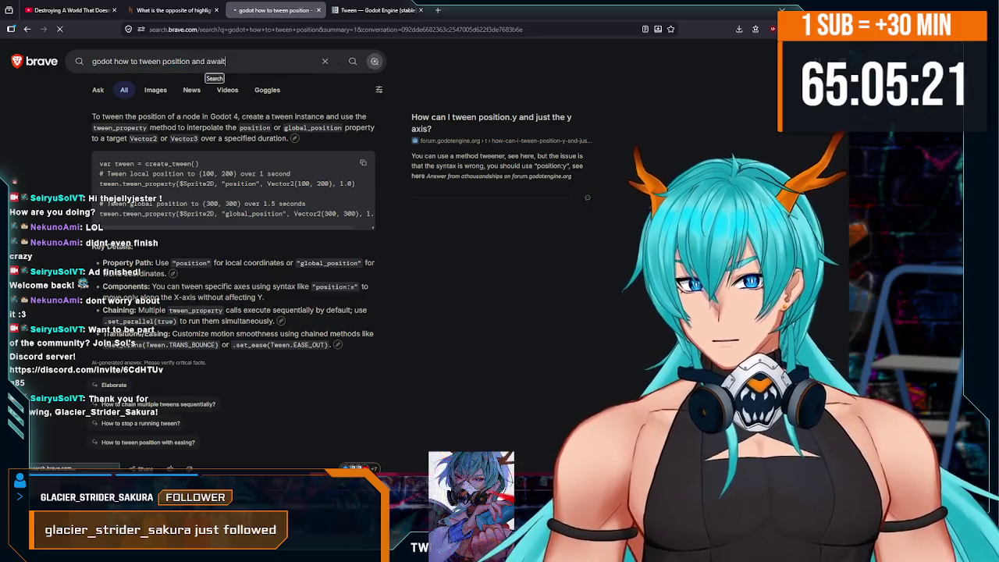
Find and select tween.finished in the Stack Overflow answer snippet.
scroll(328, 203, "down", 1)
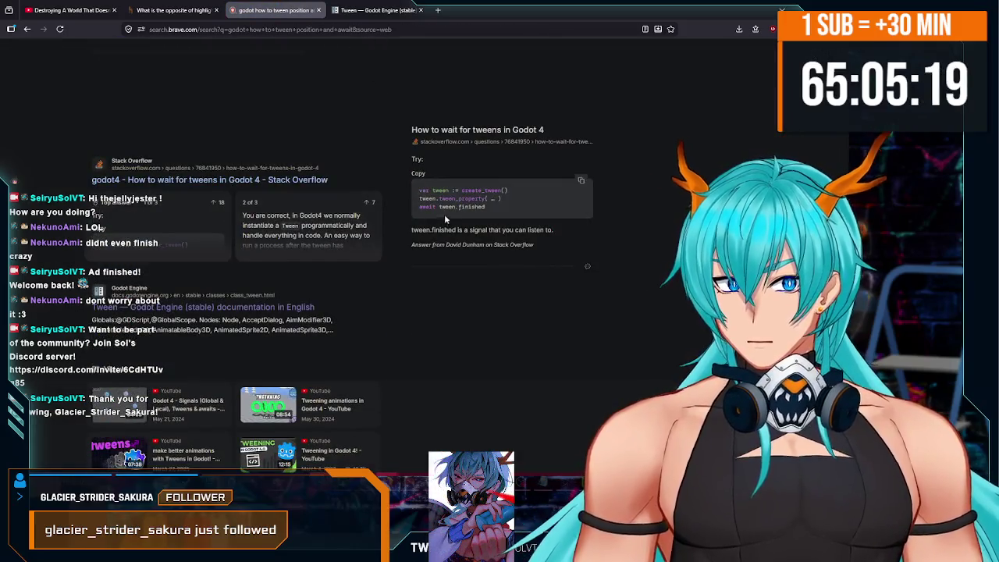
scroll(453, 207, "up", 1)
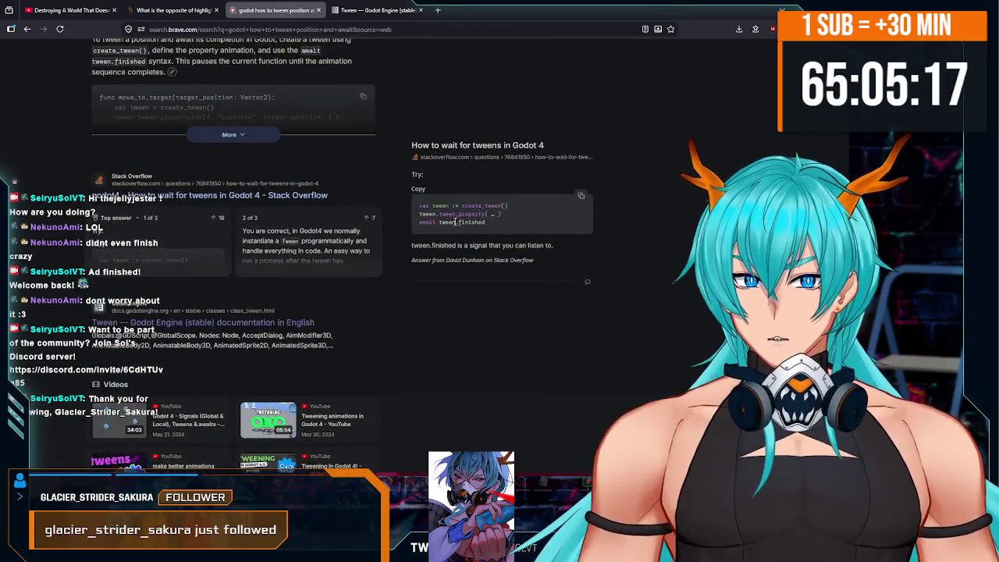
left_click_drag(460, 222, 440, 222)
scroll(465, 220, "down", 1)
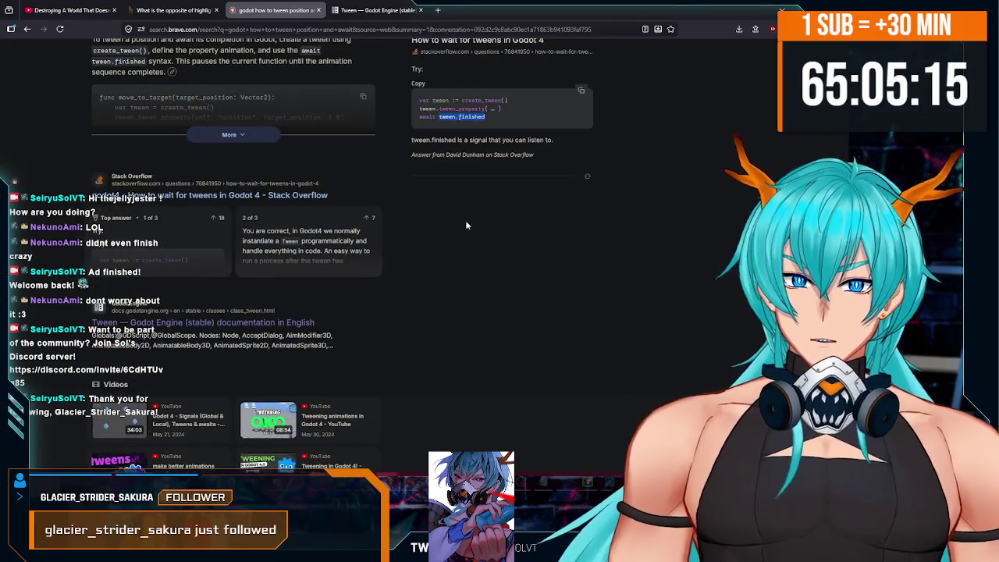
key("alt+Tab")
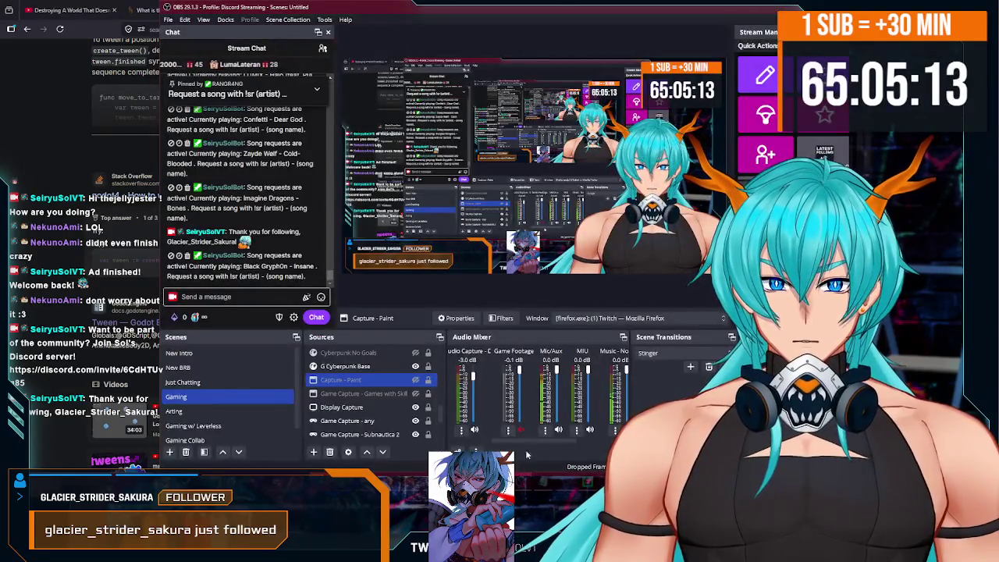
key("alt+Tab")
key("alt+Tab")
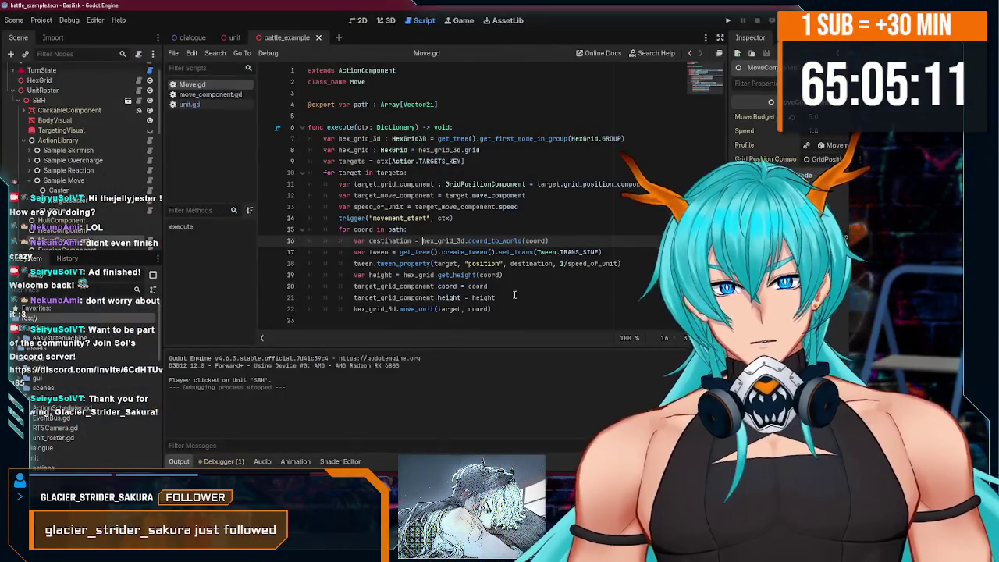
Add 'await tween.finished' below the tween_property line in Move.gd and save the script.
left_click(628, 266)
key("Return")
key("ctrl+v")
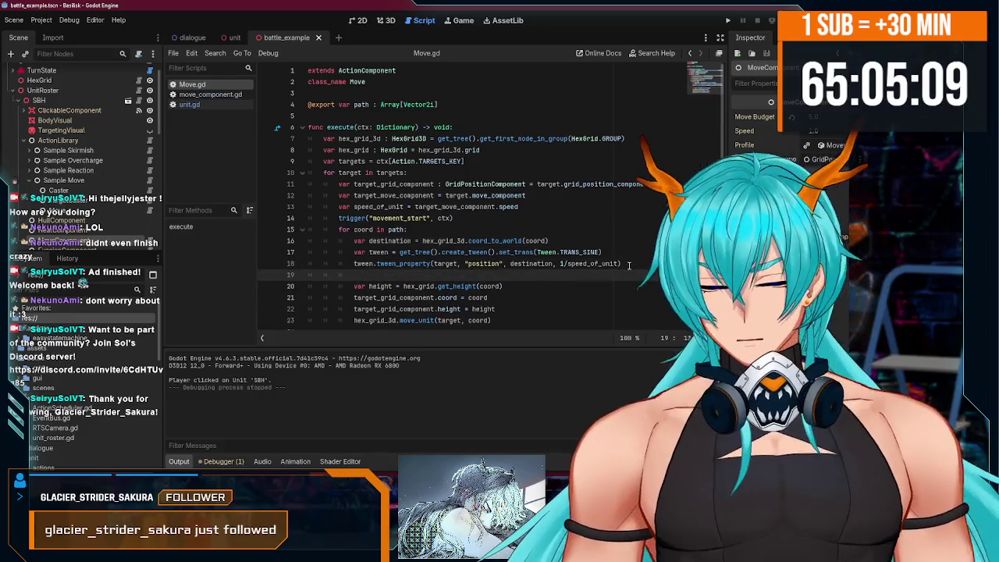
key("ctrl+Left")
key("ctrl+Left")
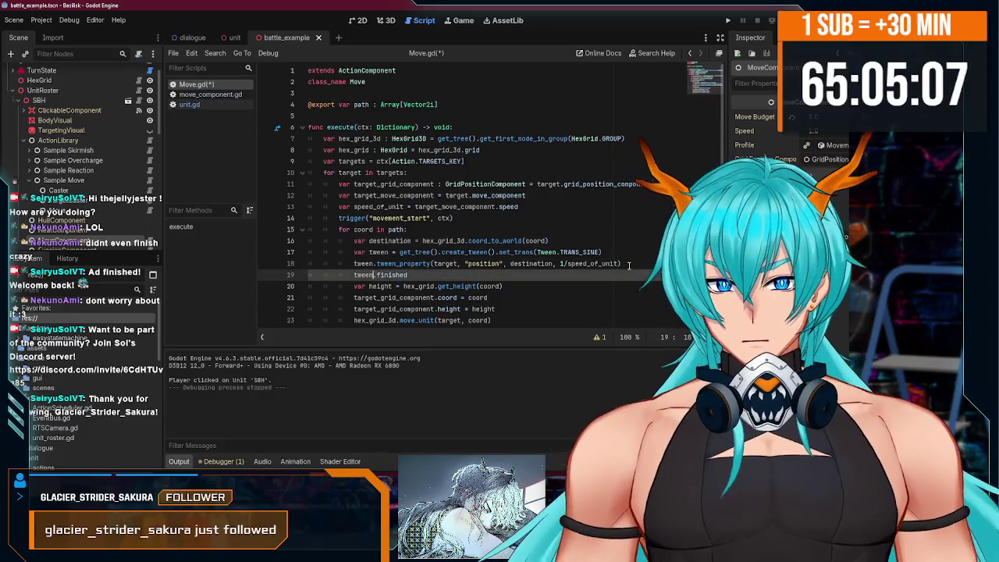
type("await")
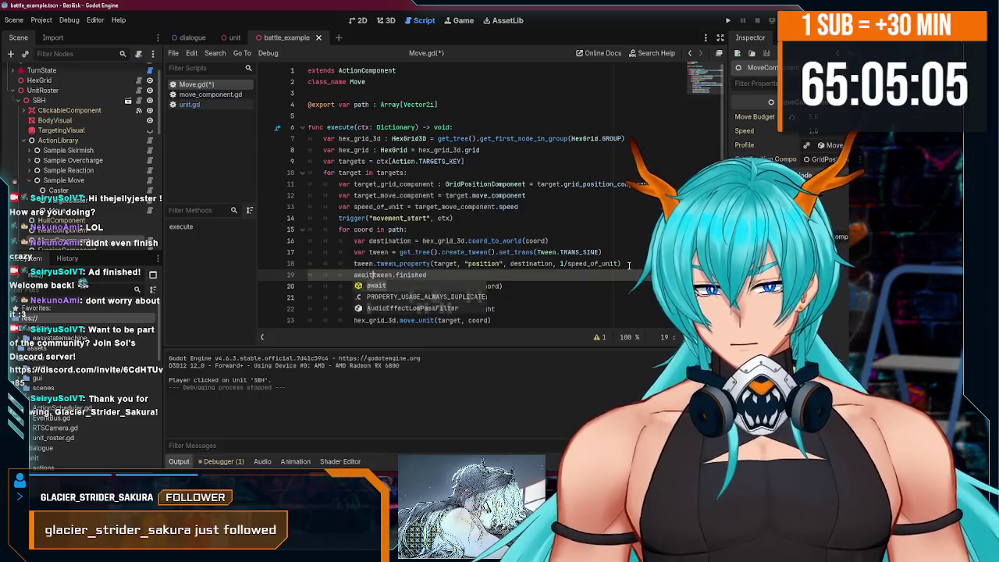
key("ctrl+s")
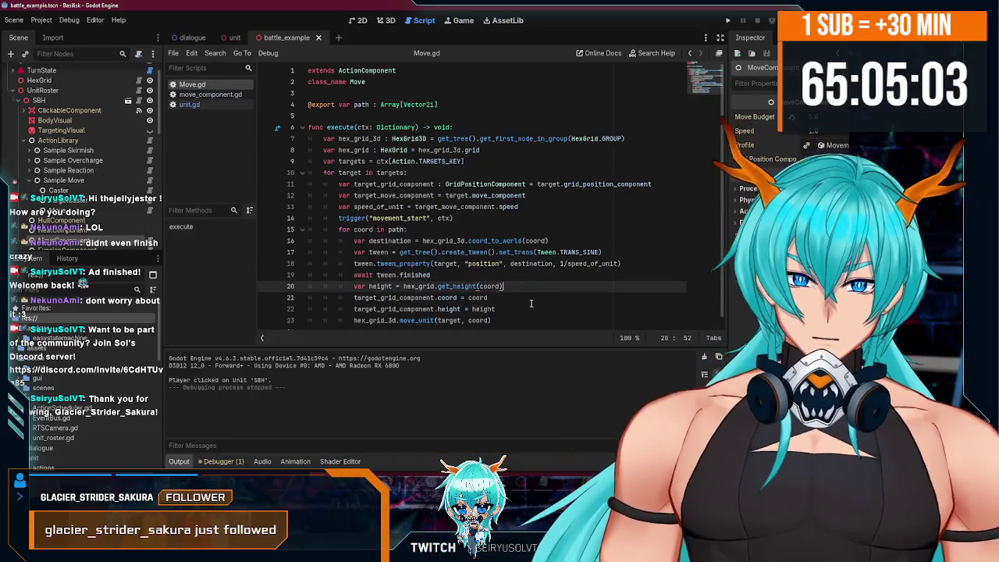
Run the project with F5 to test the awaited tween.
left_click(533, 287)
key("Up")
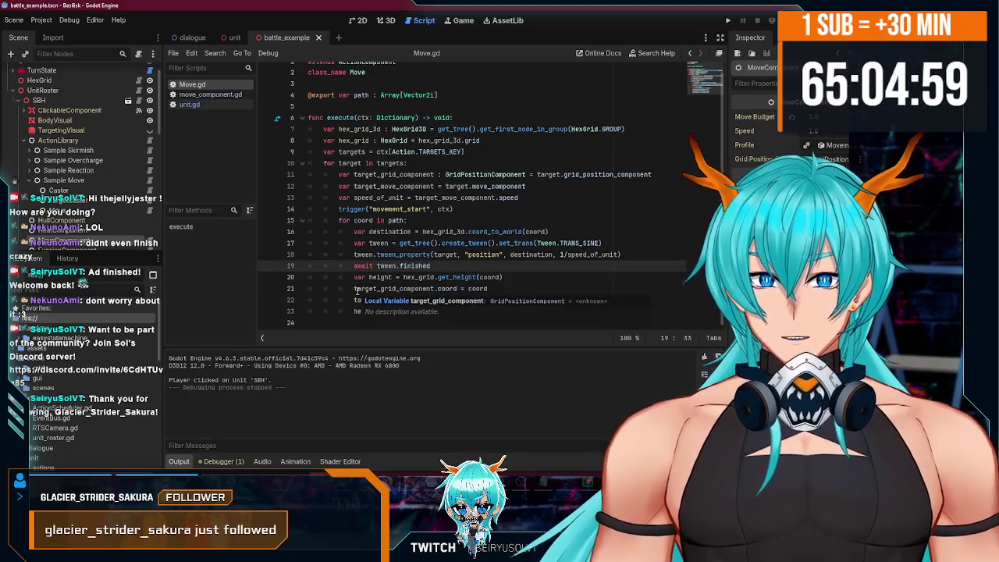
key("F5")
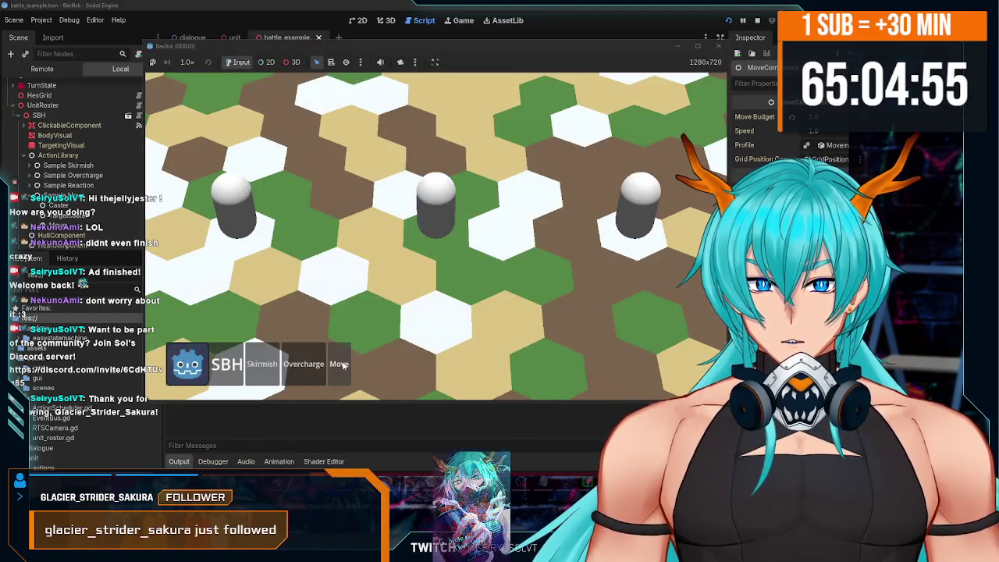
Order the middle unit to move one hex in two test runs, closing the game after each.
left_click(343, 365)
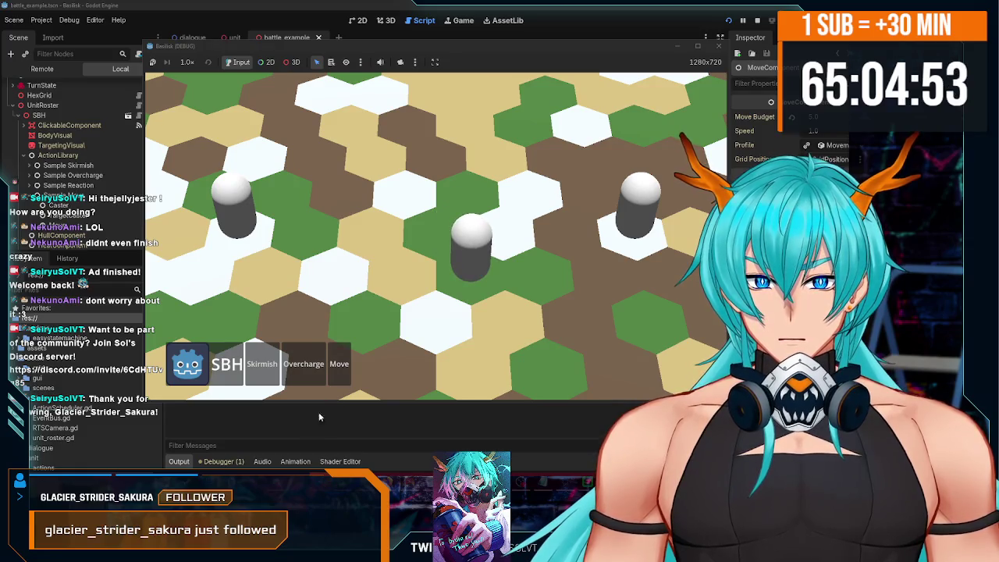
left_click(721, 46)
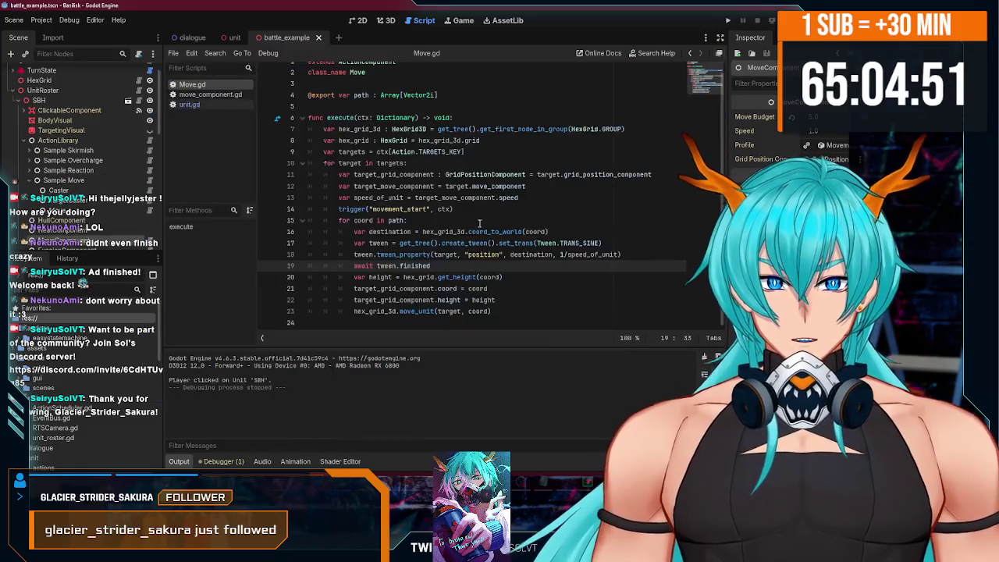
left_click(728, 21)
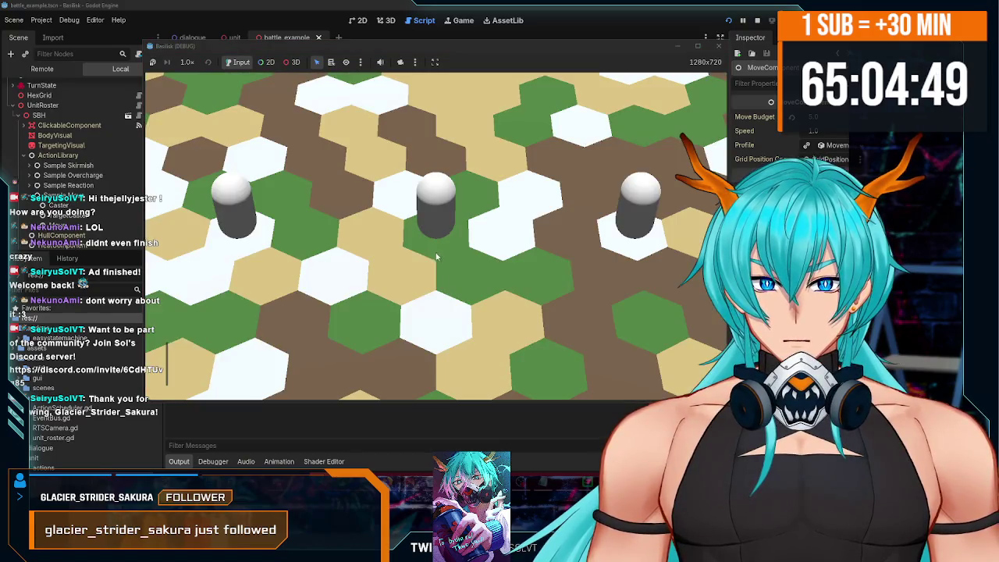
left_click(337, 367)
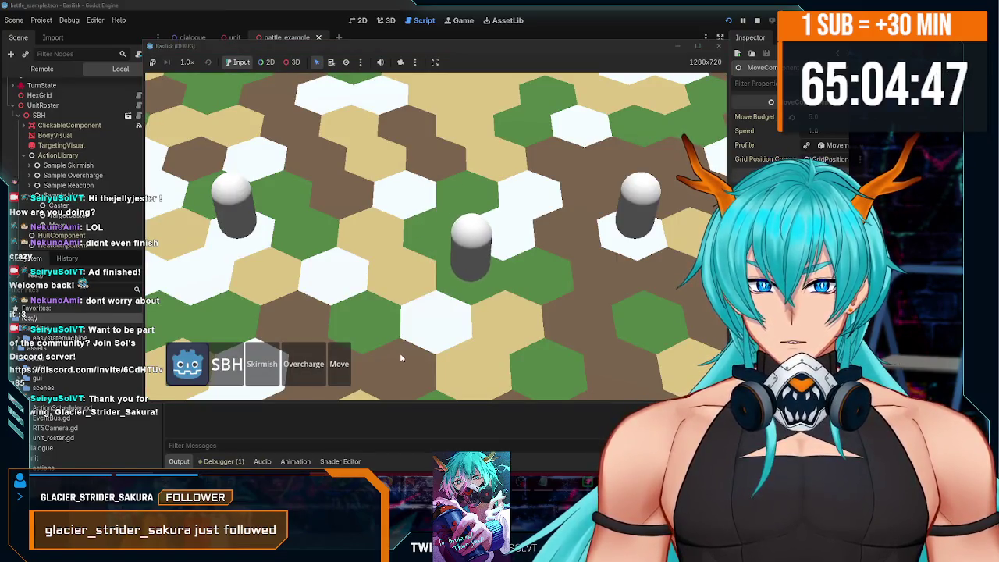
left_click(719, 47)
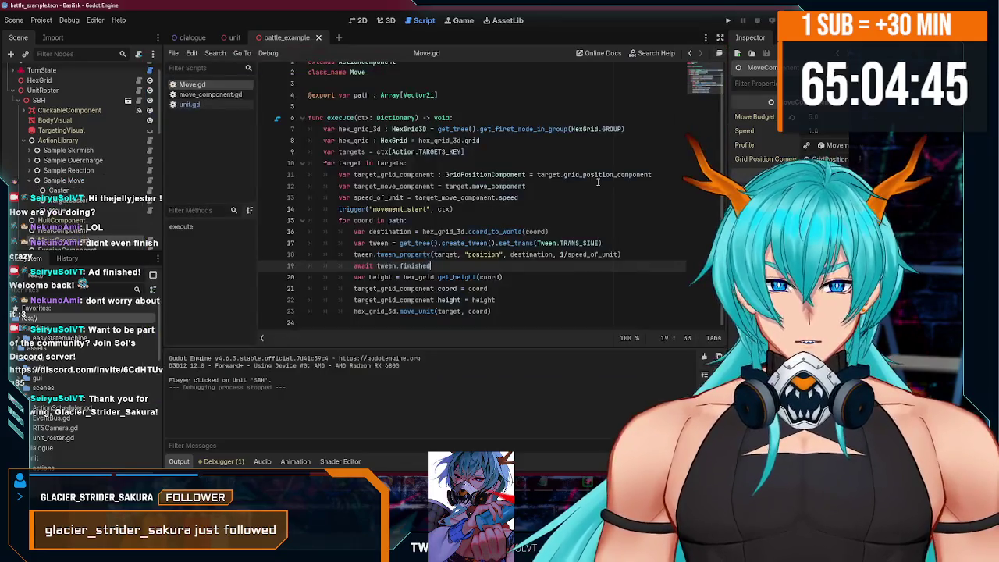
Expand and select Sample Reaction, then change its Trigger Channel from damage to movement_start.
scroll(47, 138, "down", 2)
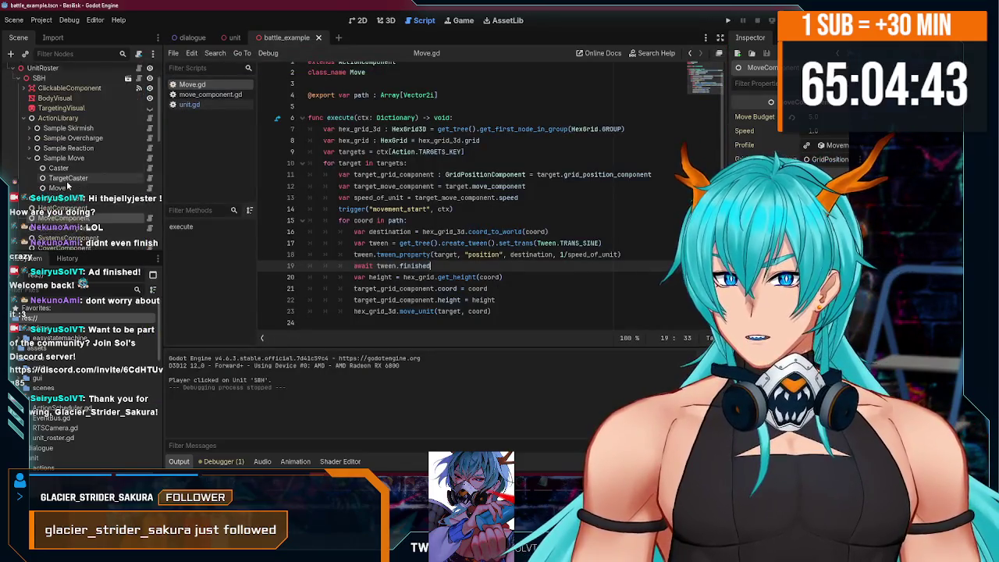
left_click(29, 136)
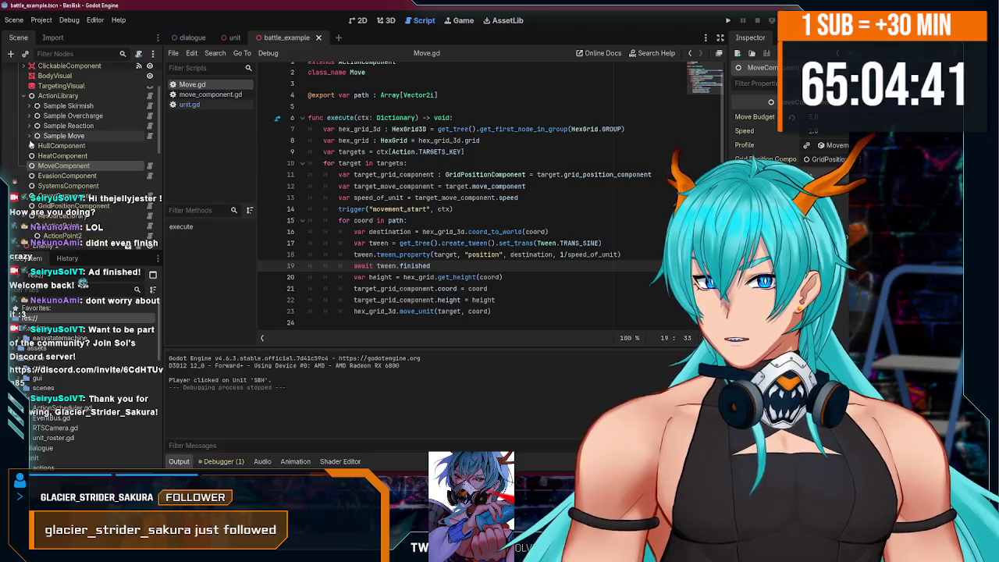
left_click(29, 125)
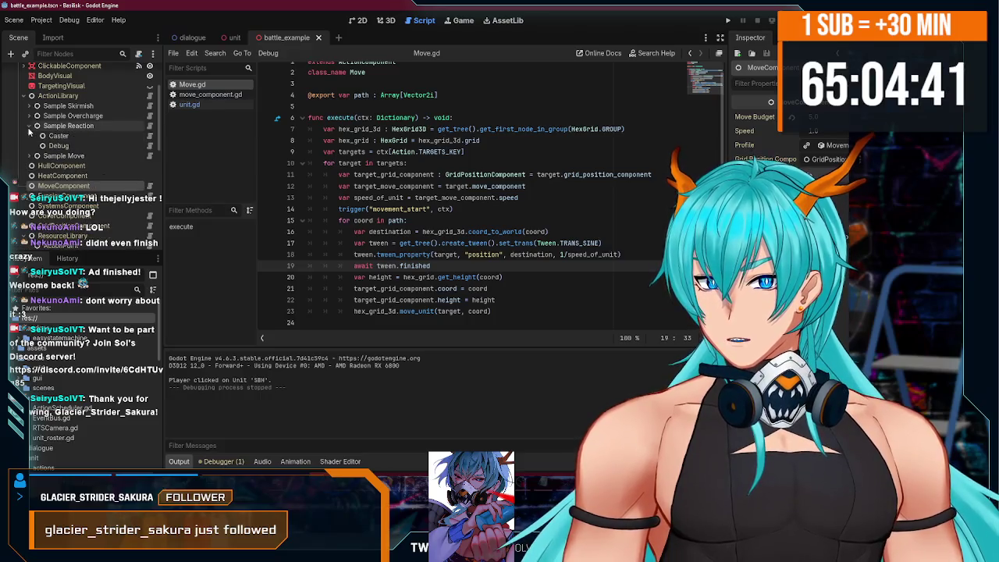
left_click(69, 126)
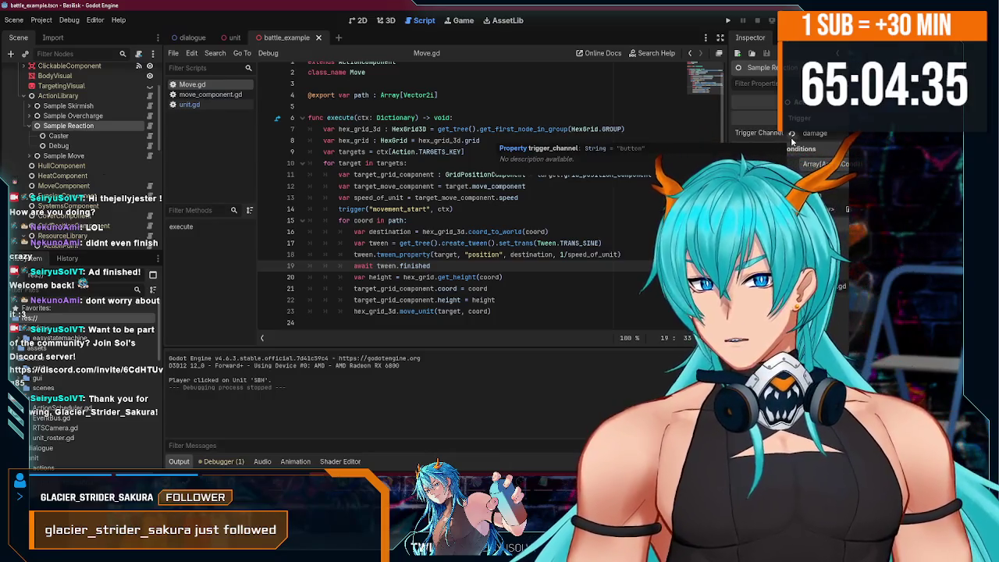
type("re")
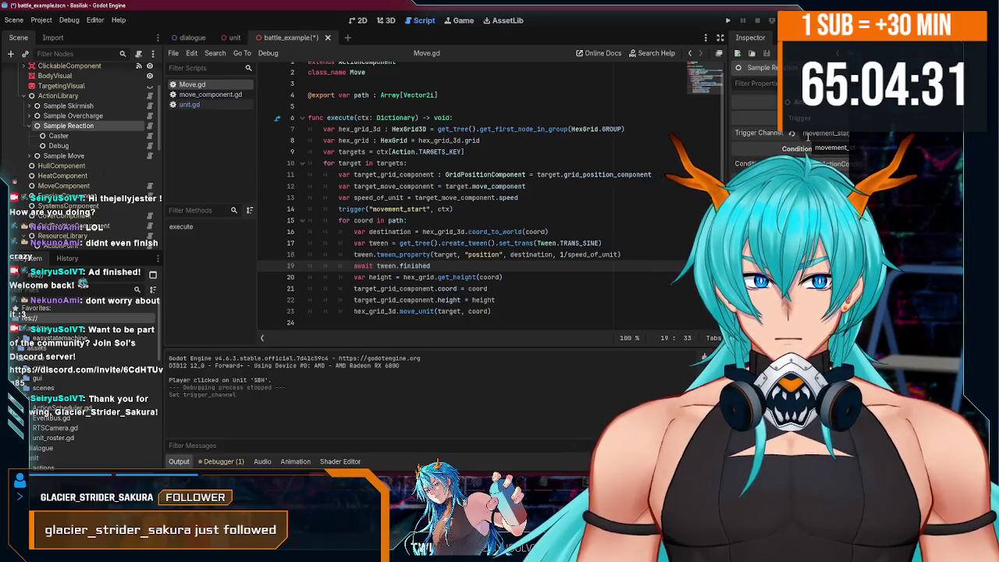
double_click(426, 208)
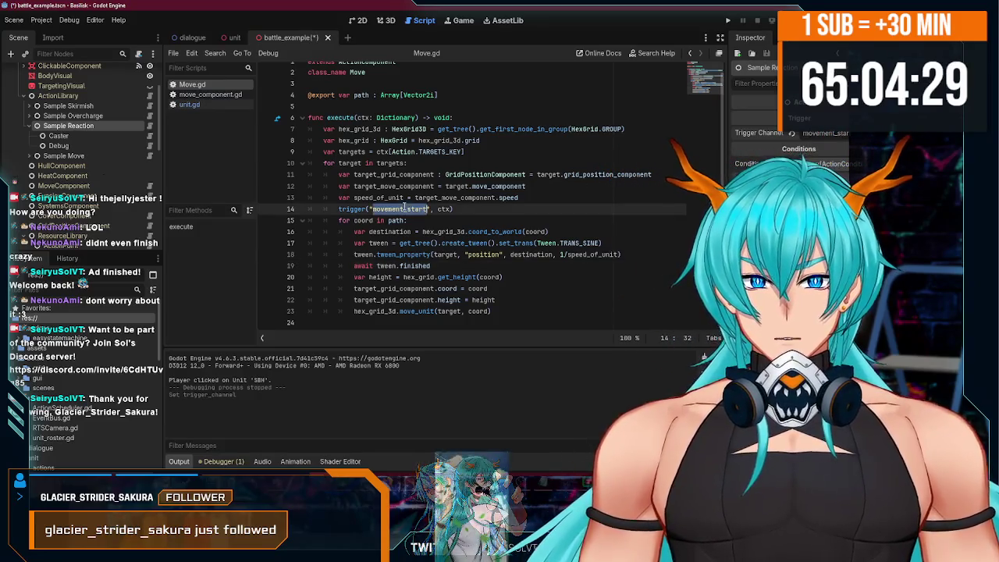
Walk through the await tween.finished and get_height lines in Move.gd, then open the Debug node's script.
left_click(493, 220)
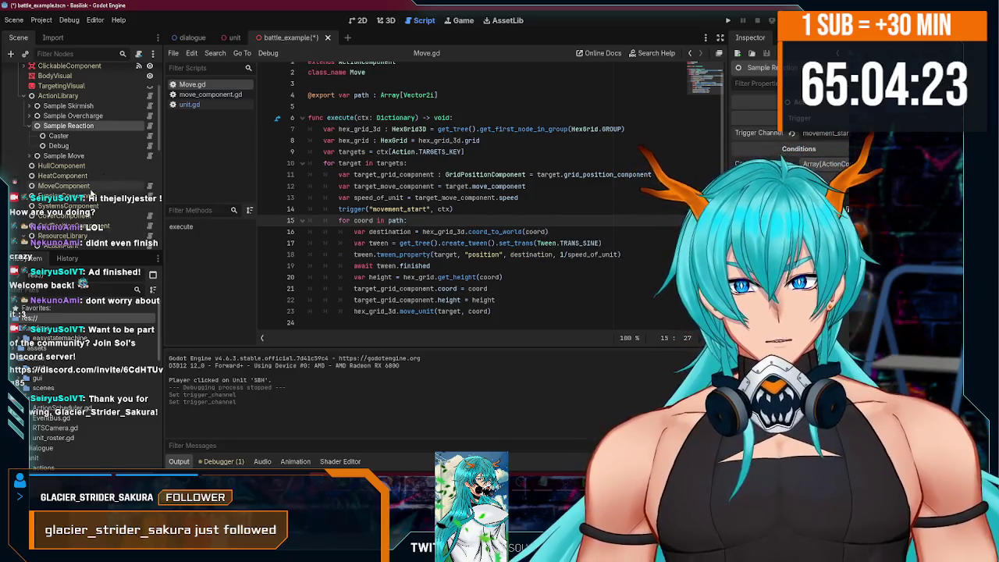
left_click(525, 280)
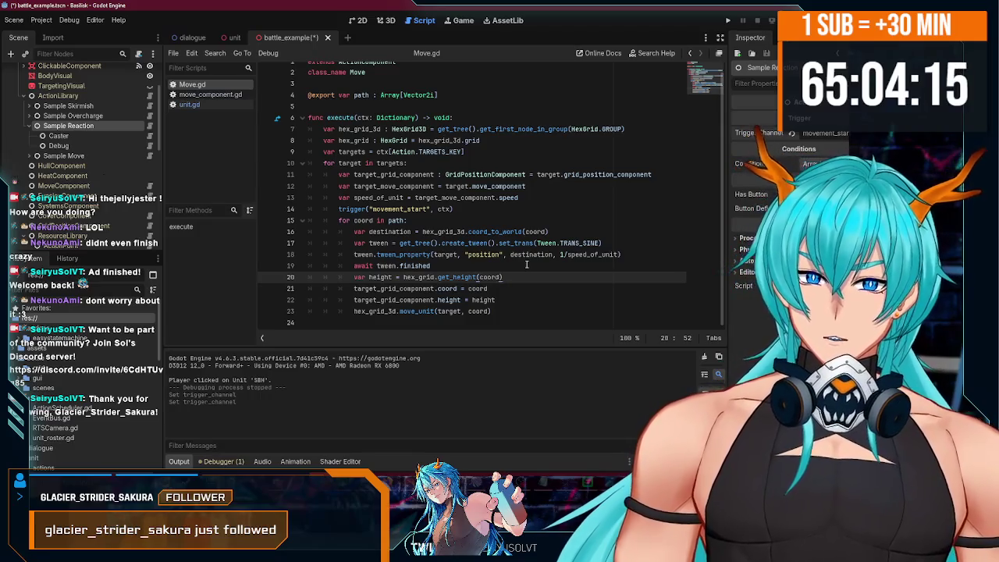
left_click(526, 264)
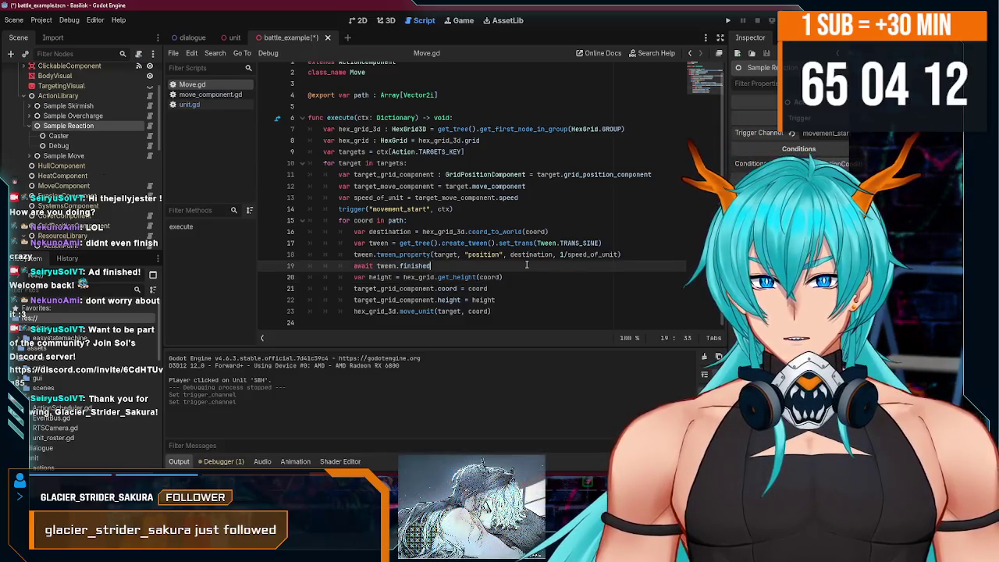
left_click(526, 274)
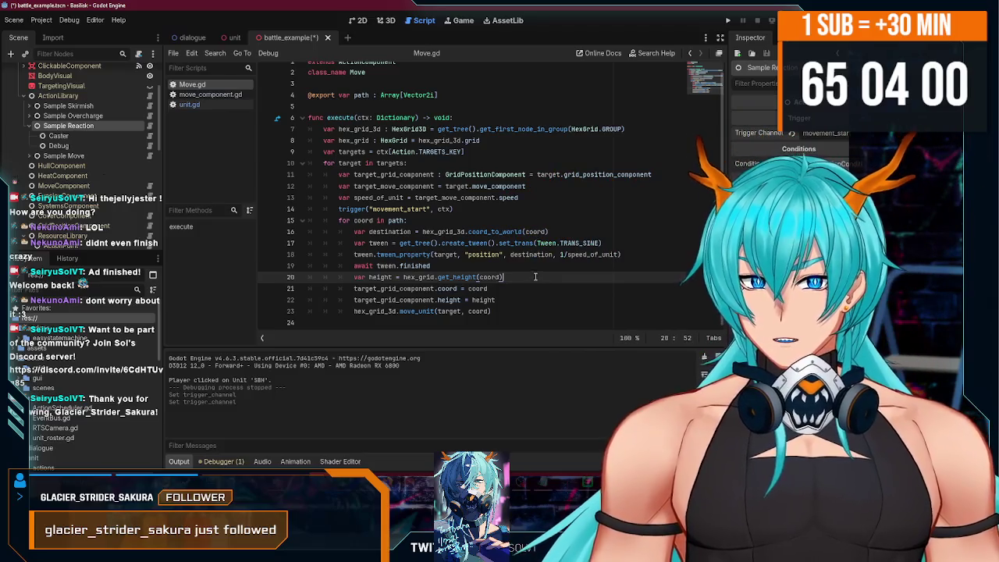
left_click(526, 266)
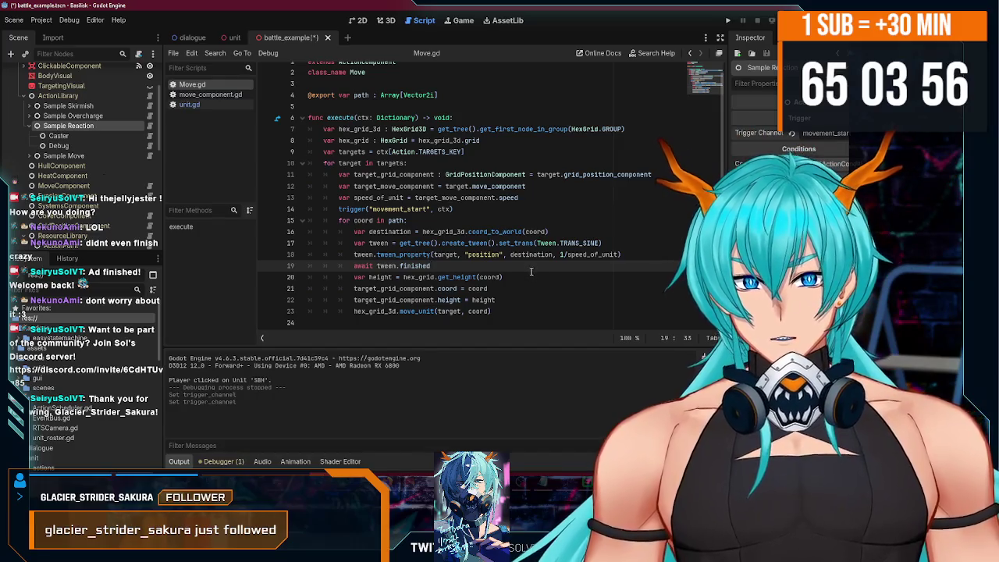
left_click(522, 278)
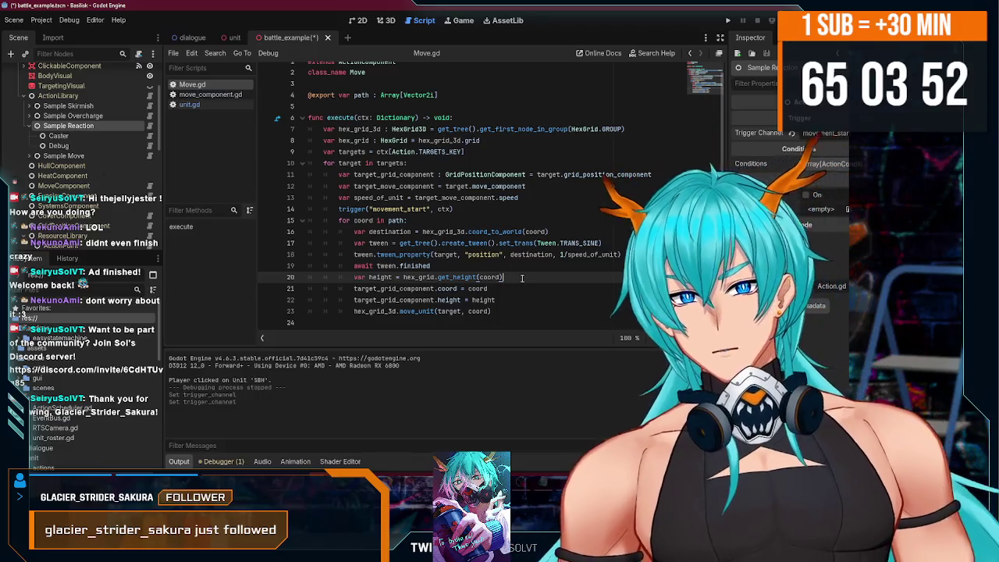
left_click(520, 268)
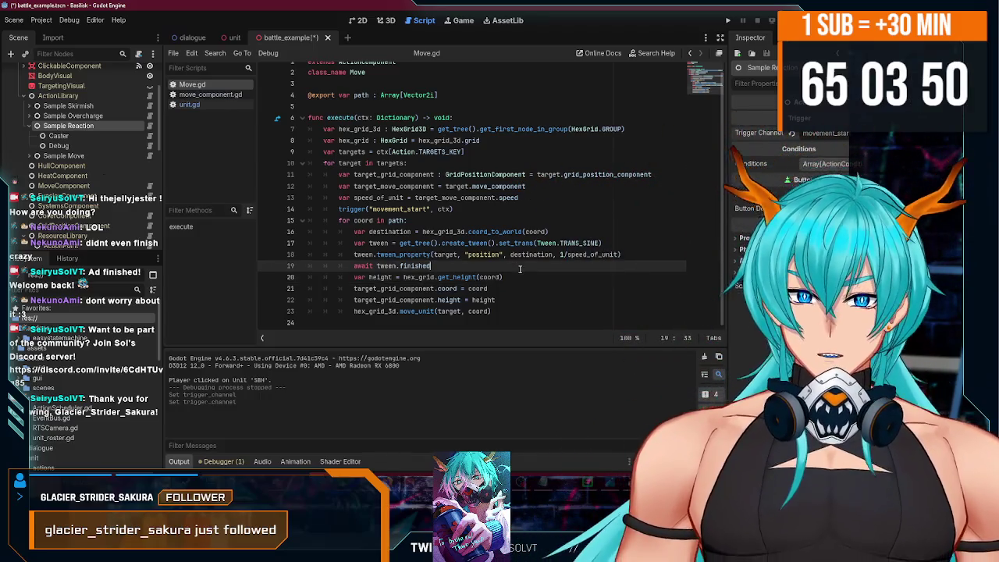
left_click(68, 147)
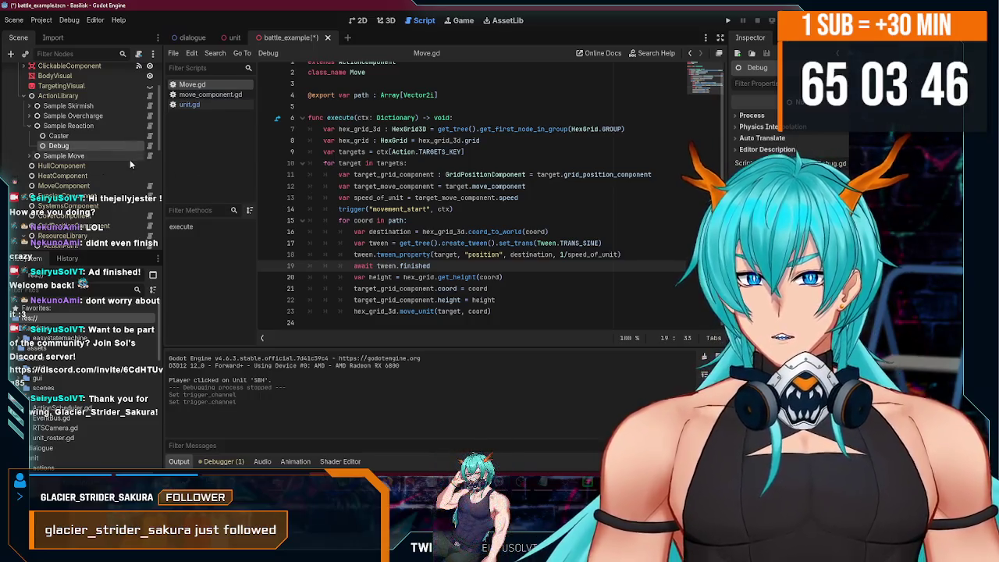
left_click(150, 146)
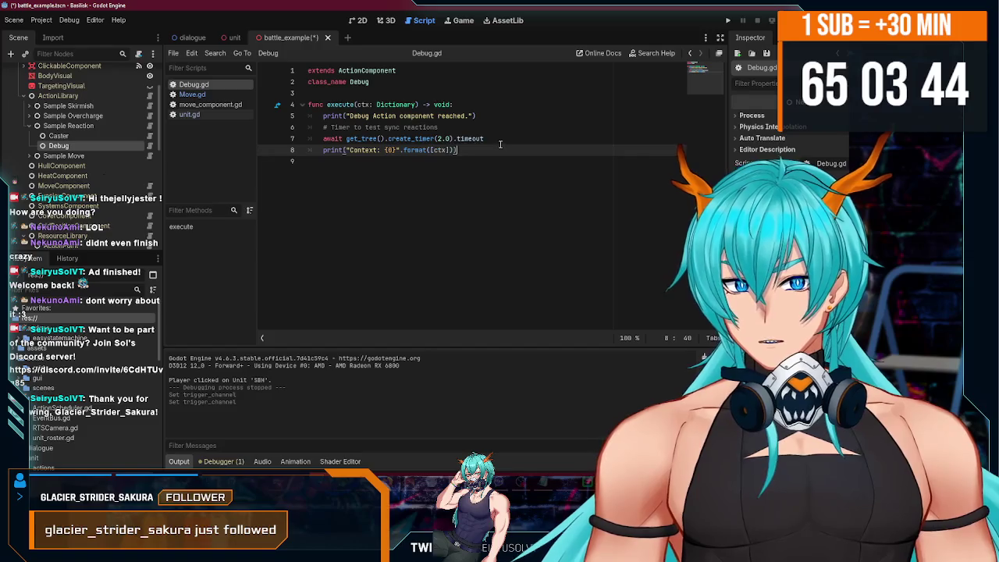
left_click_drag(500, 144, 360, 139)
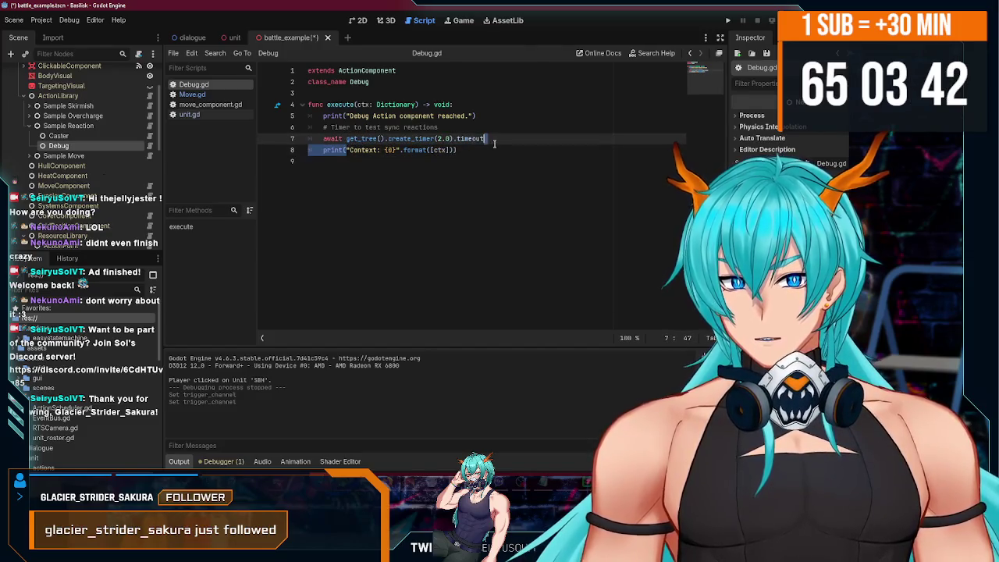
left_click(479, 139)
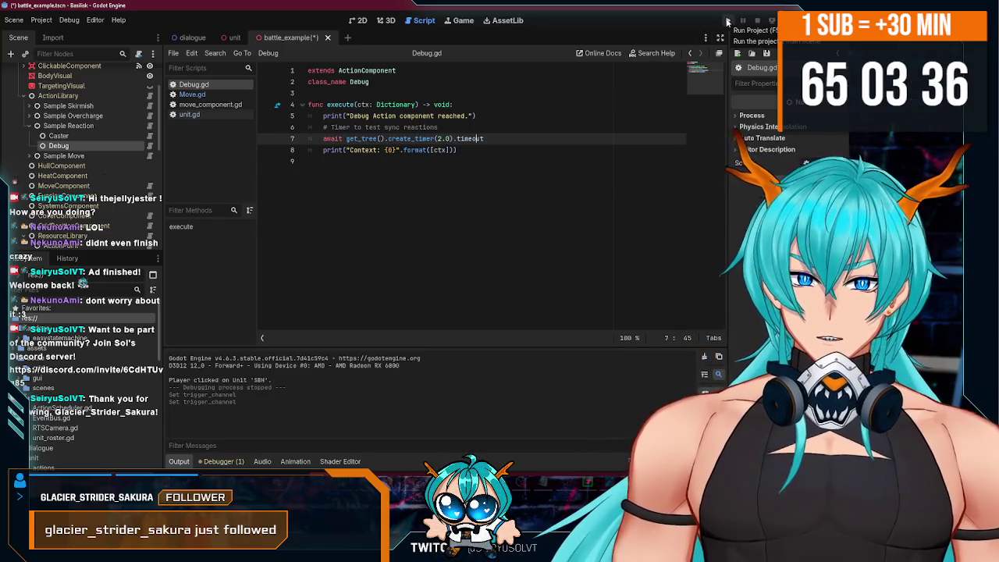
Run the game, move the middle unit one hex, then stop it.
left_click(728, 21)
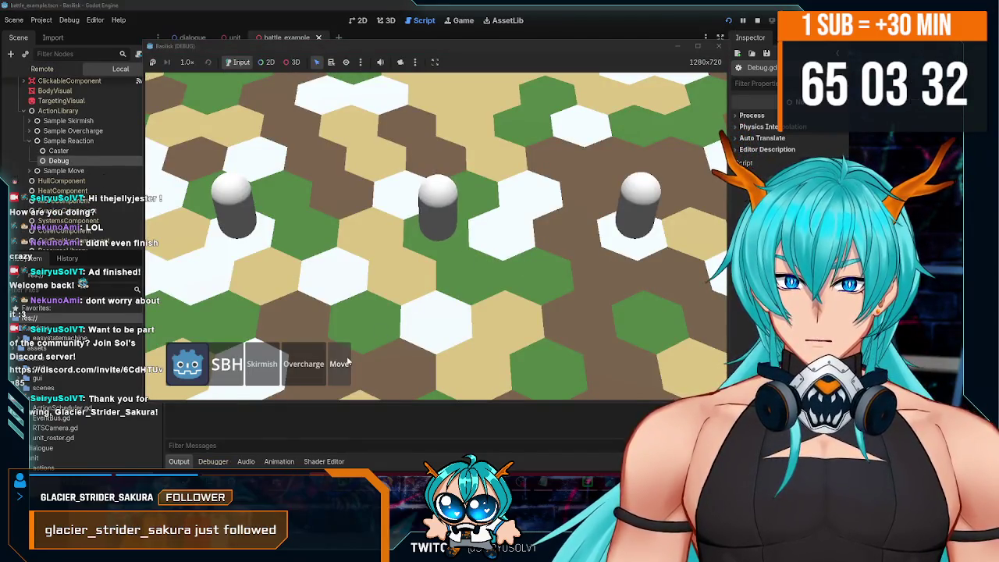
left_click(349, 362)
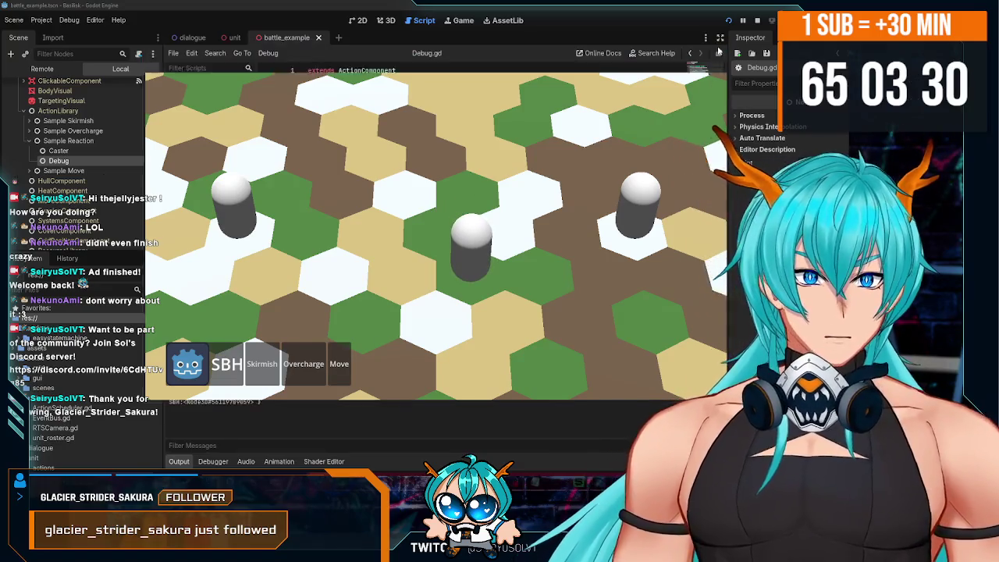
left_click(719, 52)
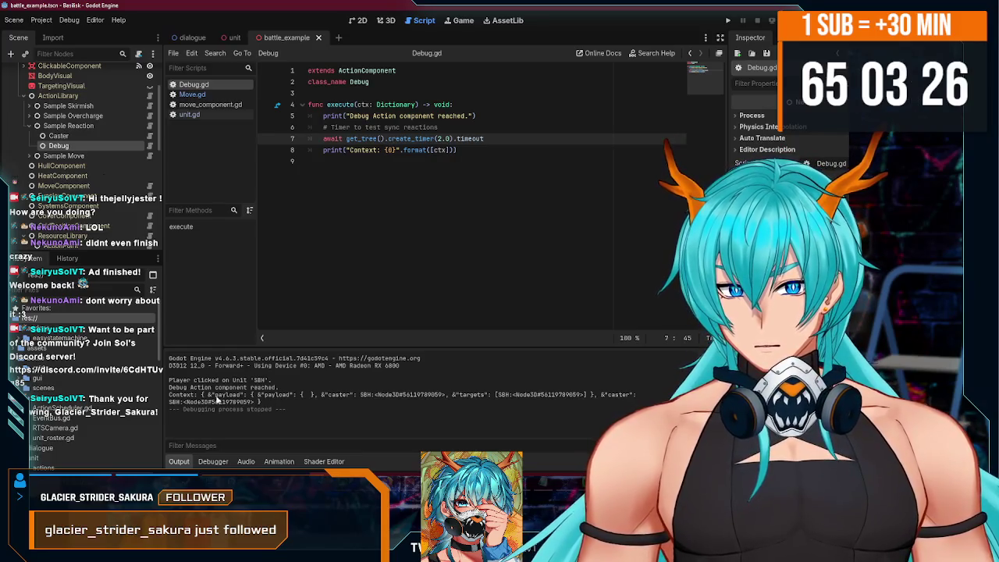
Select the Debug Action reached line and its logged Context line in Output, then relaunch the game.
left_click_drag(269, 386, 278, 387)
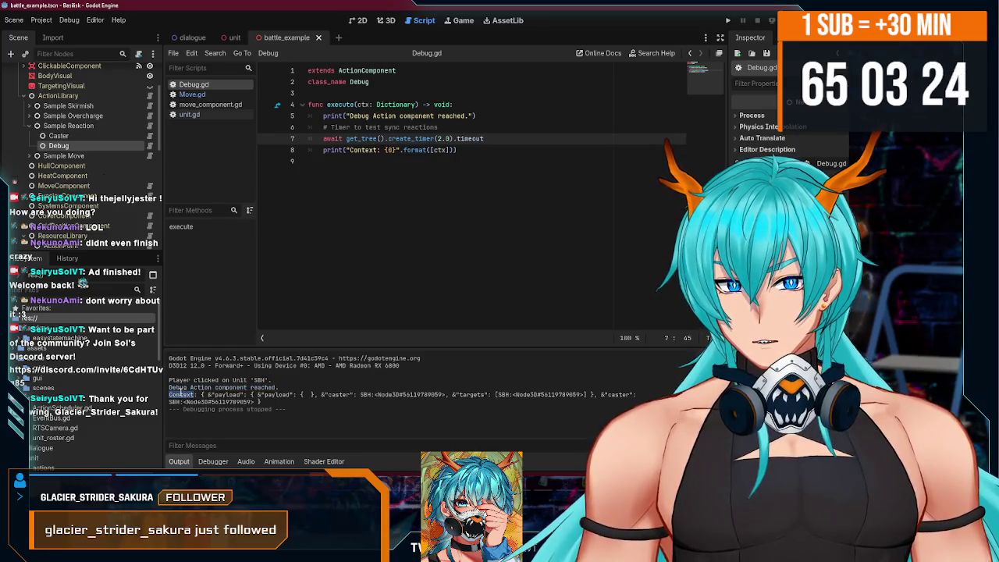
left_click_drag(182, 395, 540, 399)
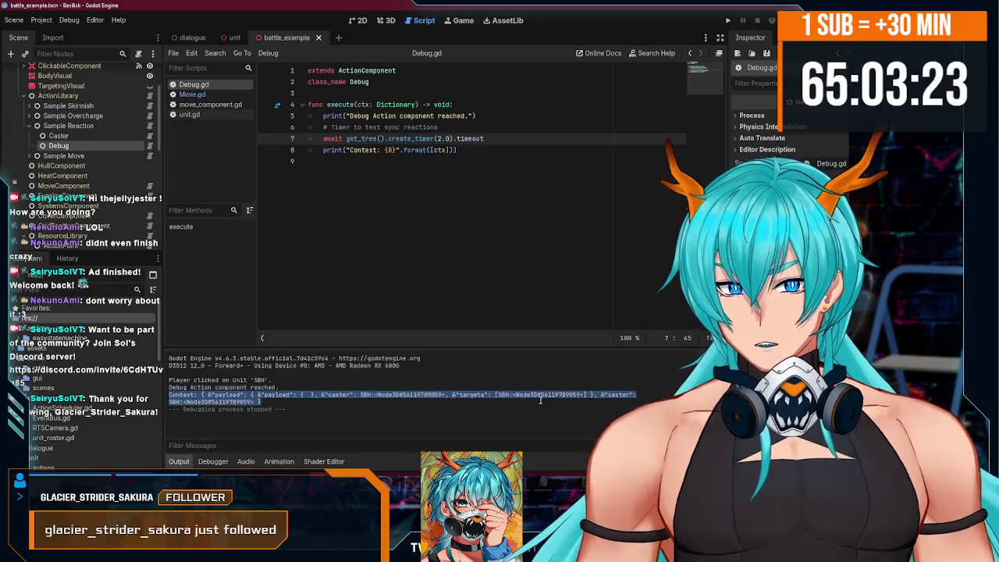
left_click(487, 155)
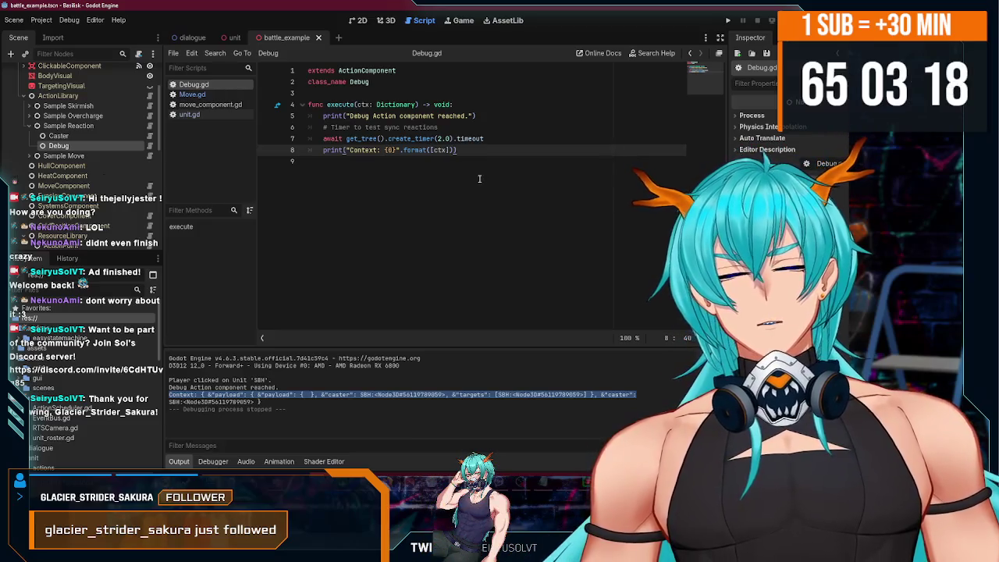
left_click(728, 20)
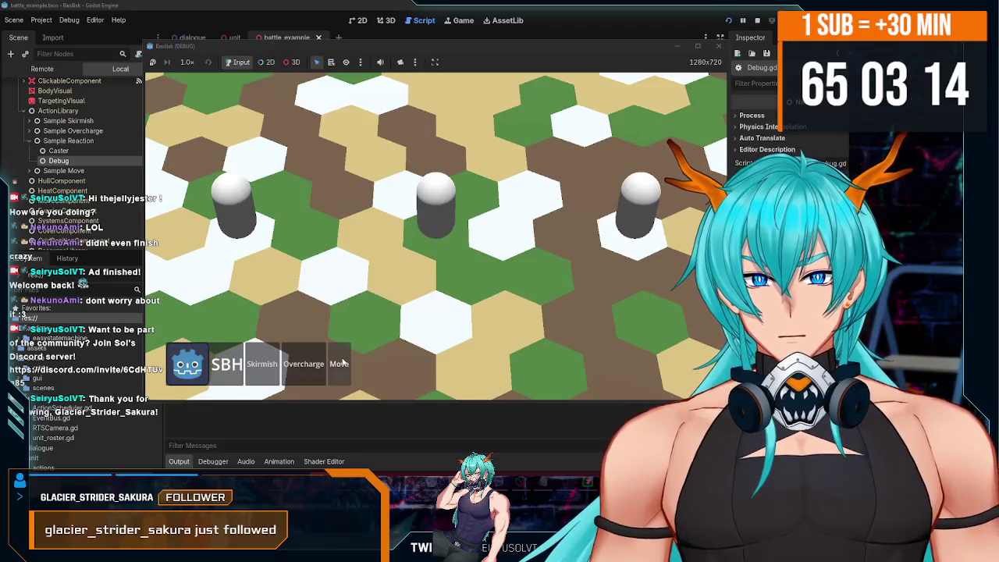
Move the middle unit twice with the game window raised to watch the Output log, then stop the game.
left_click(341, 363)
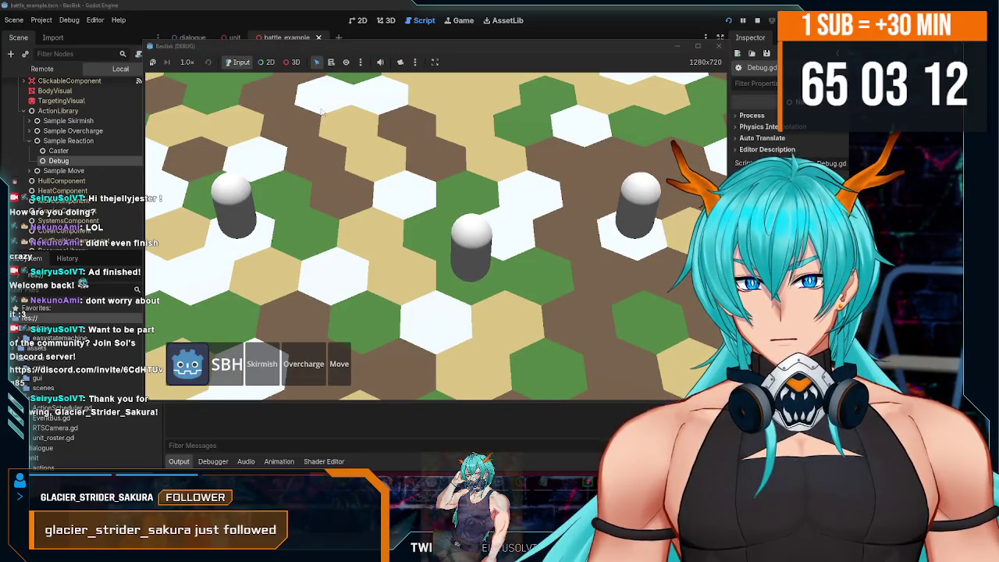
mouse_move(320, 45)
left_mouse_down()
mouse_move(362, 22)
mouse_move(313, 15)
left_mouse_up()
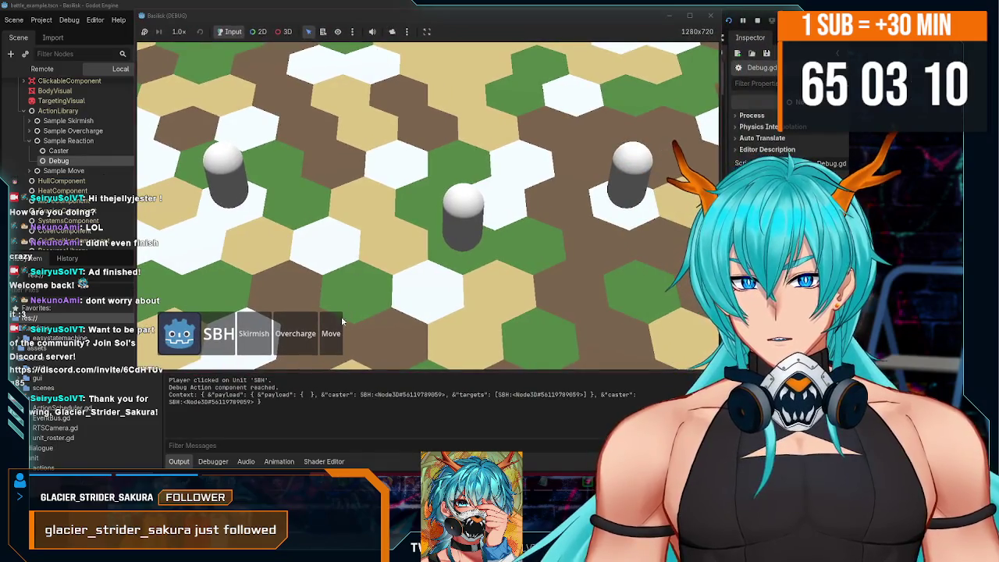
left_click(326, 335)
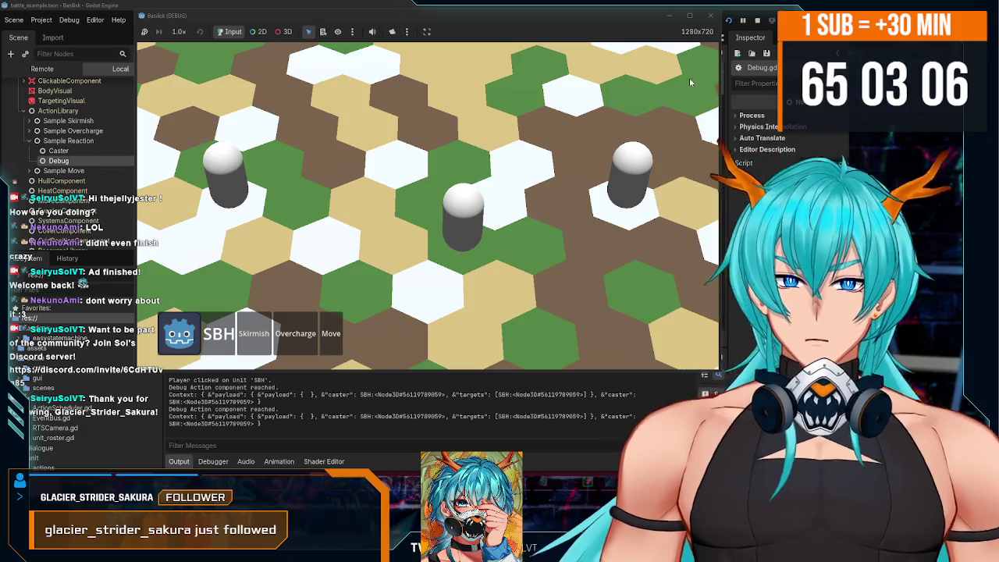
left_click(710, 16)
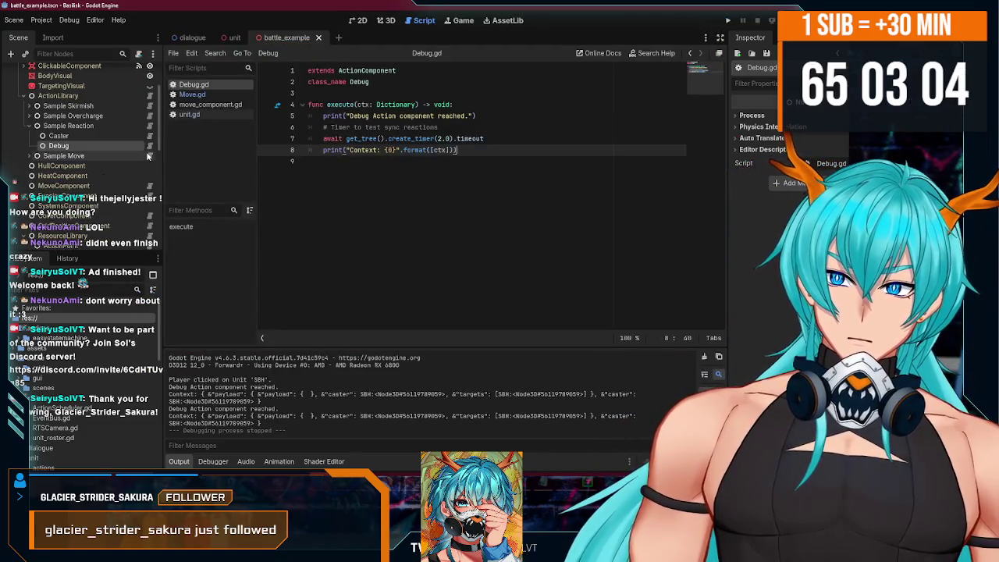
Open Move.gd from Sample Move's Move node and read its per-step tween loop.
left_click(151, 118)
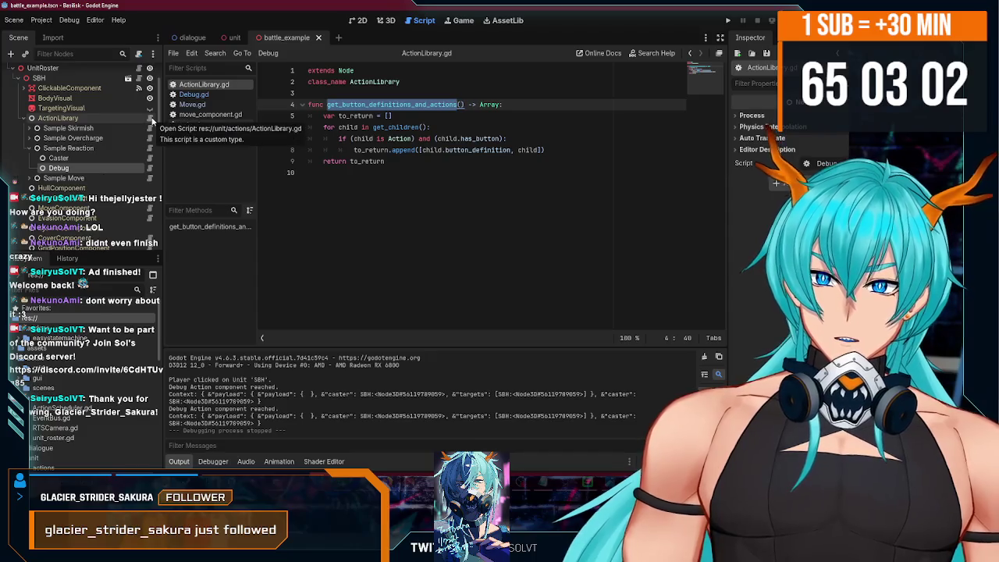
scroll(150, 125, "down", 3)
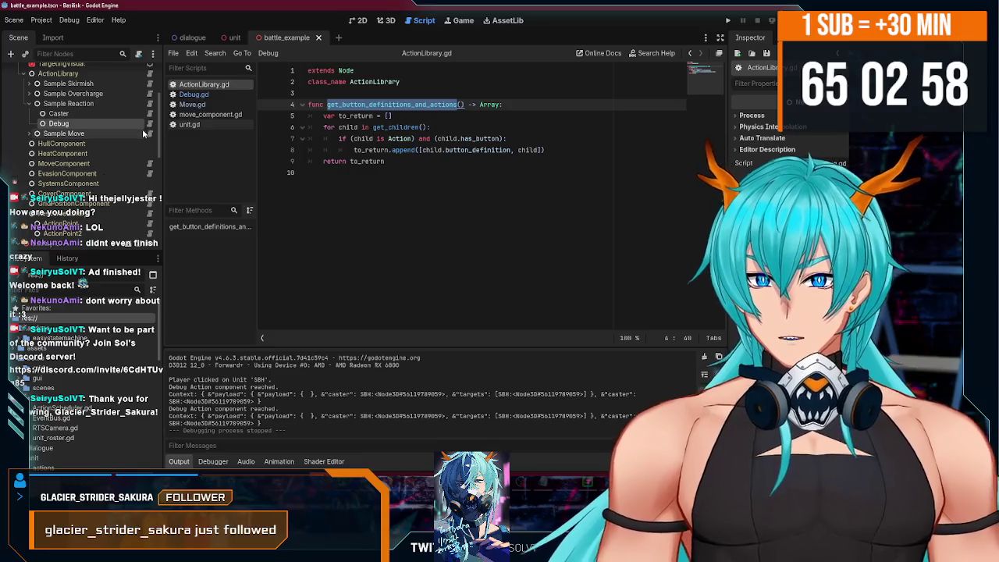
left_click(28, 134)
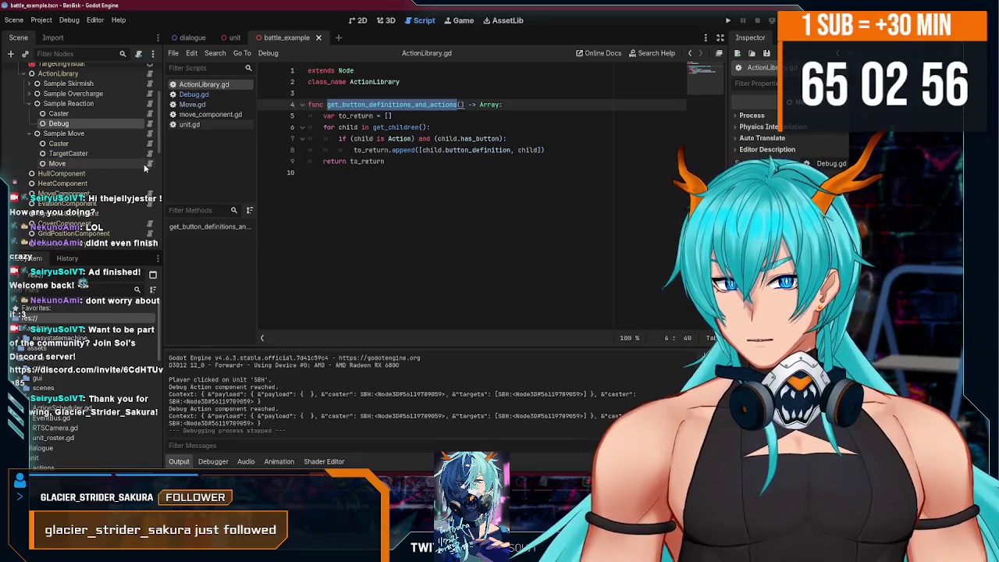
left_click(149, 164)
scroll(493, 255, "down", 1)
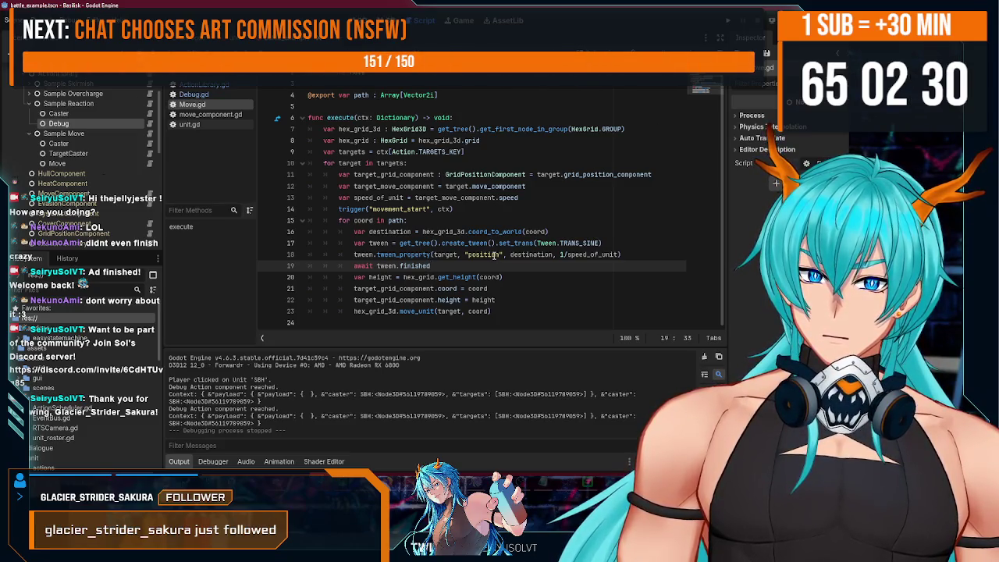
scroll(85, 145, "up", 3)
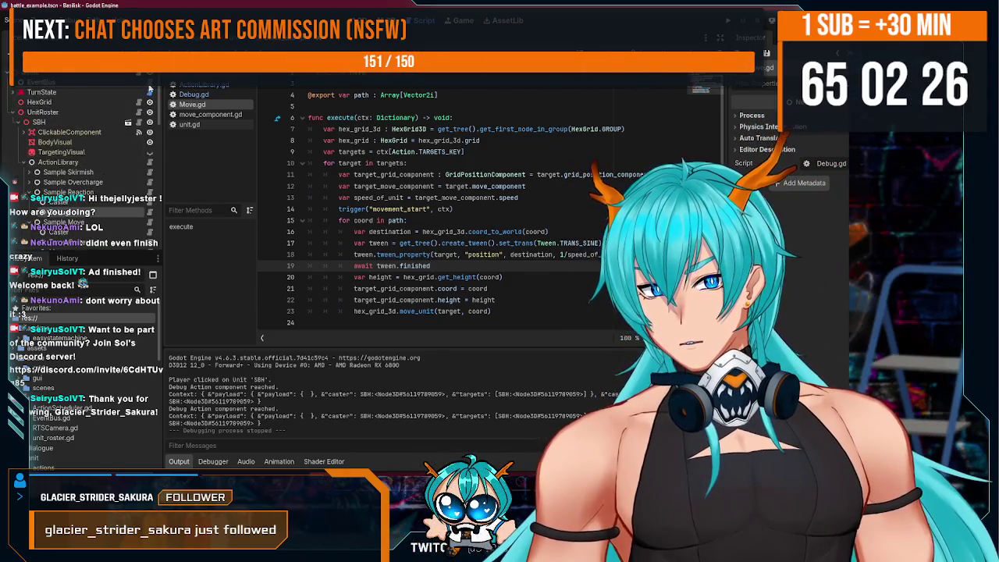
In EventBus.gd's trigger(), highlight the _registry loop, the action.run call and await action.completed (lines 29–31).
left_click(344, 209, "ctrl")
scroll(411, 241, "down", 3)
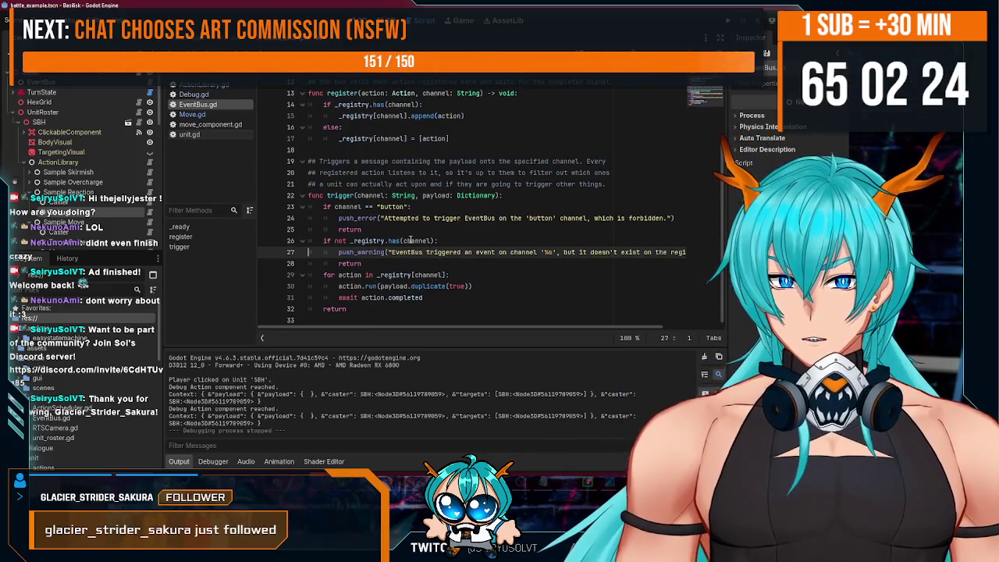
double_click(372, 297)
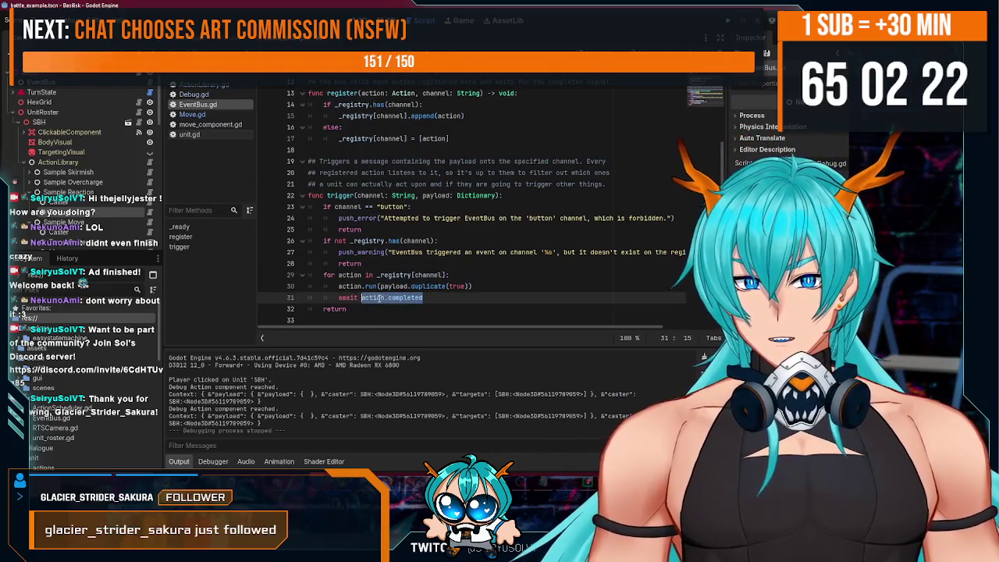
left_click_drag(325, 275, 411, 274)
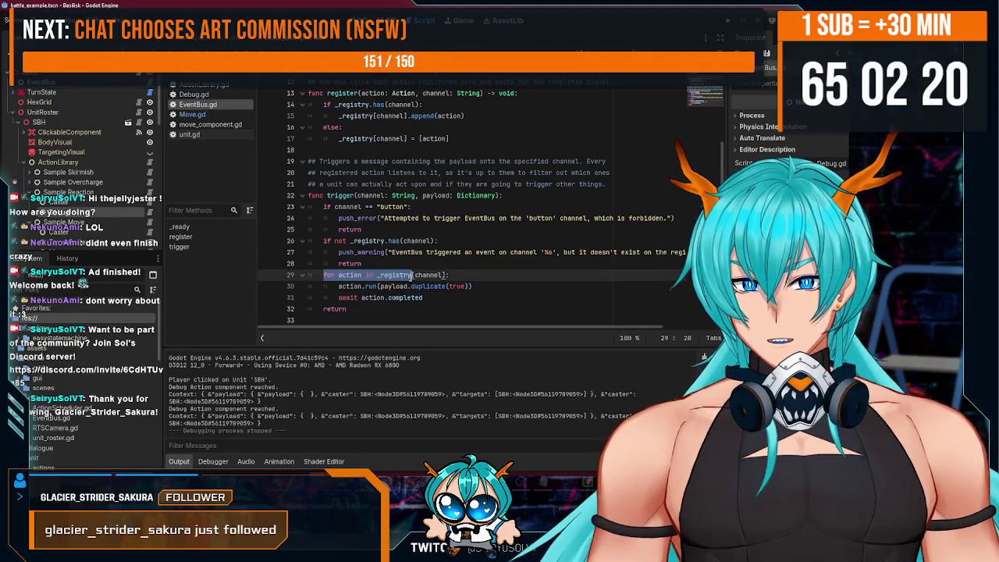
left_click_drag(338, 286, 473, 285)
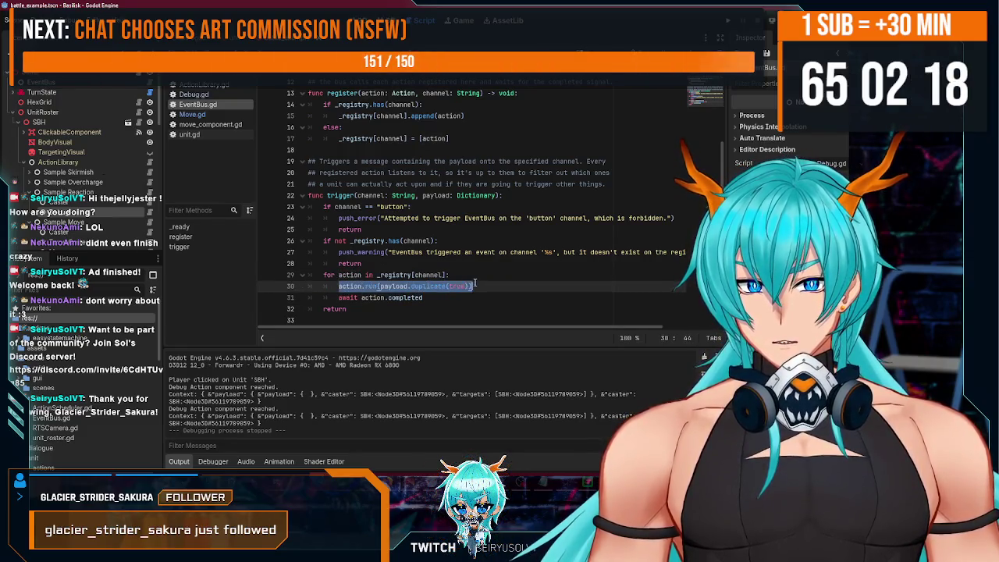
left_click_drag(339, 297, 423, 298)
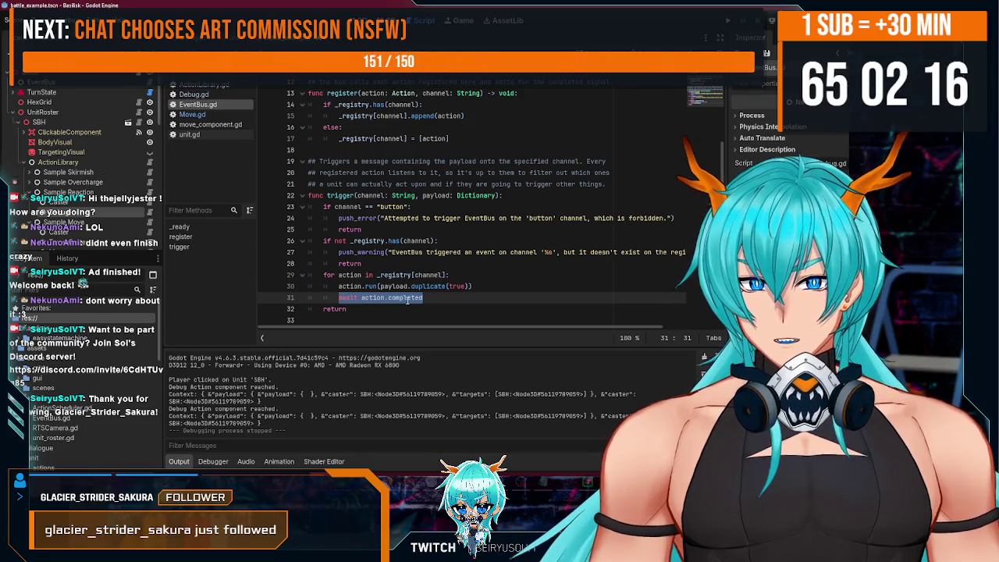
scroll(69, 180, "down", 4)
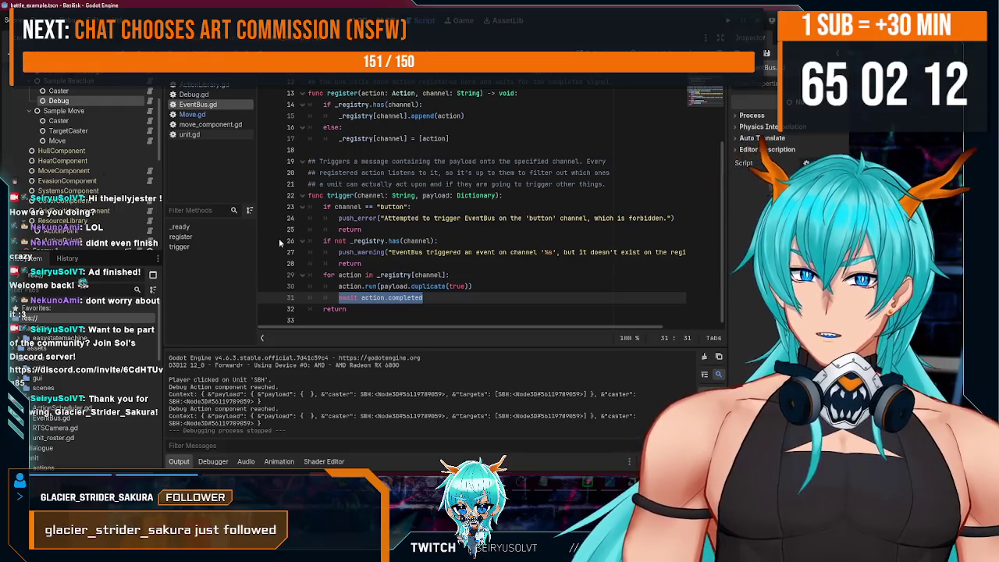
scroll(117, 182, "up", 3)
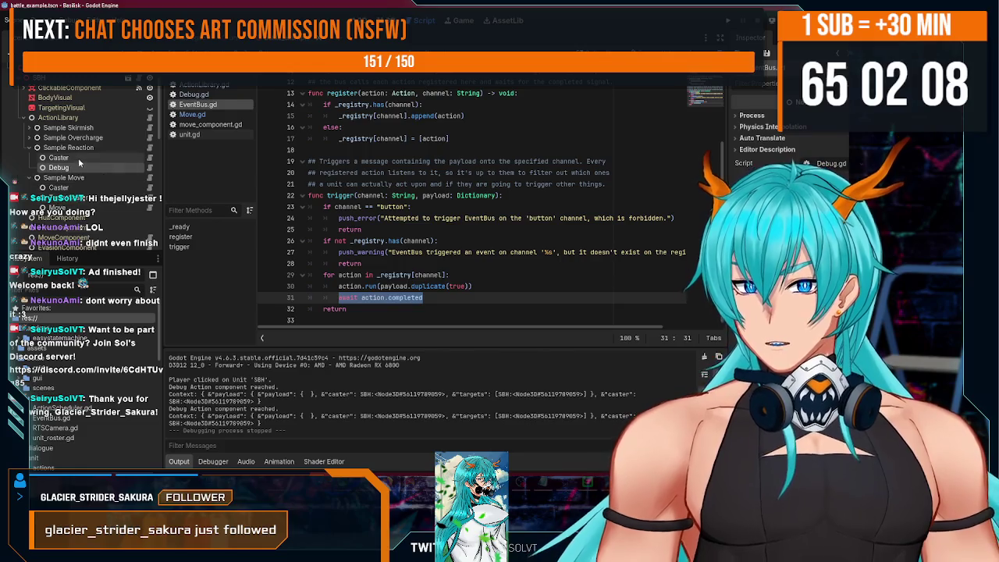
scroll(79, 155, "down", 2)
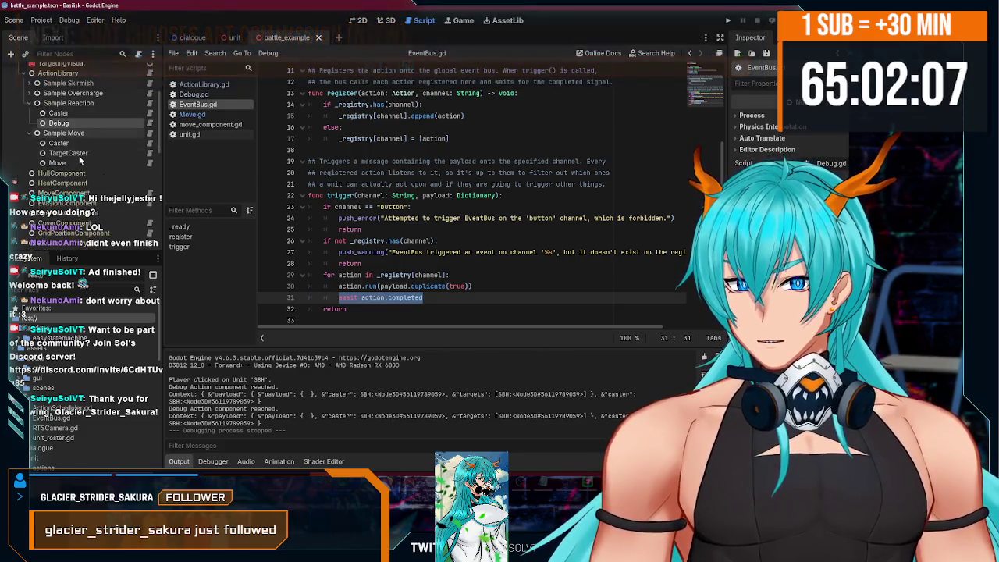
Select Sample Reaction to view its trigger channel and conditions in the Inspector.
left_click(71, 103)
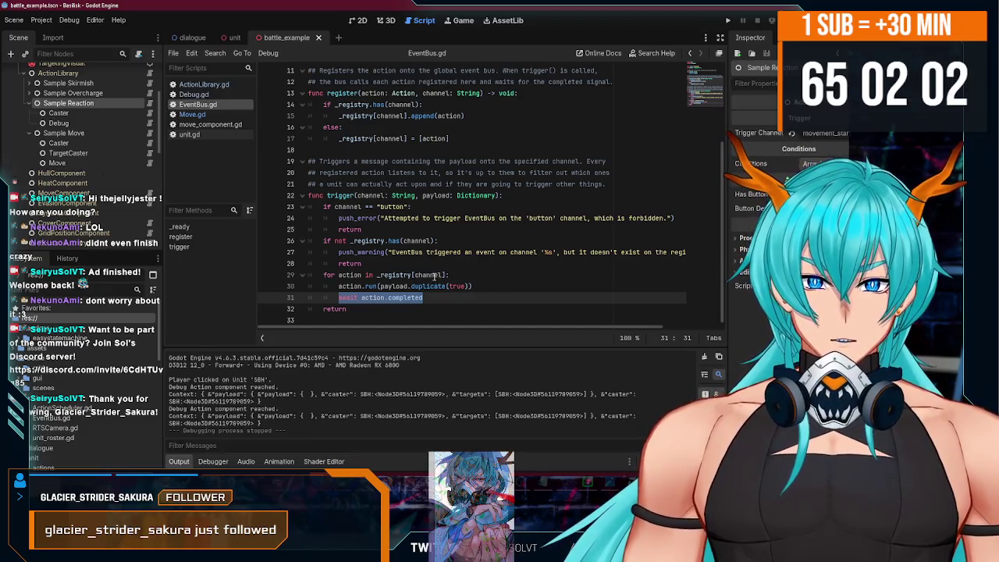
scroll(435, 275, "up", 3)
scroll(409, 243, "down", 3)
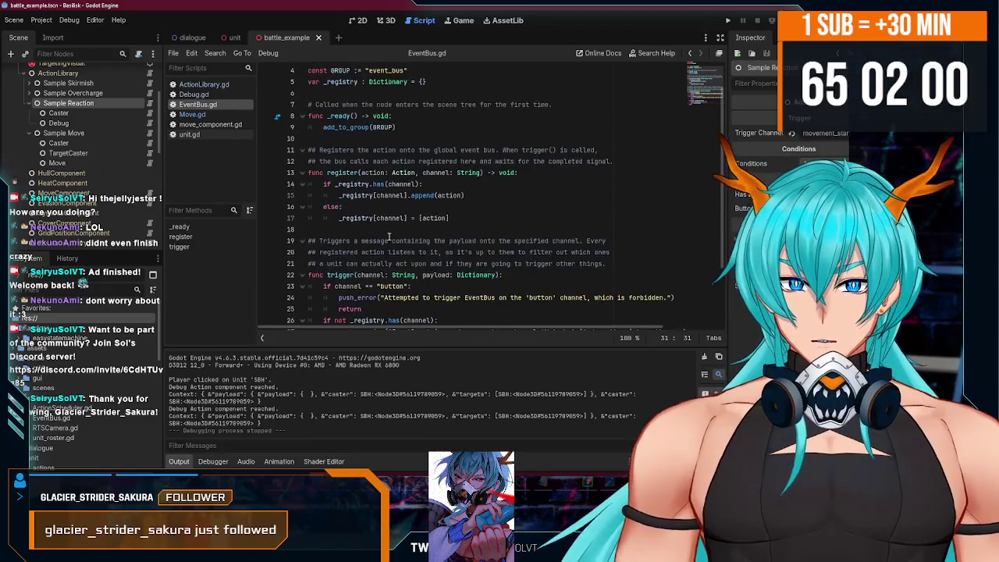
scroll(389, 236, "down", 2)
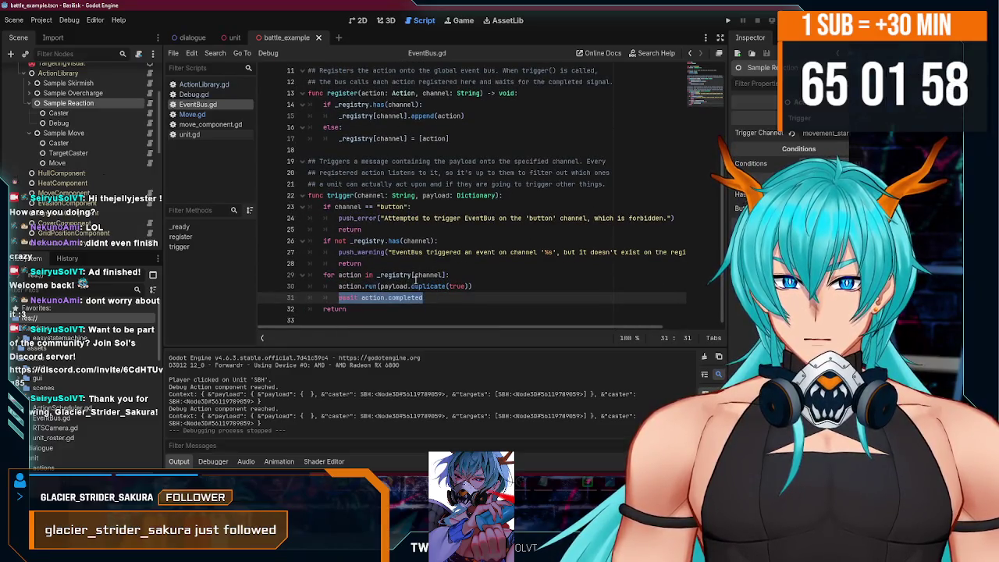
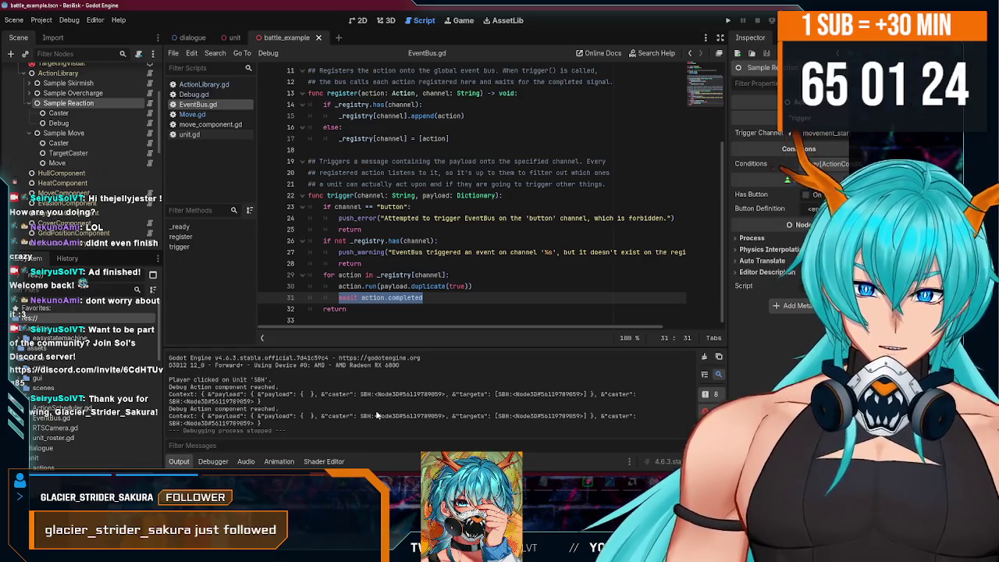
Inspect the Sample Reaction's Debug node and the script attached to Sample Reaction.
scroll(474, 297, "up", 3)
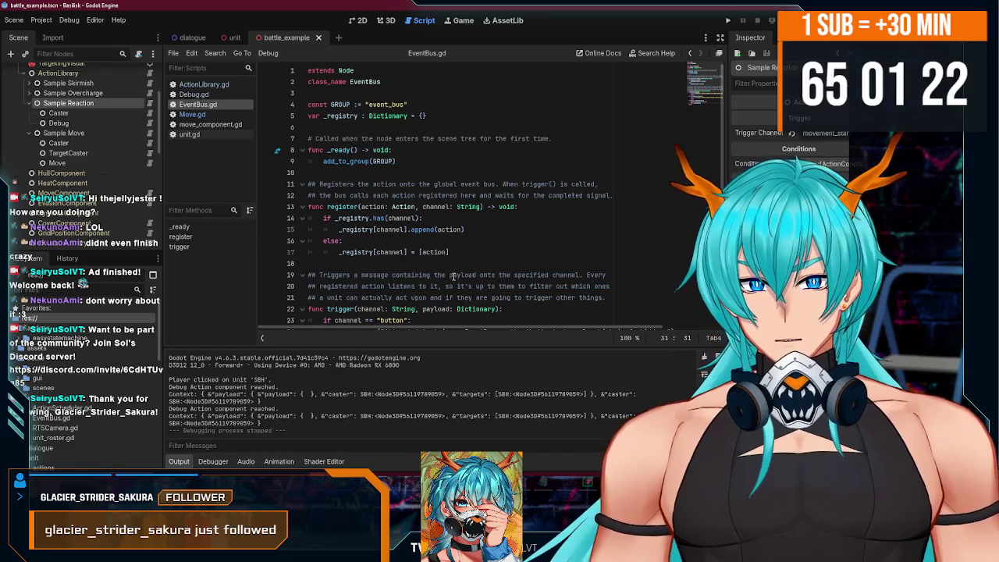
scroll(453, 277, "down", 3)
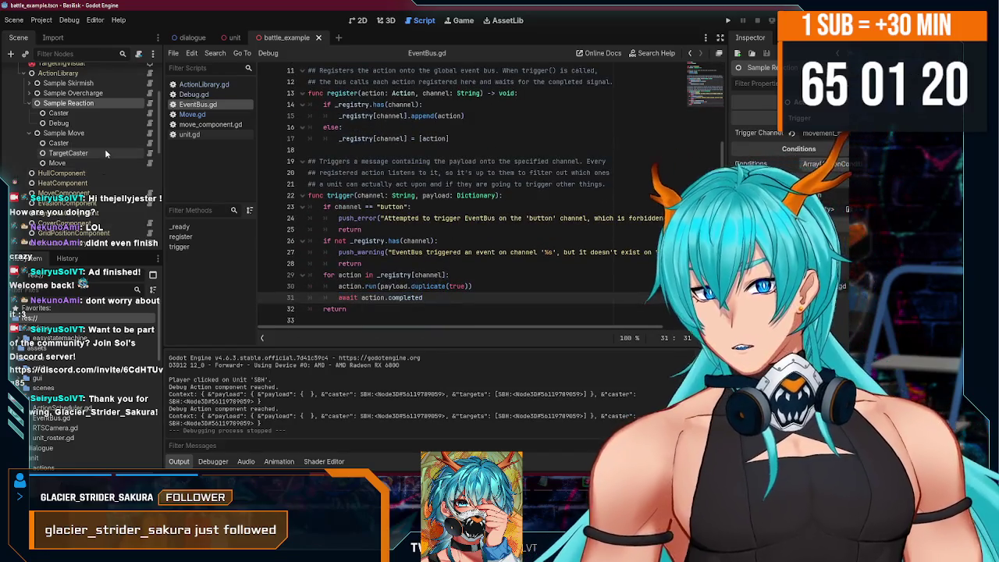
scroll(104, 148, "up", 1)
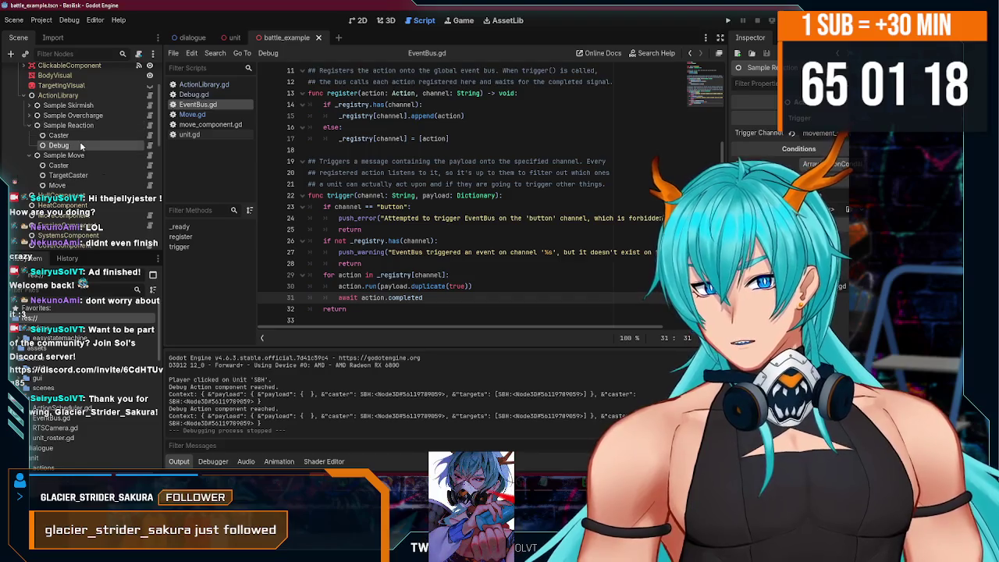
left_click(79, 142)
left_click(480, 288)
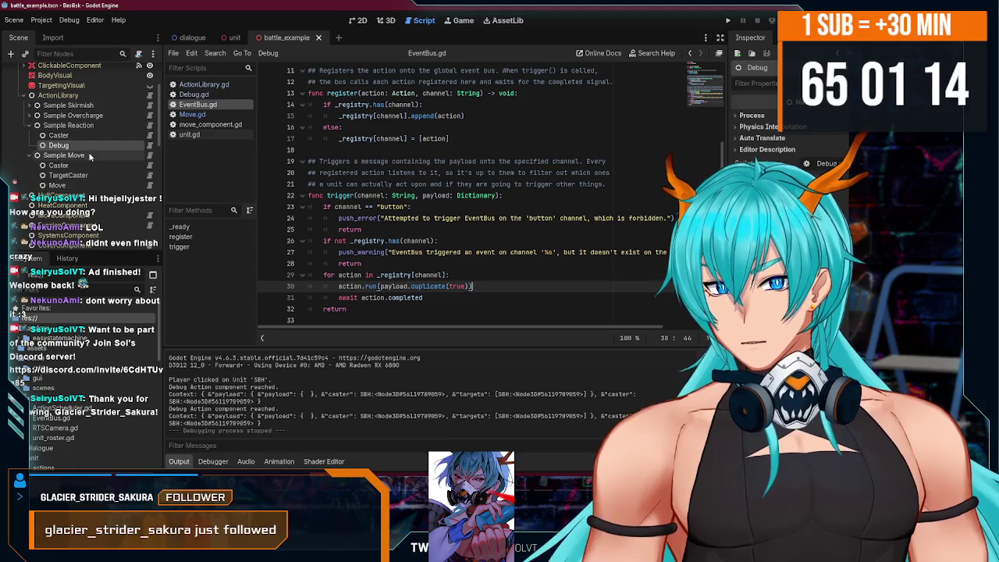
scroll(384, 252, "up", 3)
scroll(383, 252, "down", 3)
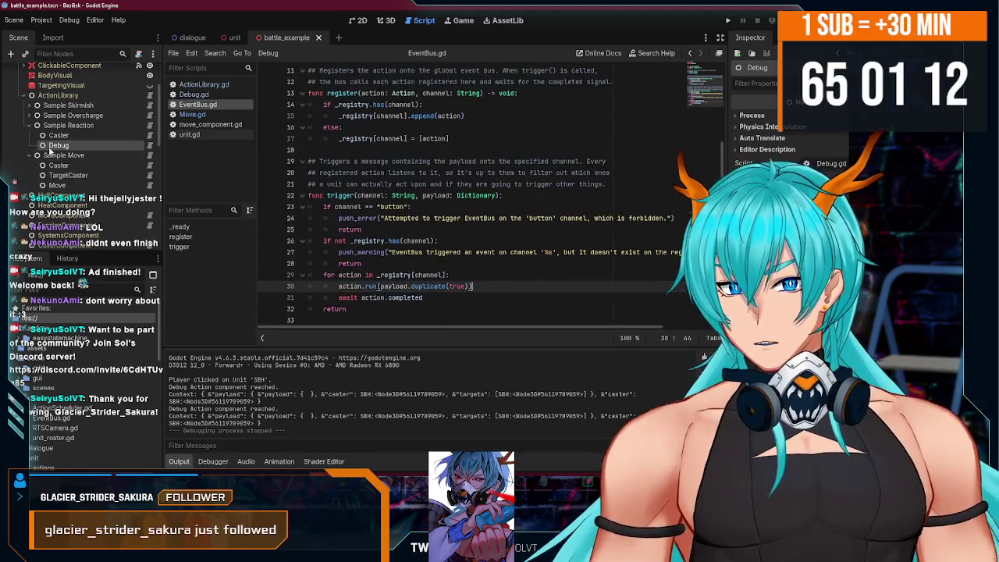
left_click(85, 127)
left_click(149, 126)
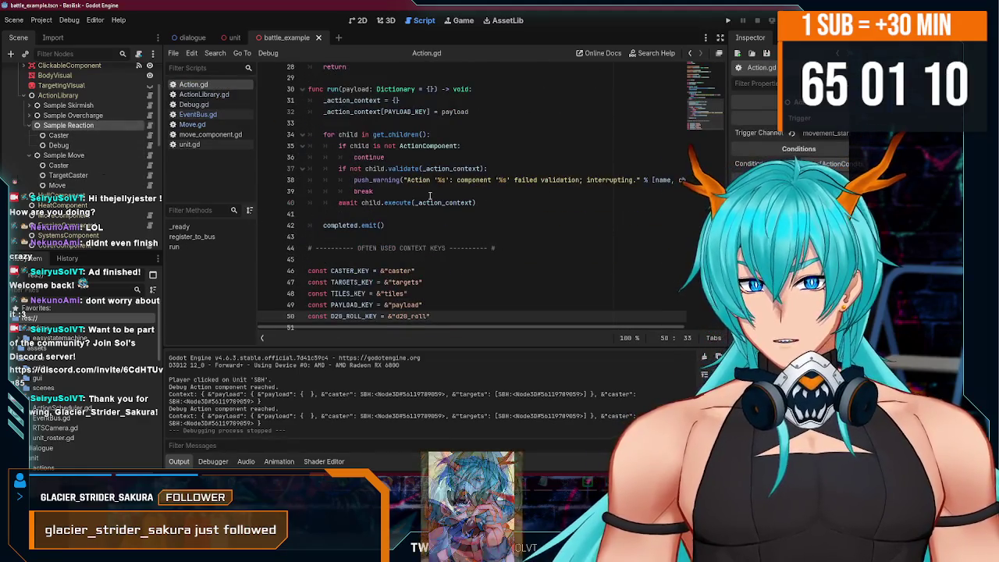
Review the Debug and Move component scripts, then run the project with F5.
scroll(428, 195, "down", 5)
scroll(270, 188, "up", 5)
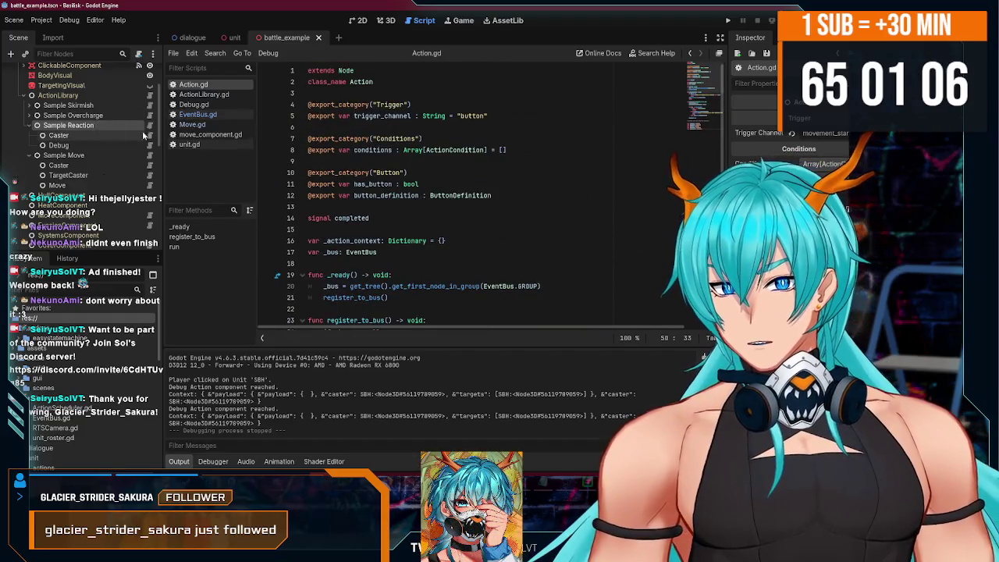
scroll(392, 185, "down", 6)
left_click(59, 145)
scroll(98, 170, "down", 1)
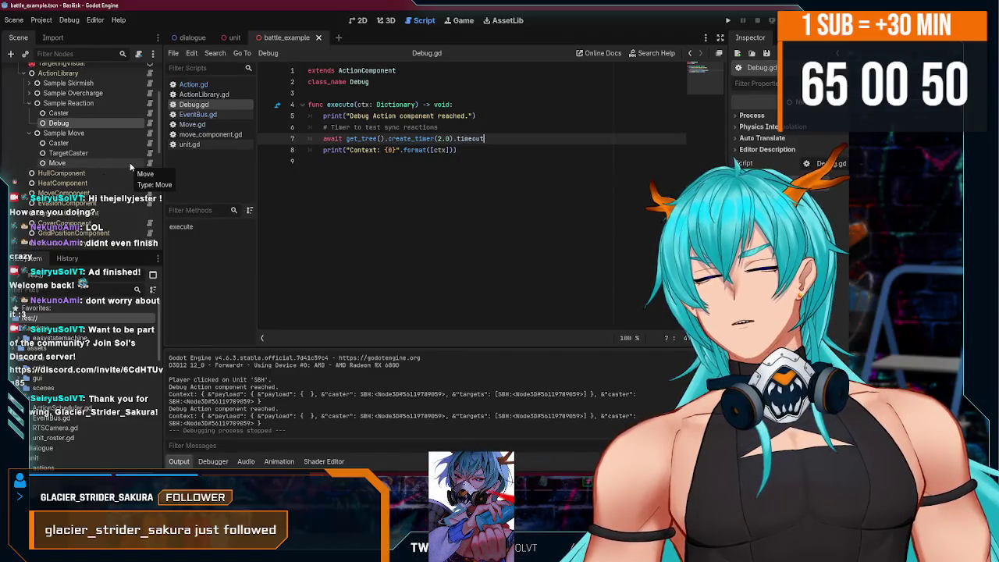
left_click(132, 163)
scroll(389, 201, "down", 1)
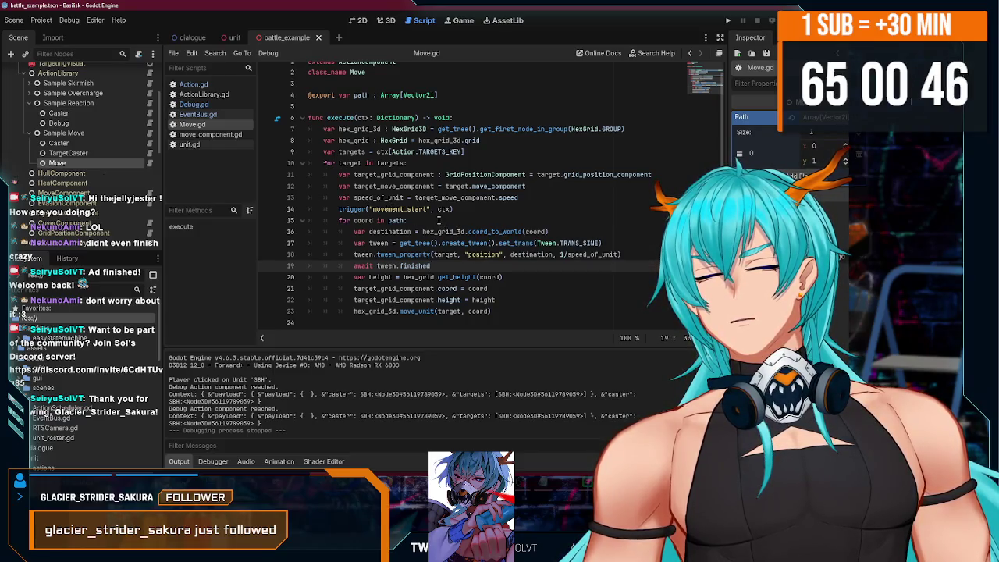
left_click(471, 221)
left_click(487, 212)
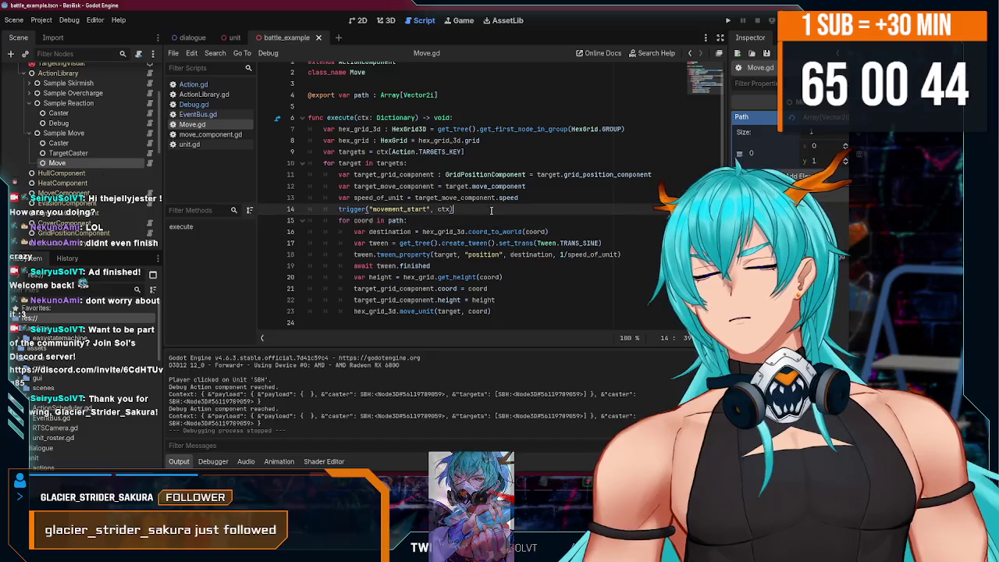
key("F5")
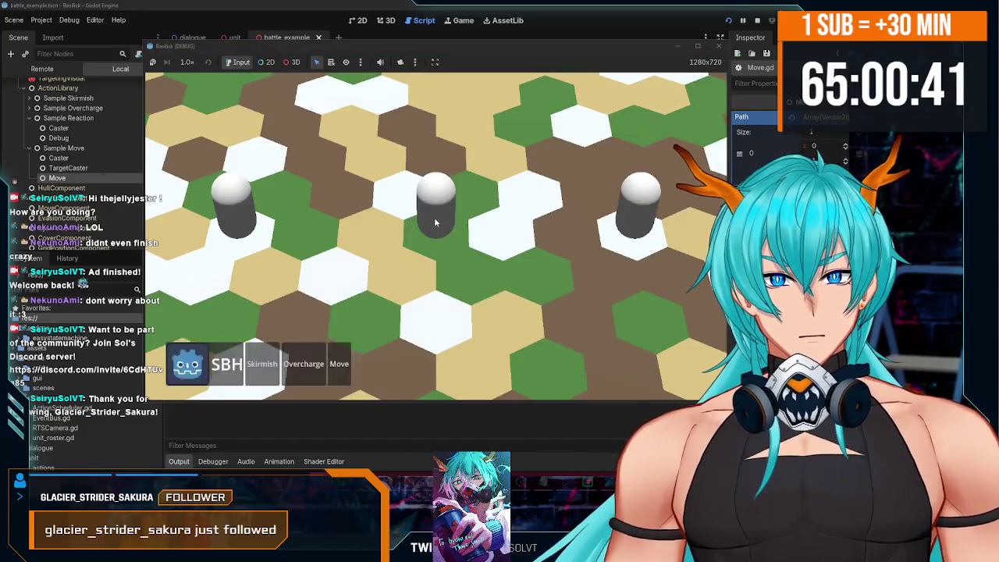
Use Skirmish against the enemies, trigger Move for a unit, then close the game window.
left_click(263, 366)
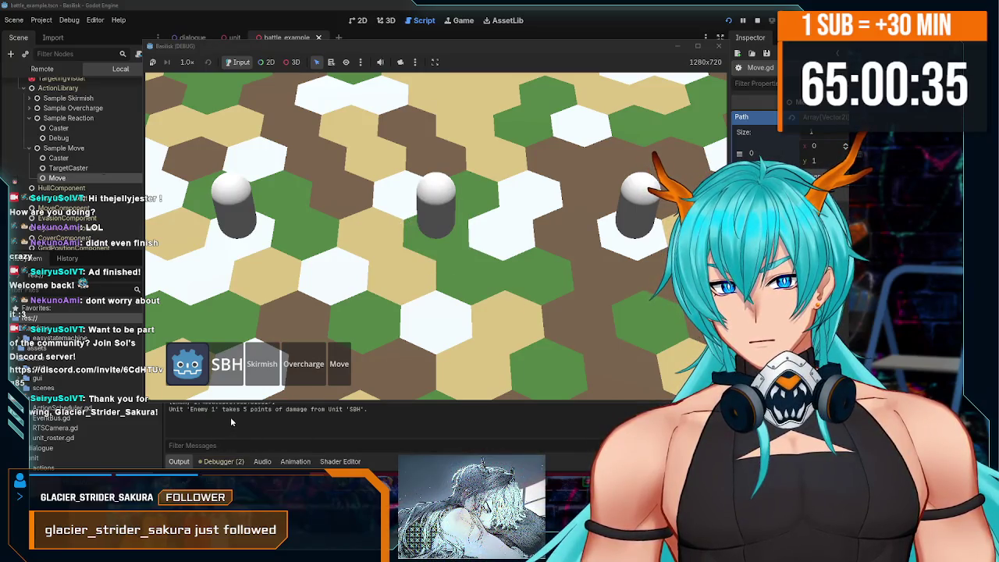
left_click_drag(373, 57, 374, 37)
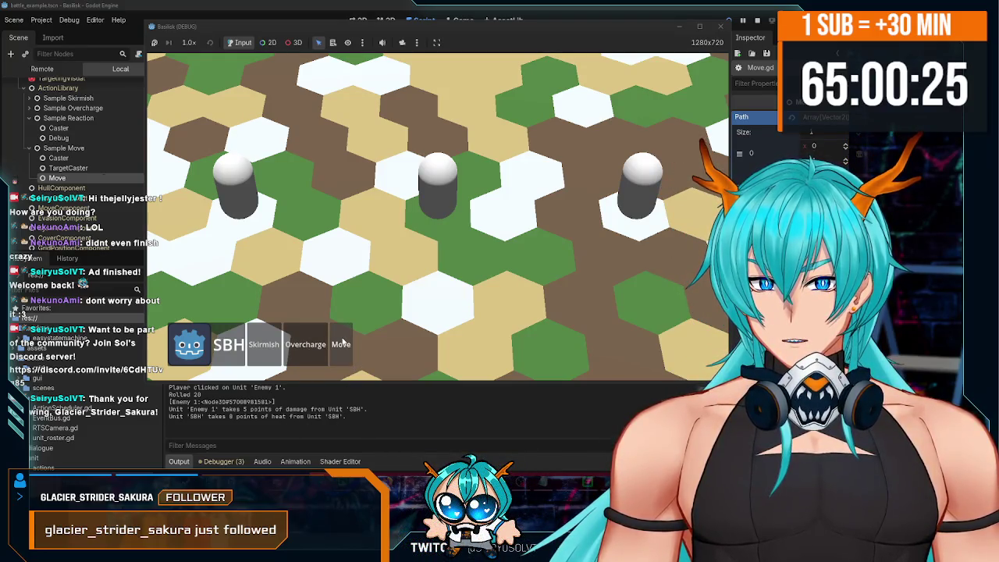
left_click(341, 344)
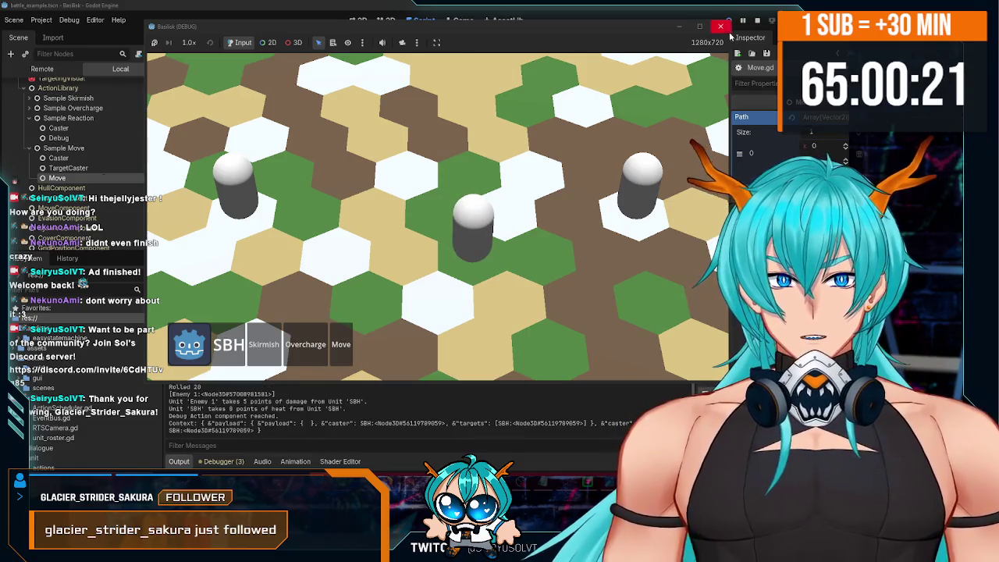
left_click(723, 28)
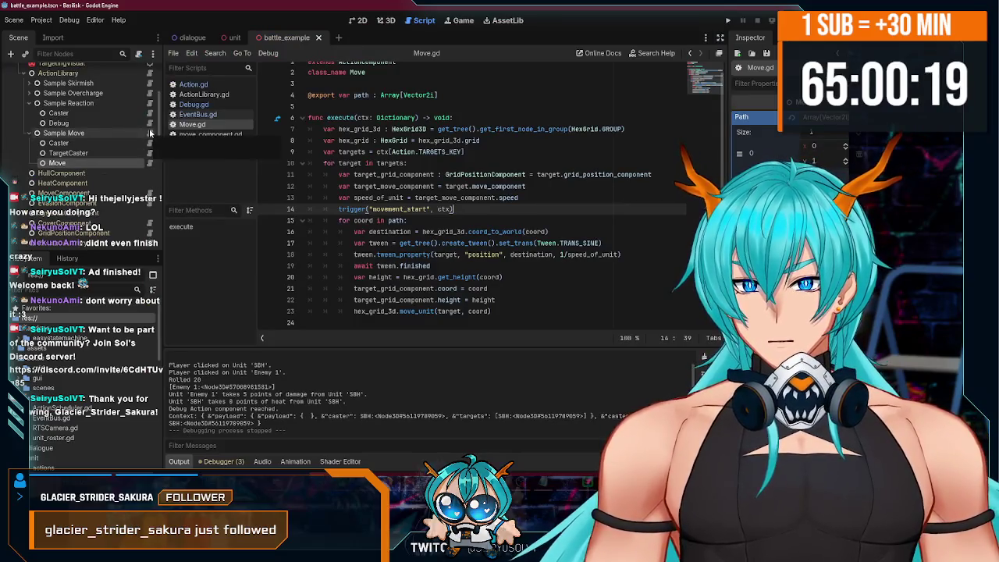
Compare Action.gd with Move.gd, then open EventBus.gd and show the debugger's errors.
left_click(150, 134)
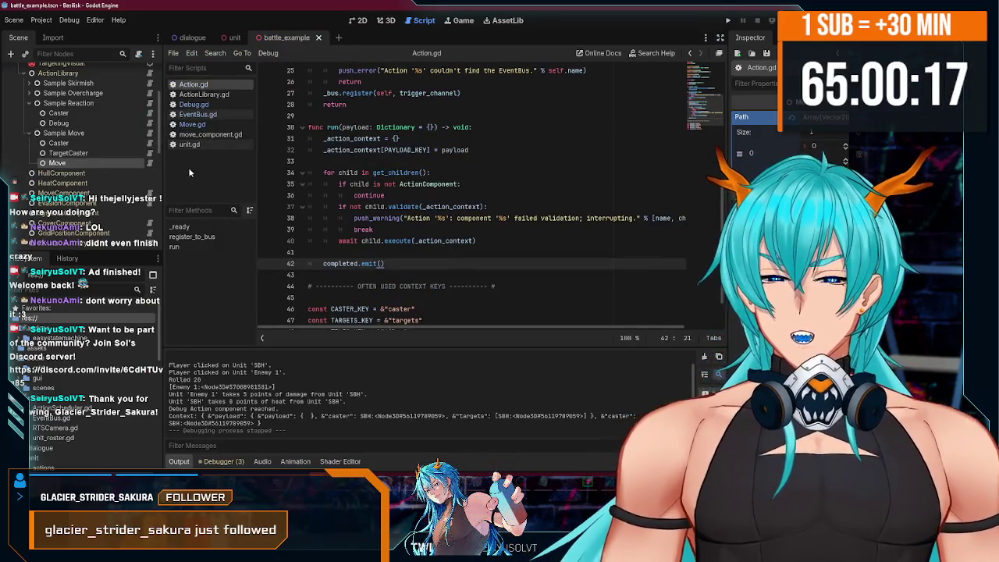
scroll(137, 143, "up", 2)
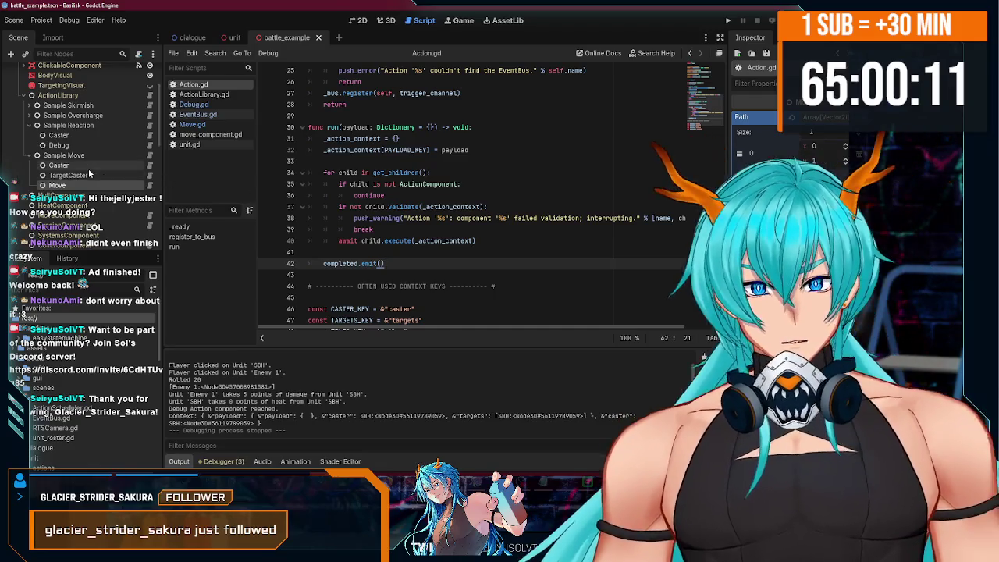
left_click(149, 185)
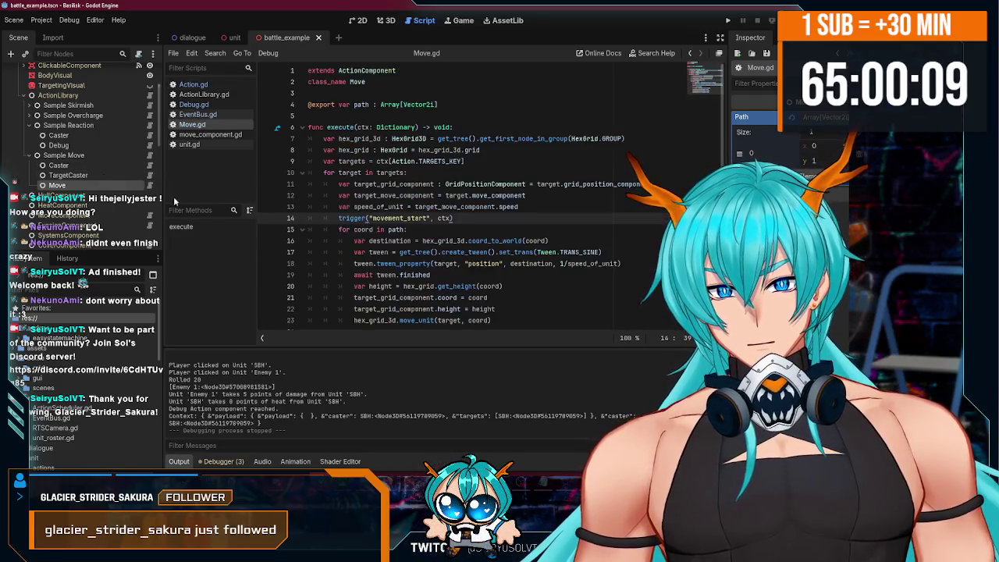
mouse_move(426, 250)
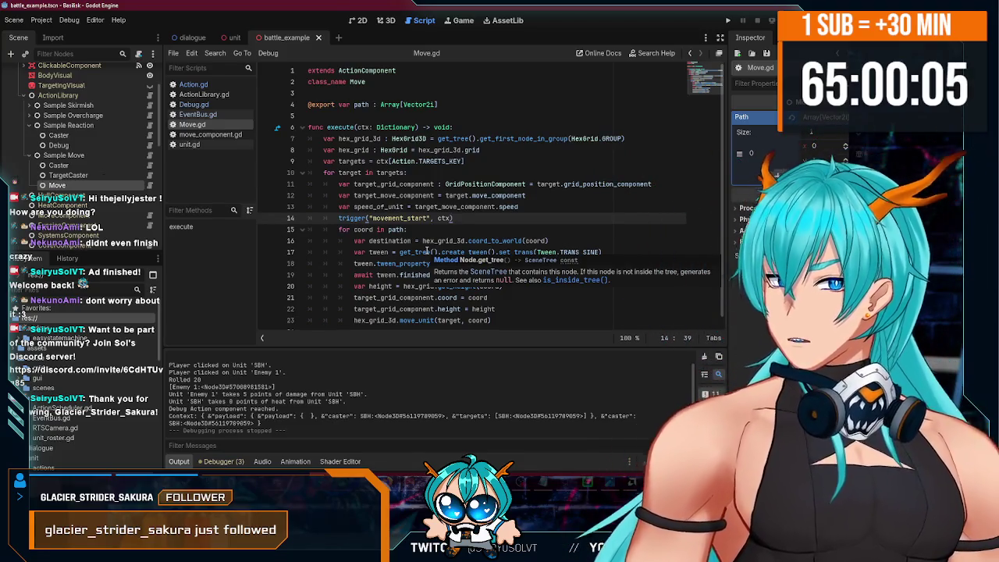
scroll(121, 152, "up", 3)
left_click(138, 82)
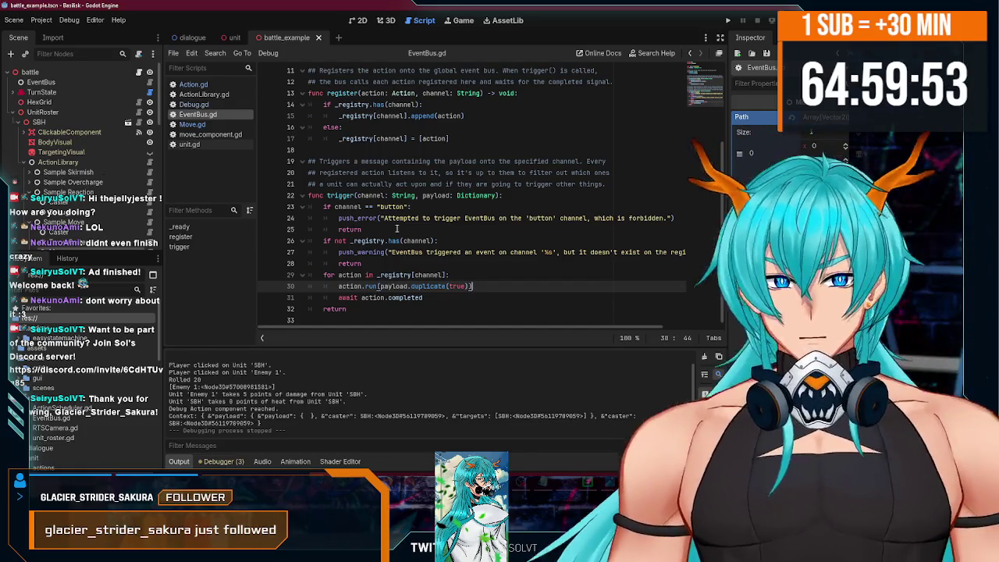
left_click(224, 462)
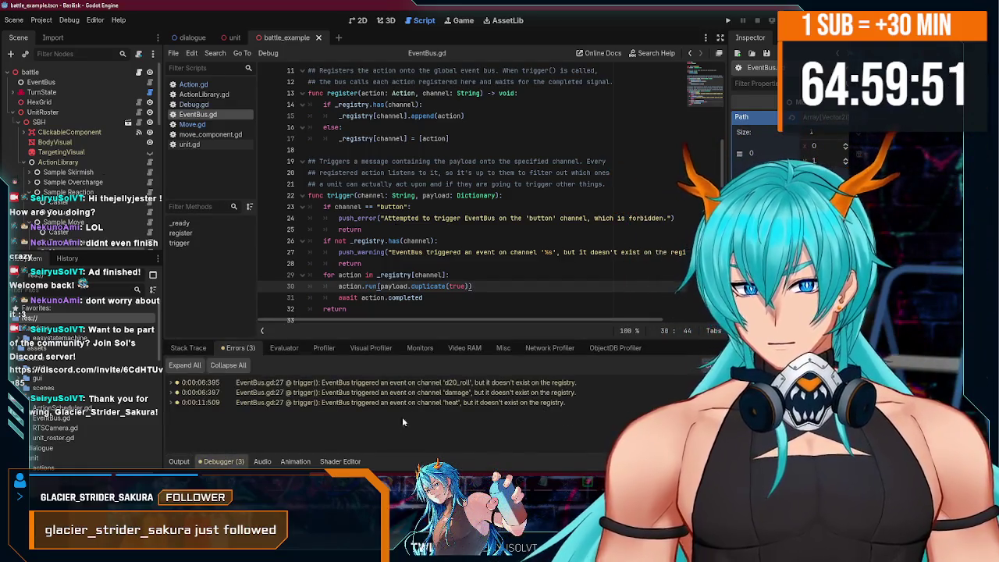
Read the 'd20_roll' unregistered-channel warning, then collapse the bottom panel with Ctrl+J.
mouse_move(379, 387)
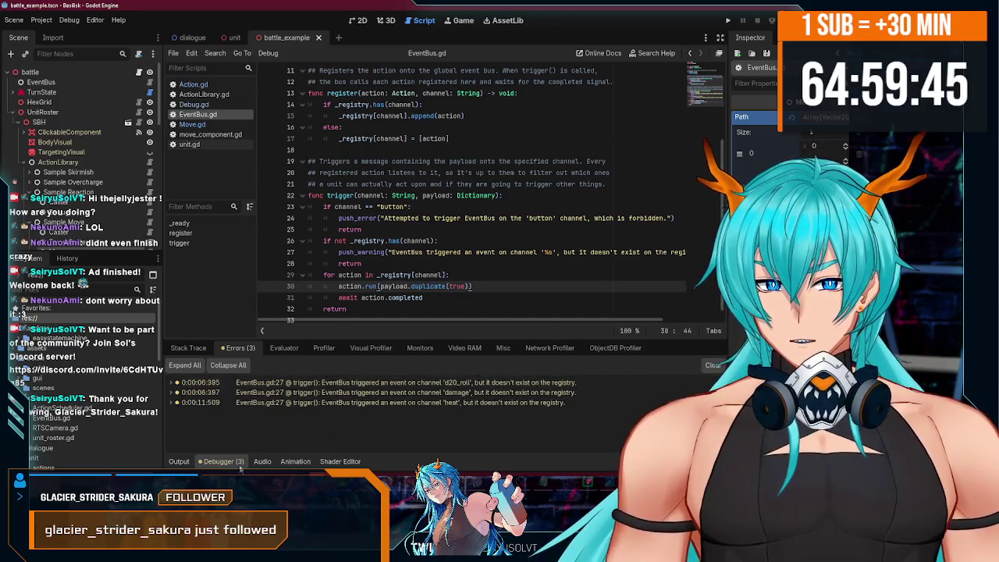
key("ctrl+j")
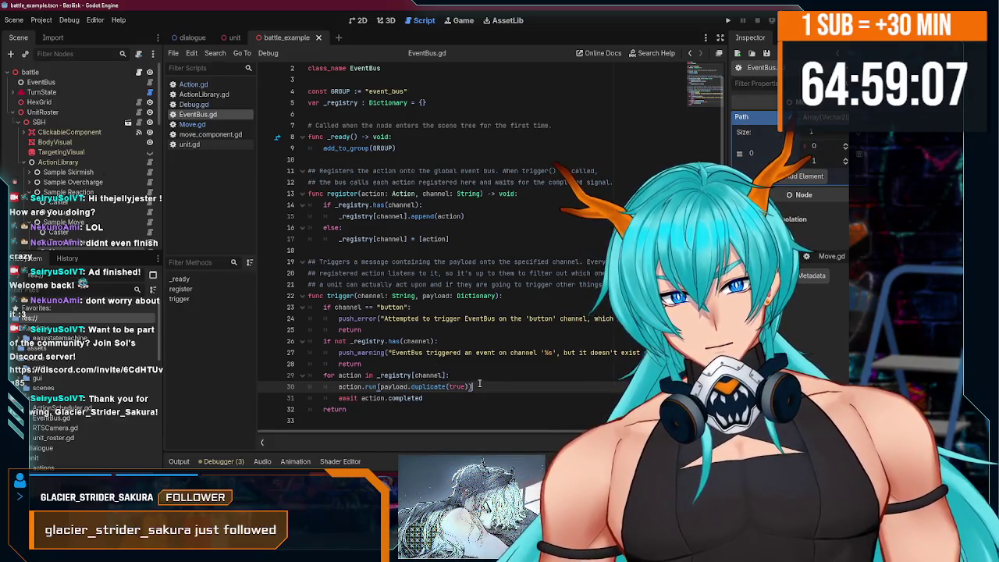
left_click(479, 384)
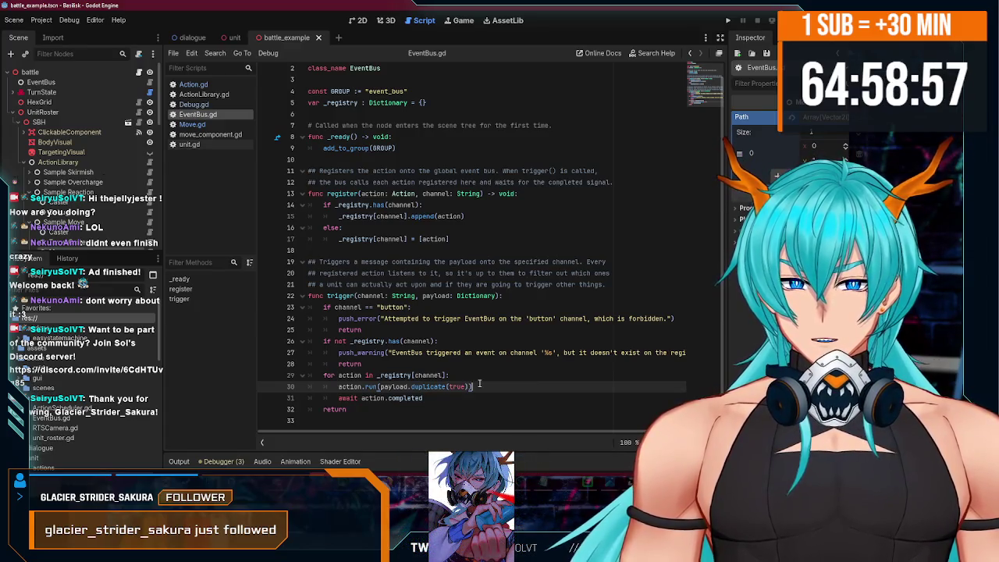
left_click(428, 398)
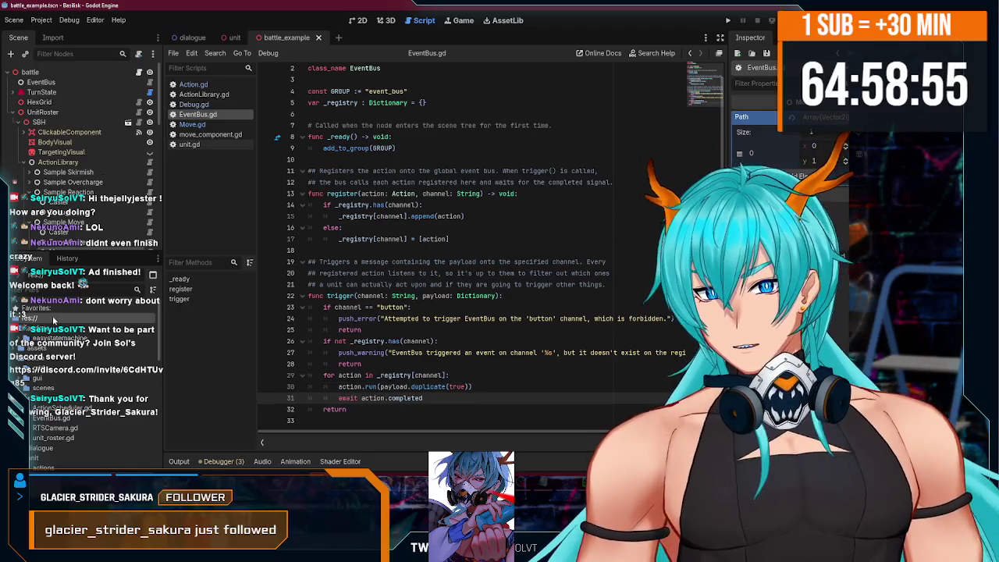
scroll(94, 156, "down", 3)
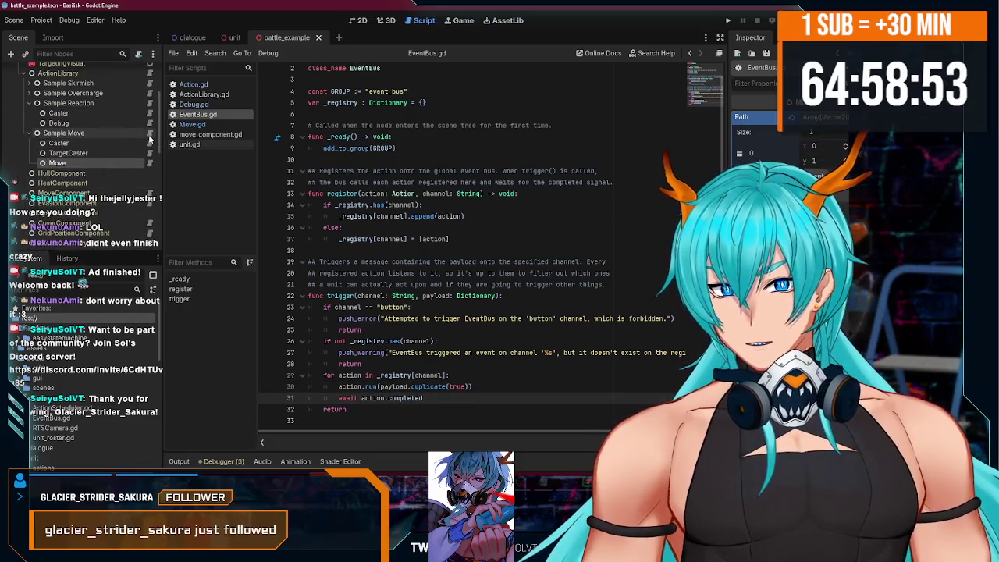
left_click(110, 123)
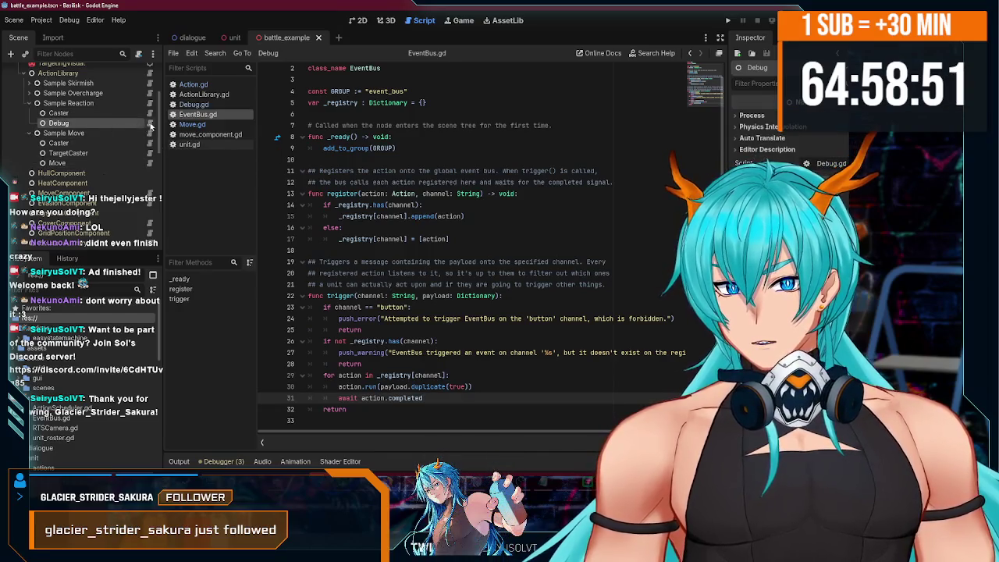
left_click(150, 123)
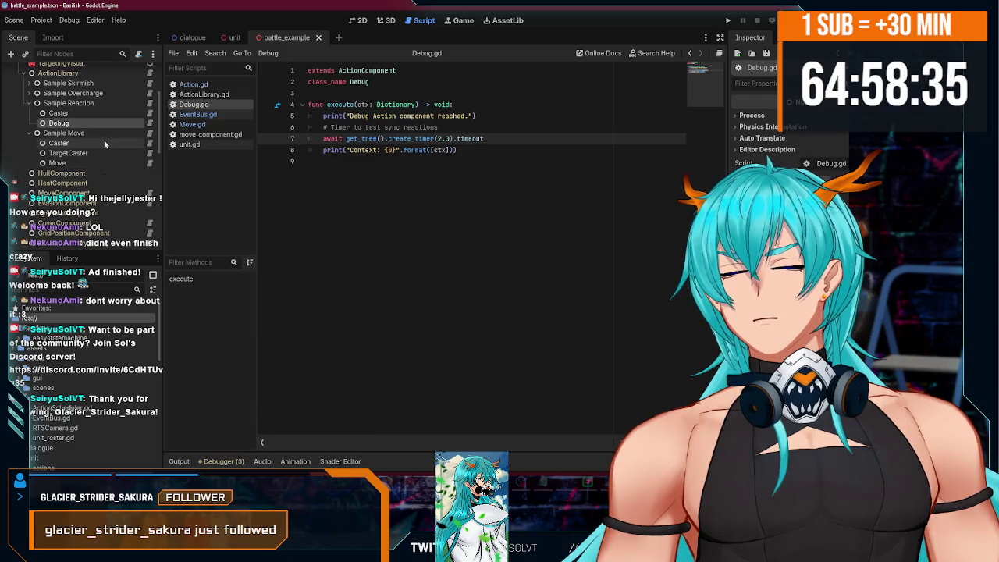
left_click(151, 163)
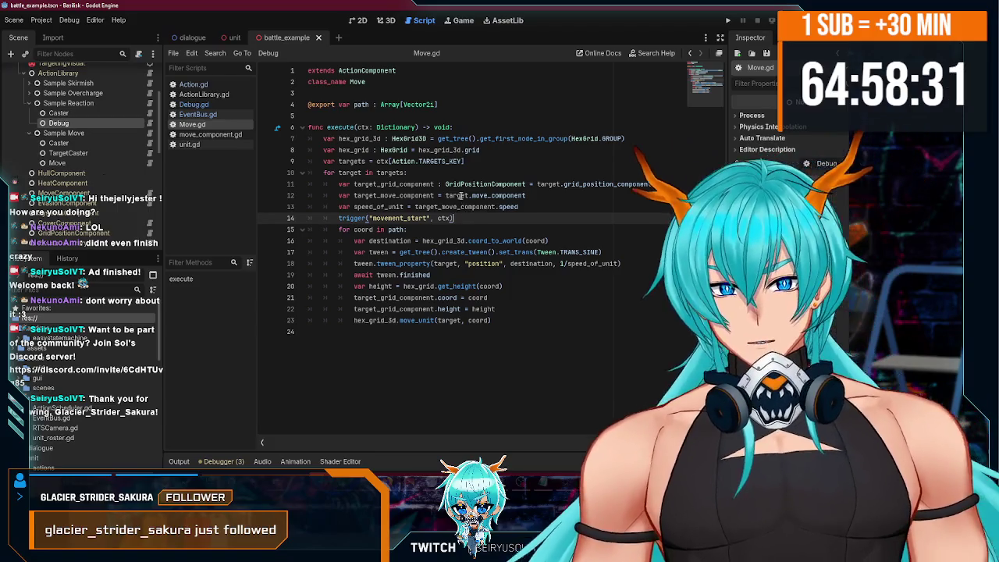
left_click(538, 317)
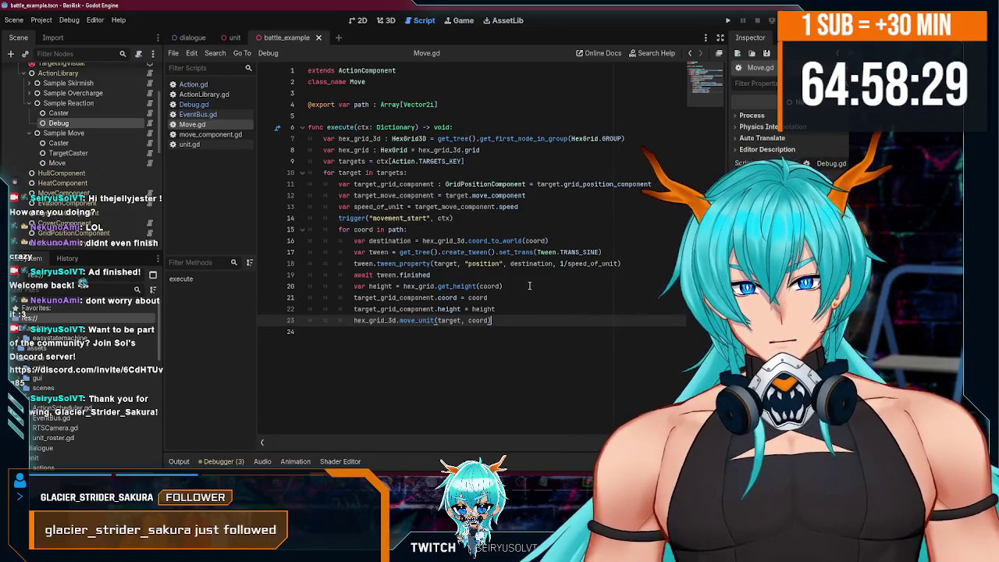
left_click(518, 284)
left_click(520, 321)
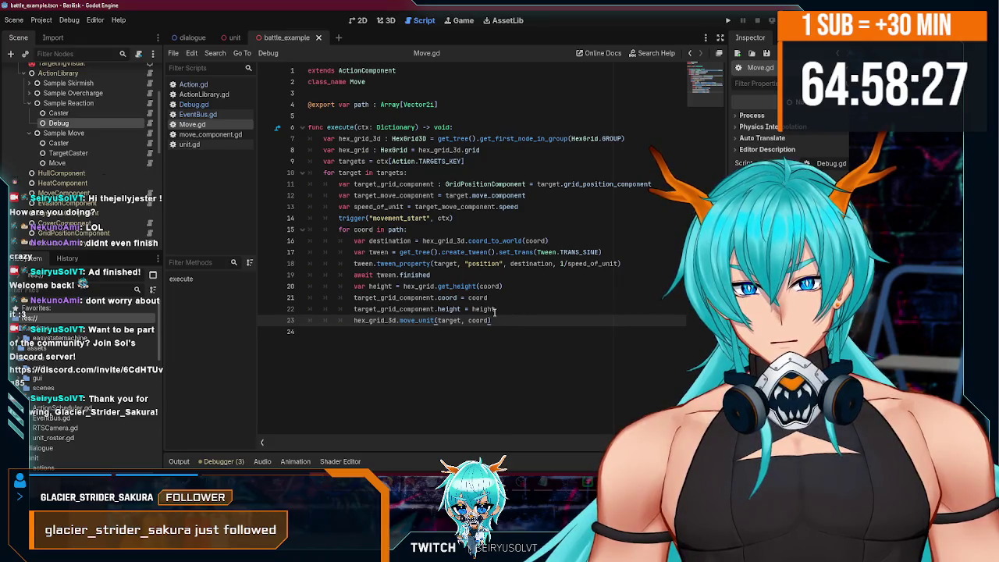
left_click(461, 273)
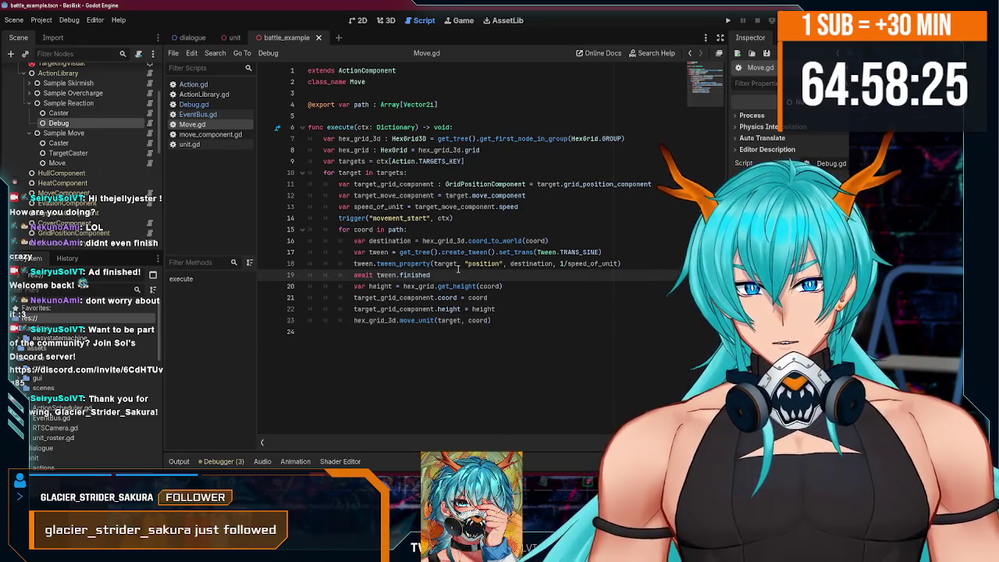
left_click(482, 219)
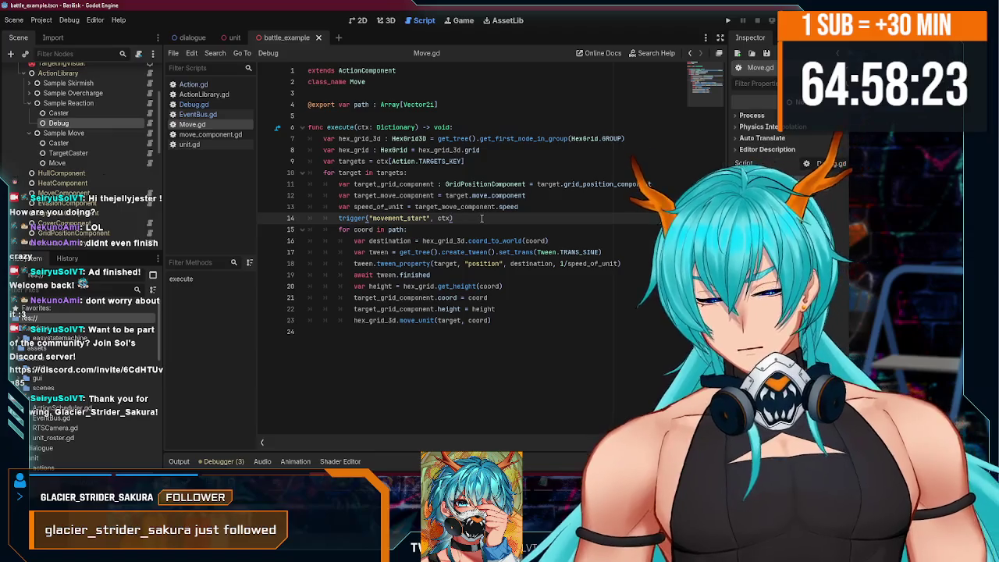
left_click(452, 226)
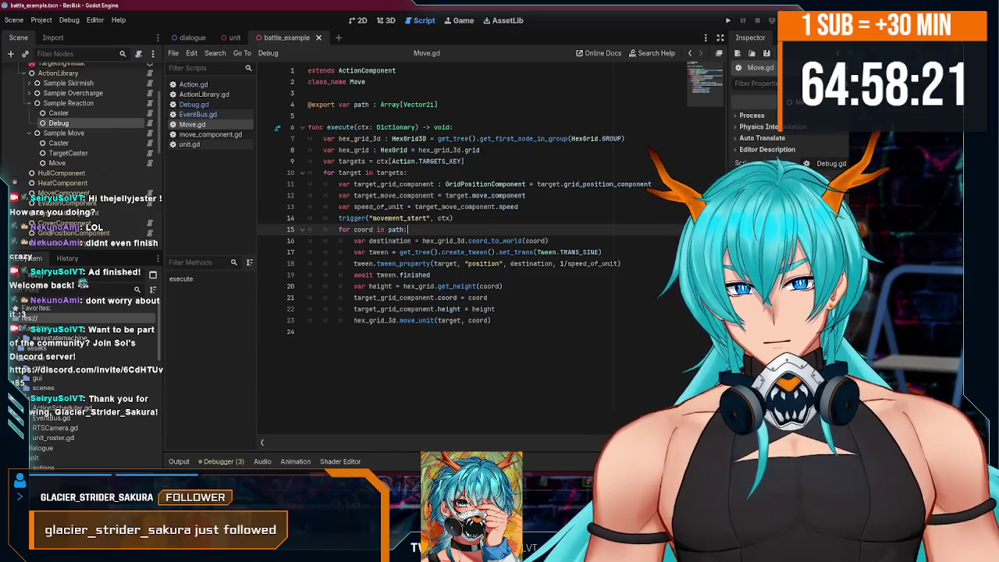
key("alt+Tab")
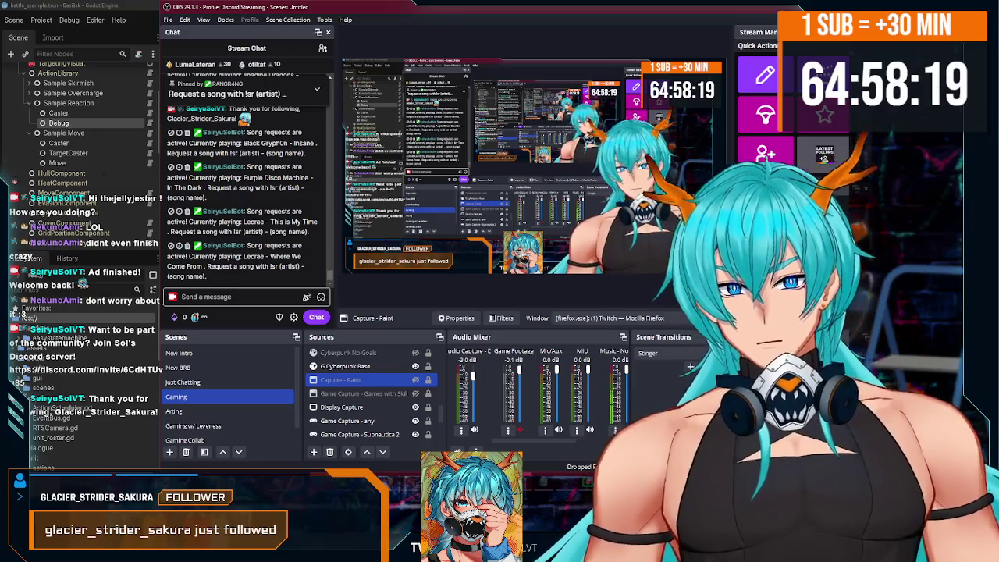
key("alt+Tab")
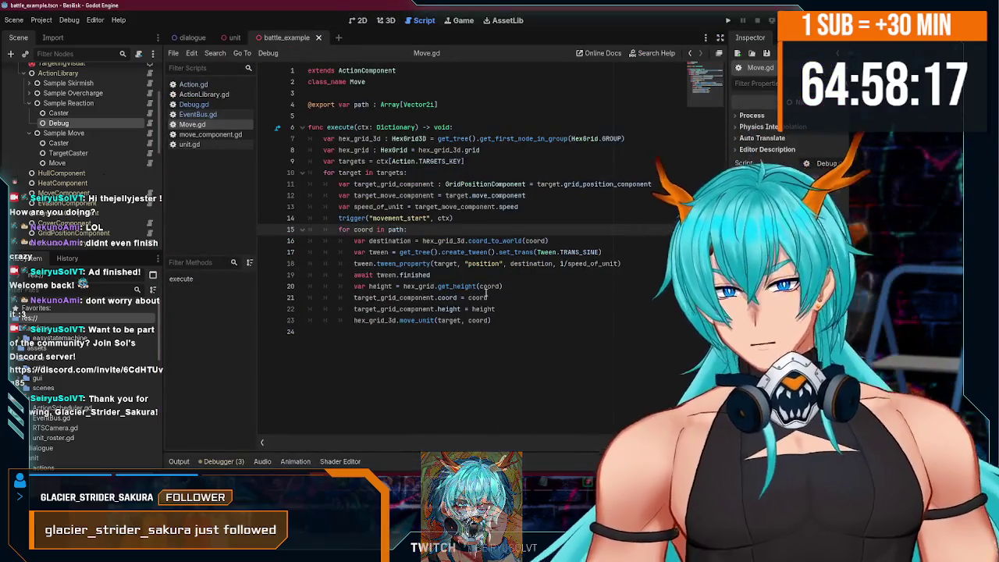
left_click(482, 274)
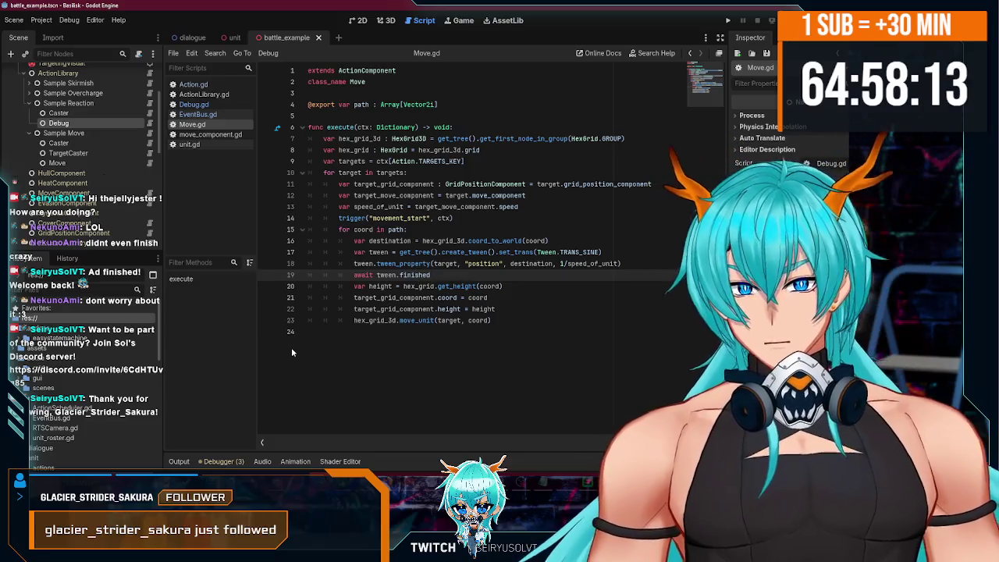
left_click(309, 337)
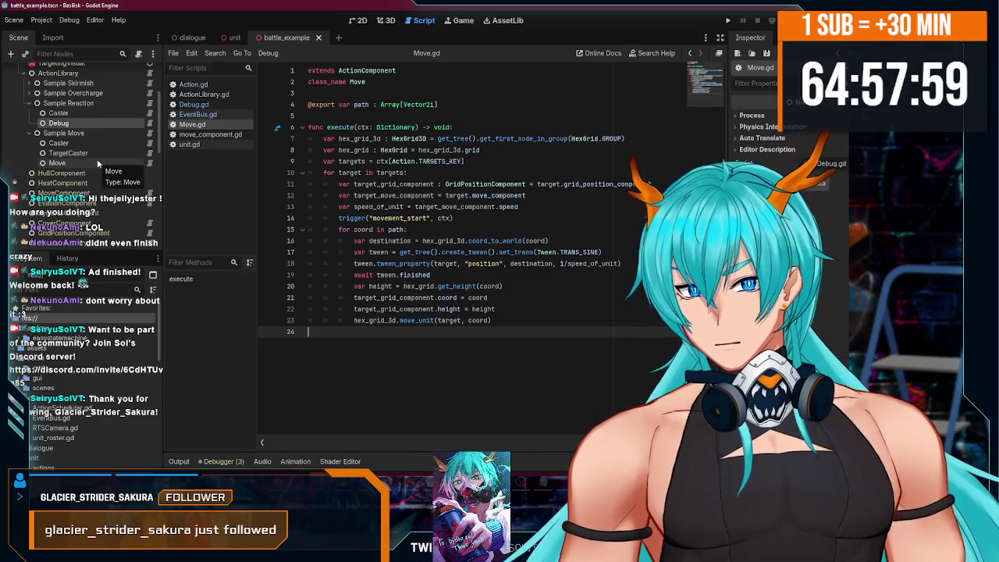
left_click(97, 163)
left_click(71, 132)
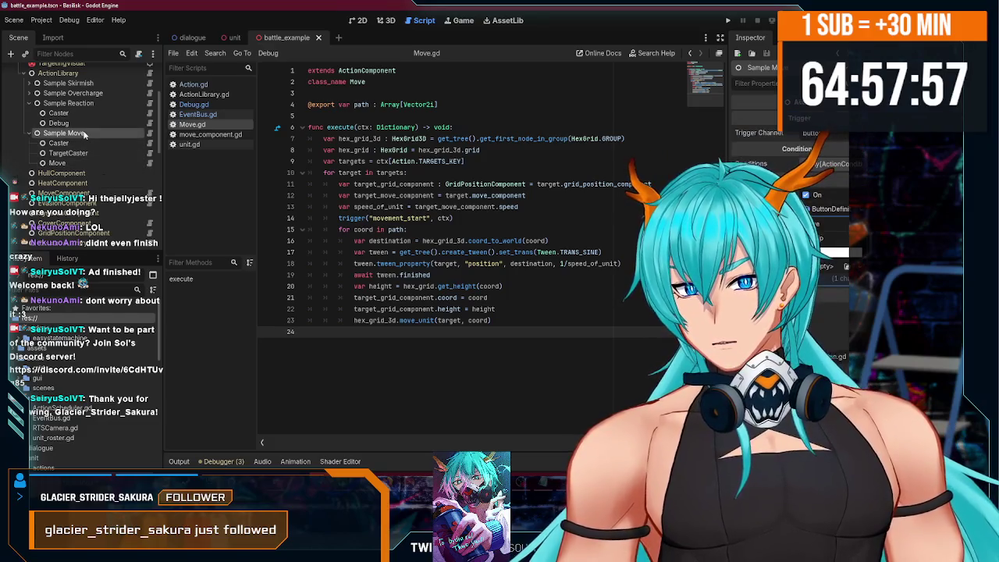
right_click(76, 134)
Create PathSelect.gd as a GDScript inheriting Node through File > New Script.
left_click(171, 115)
left_click(173, 53)
left_click(202, 64)
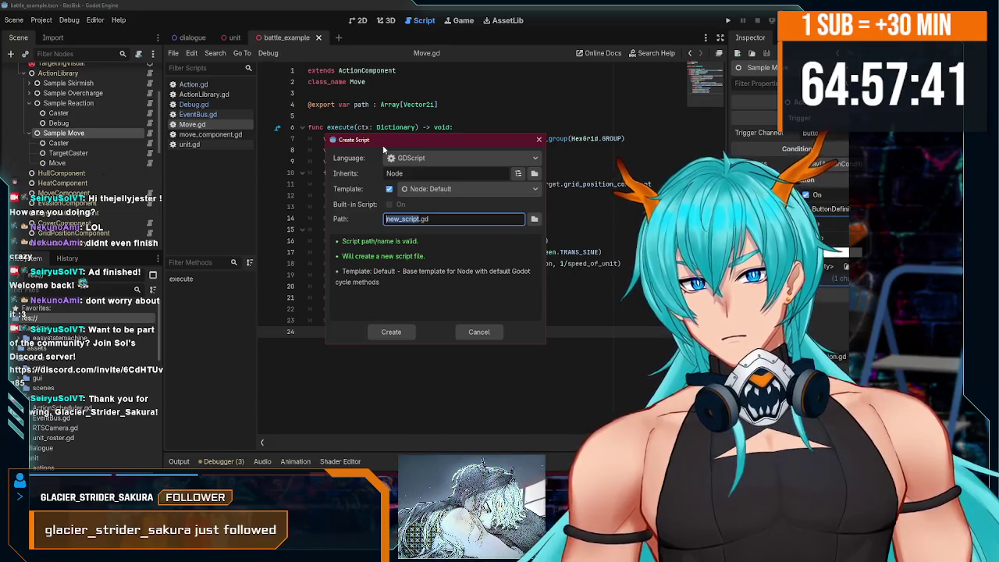
type("Path")
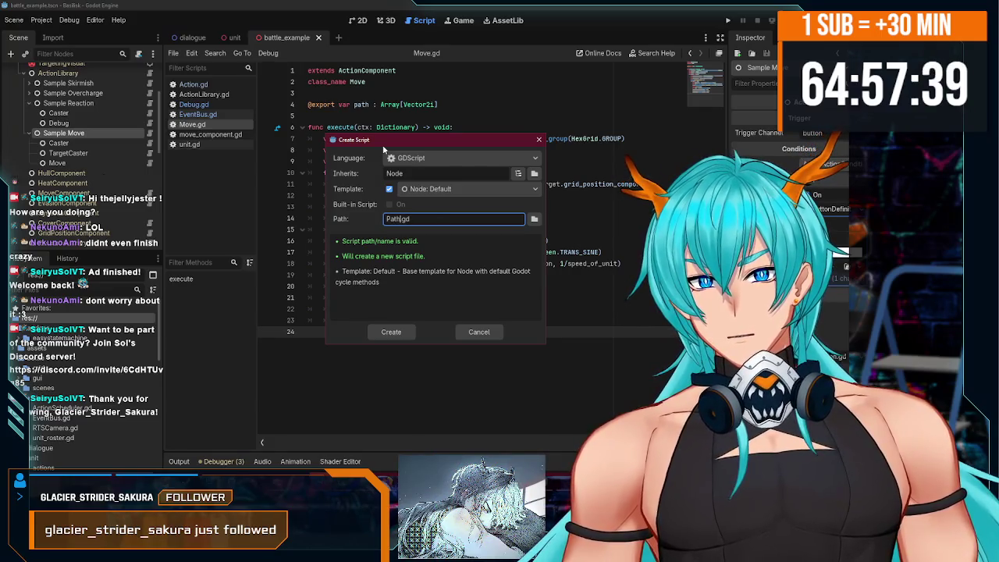
type("Sel")
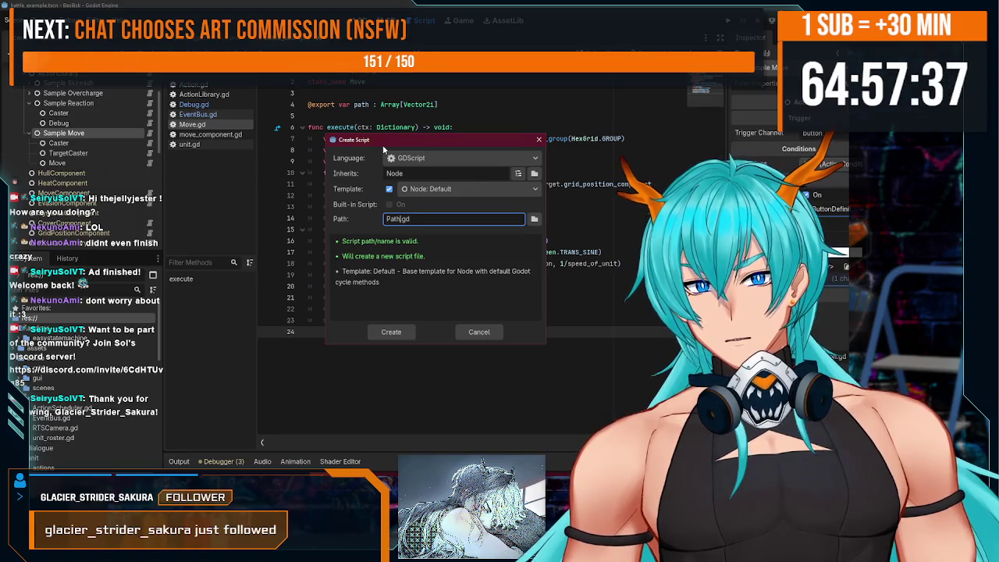
type("ect")
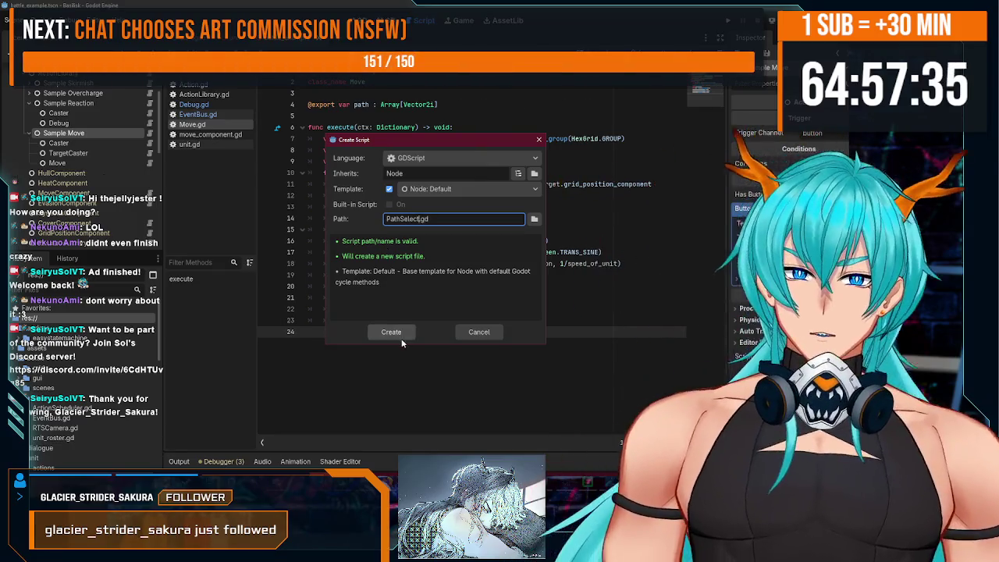
left_click(400, 333)
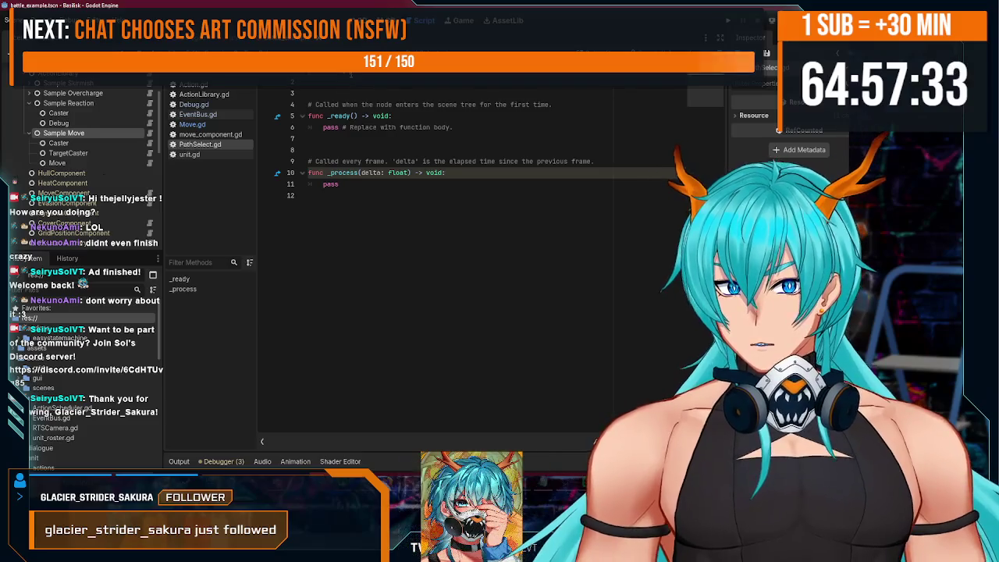
Set extends ActionComponent and class_name PathSelect, delete _ready and _process, and save.
type("Action")
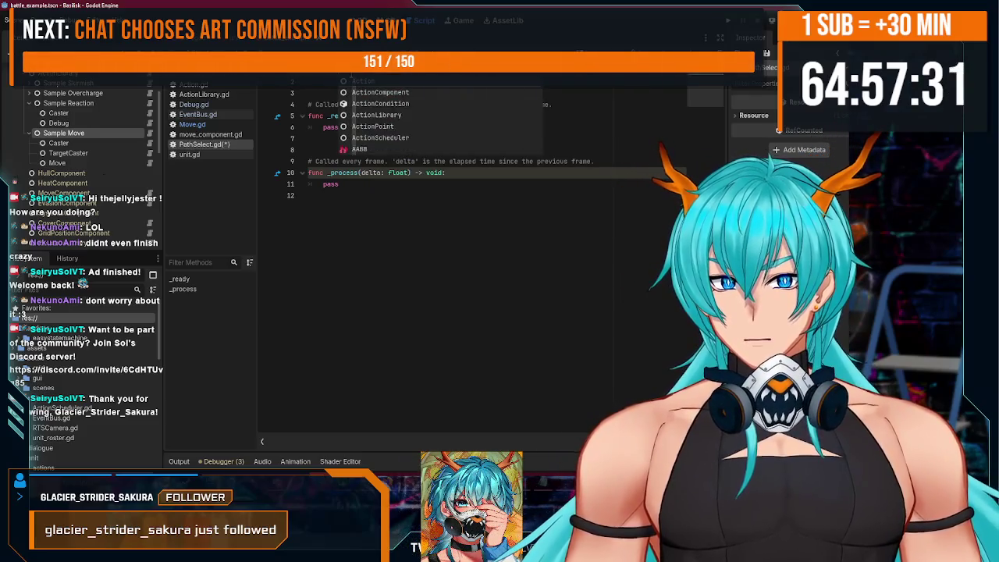
key("Return")
key("Return")
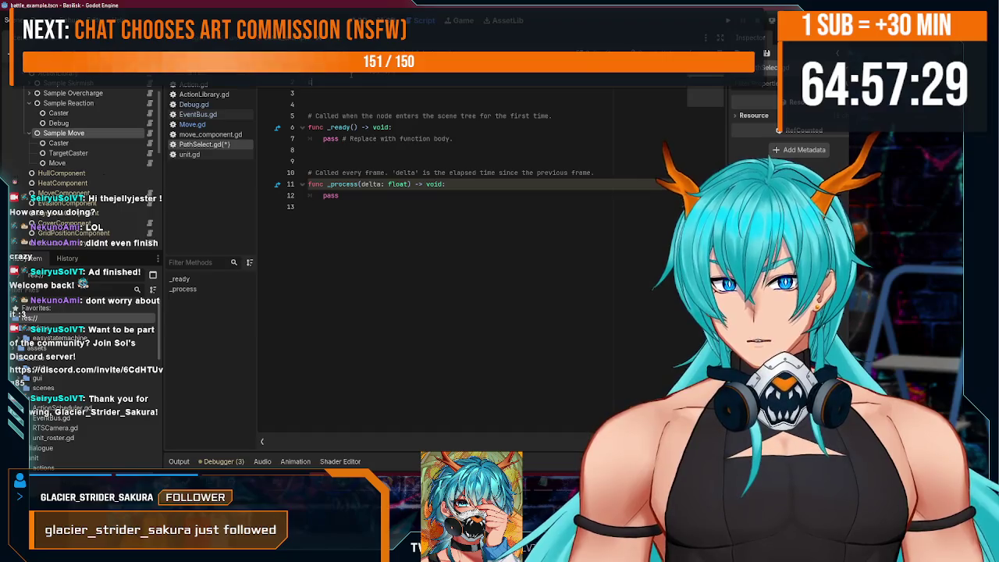
type("class_name PathSelect")
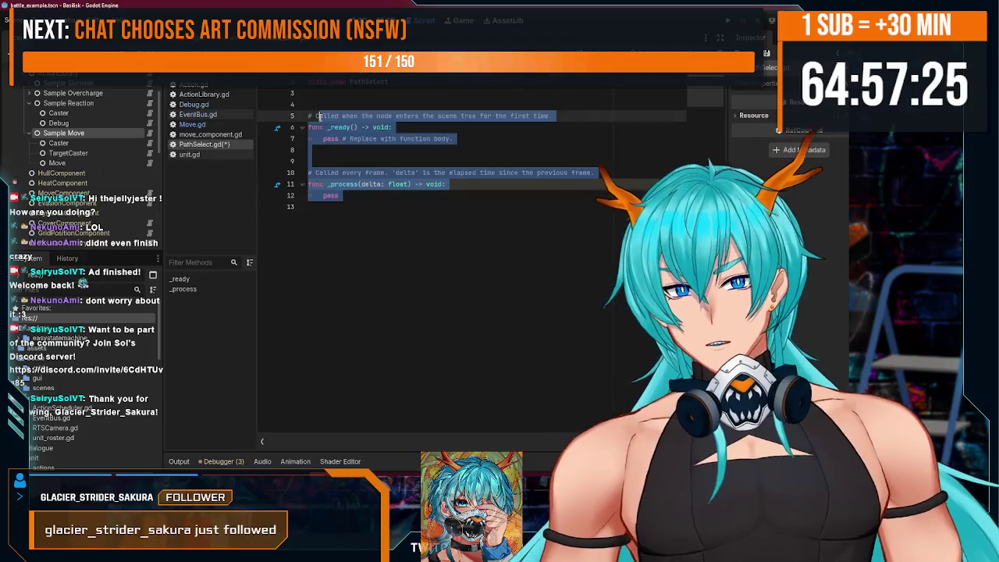
left_click(332, 229)
left_click_drag(332, 229, 312, 104)
key("BackSpace")
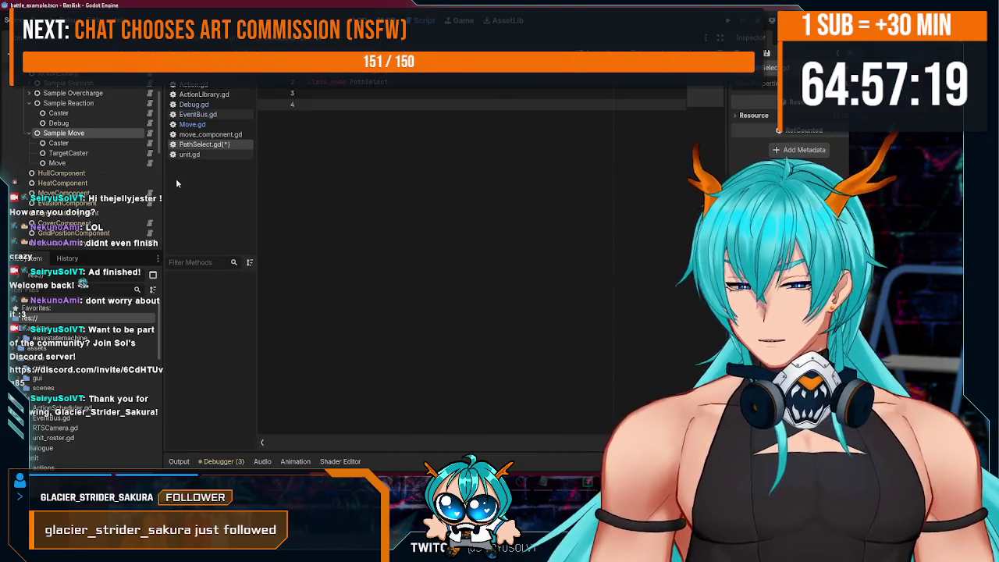
key("BackSpace")
key("ctrl+s")
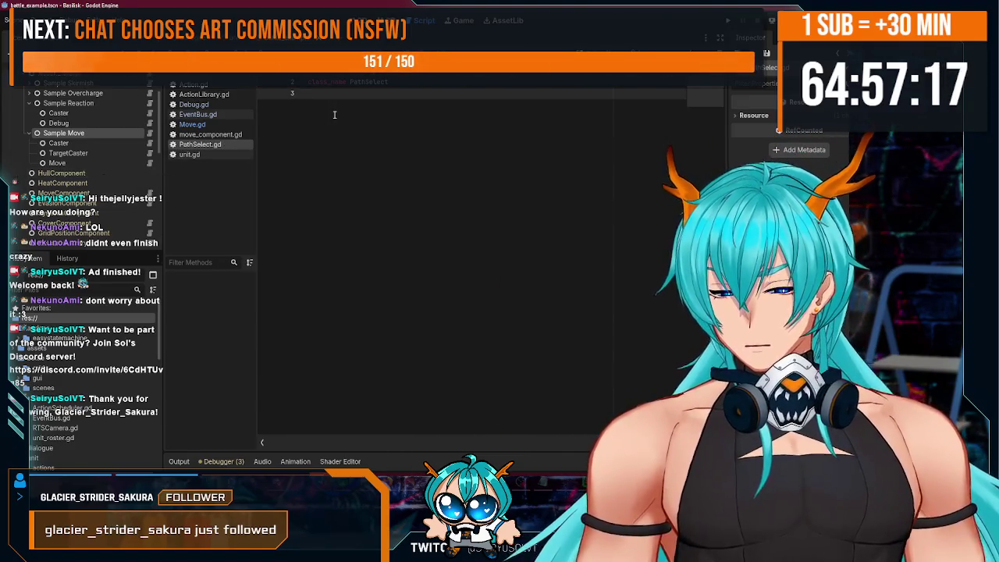
key("Return")
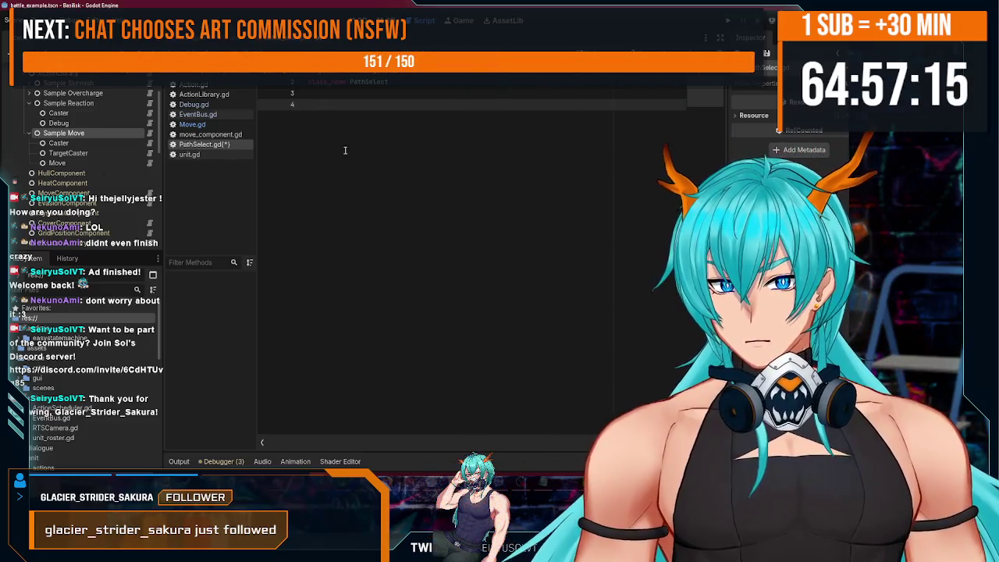
Check the Move node's script, then select Sample Move to add a child node.
left_click(137, 163)
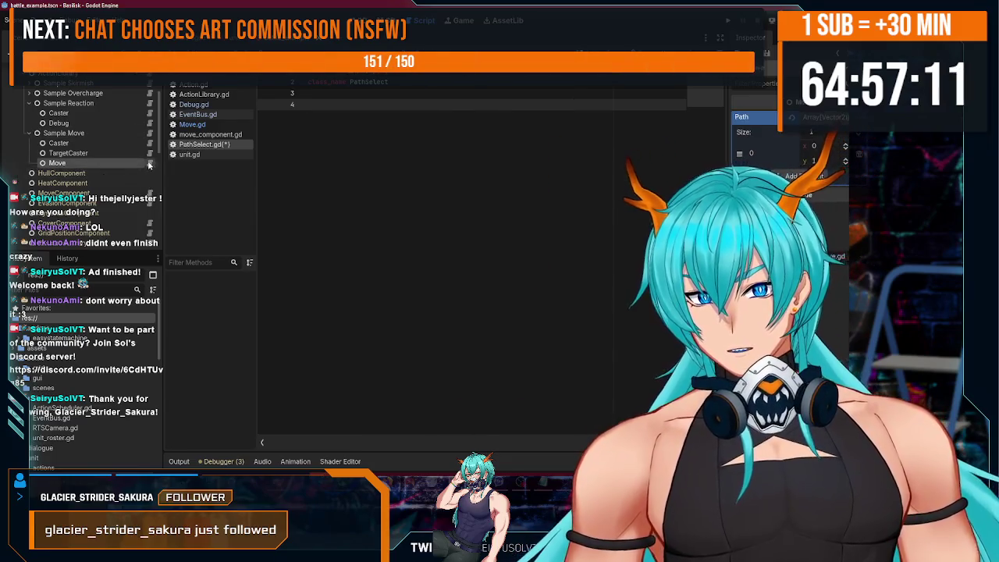
left_click(149, 163)
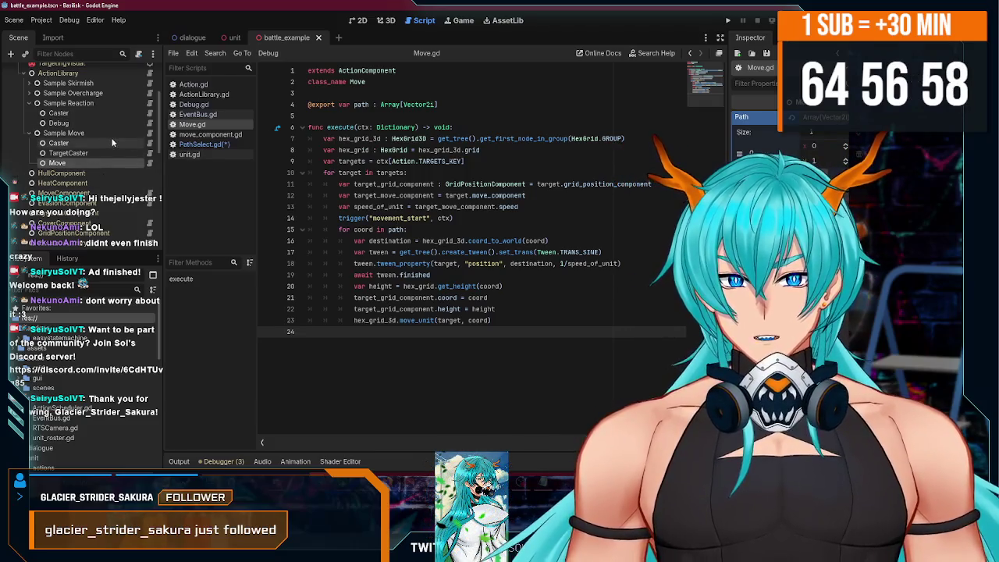
left_click(62, 132)
left_click(10, 54)
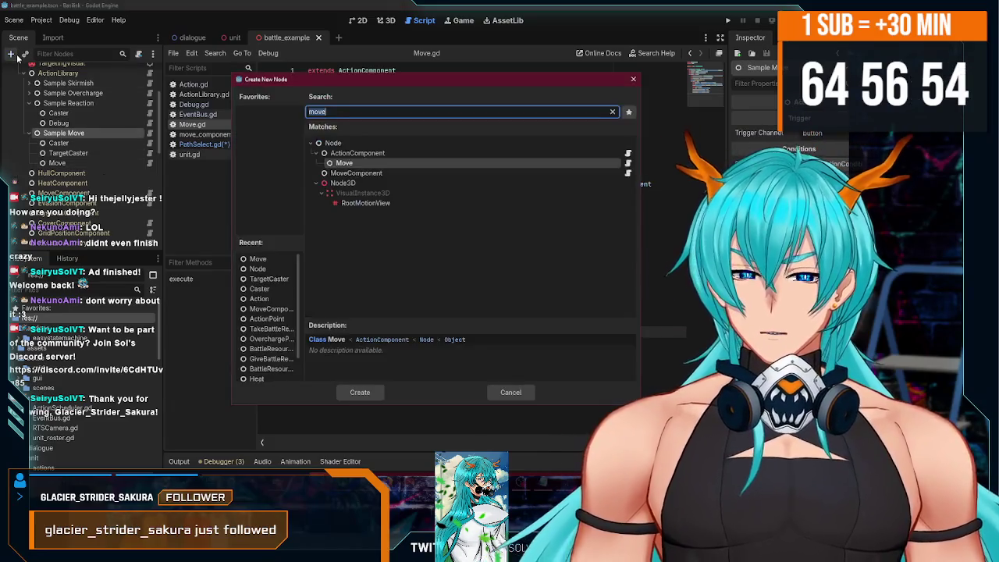
Add a PathSelect node and drag it above Move under Sample Move.
type("paths")
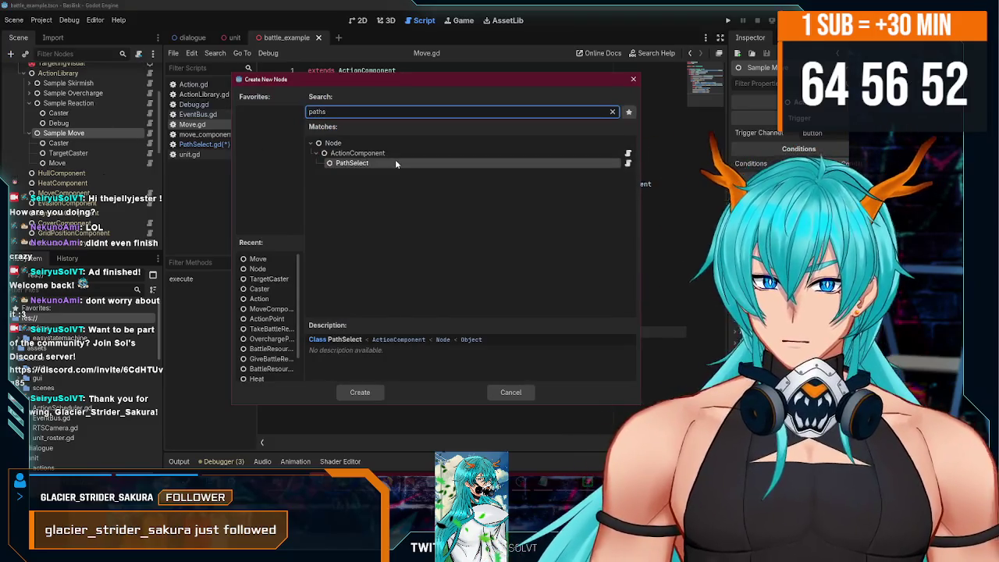
key("Return")
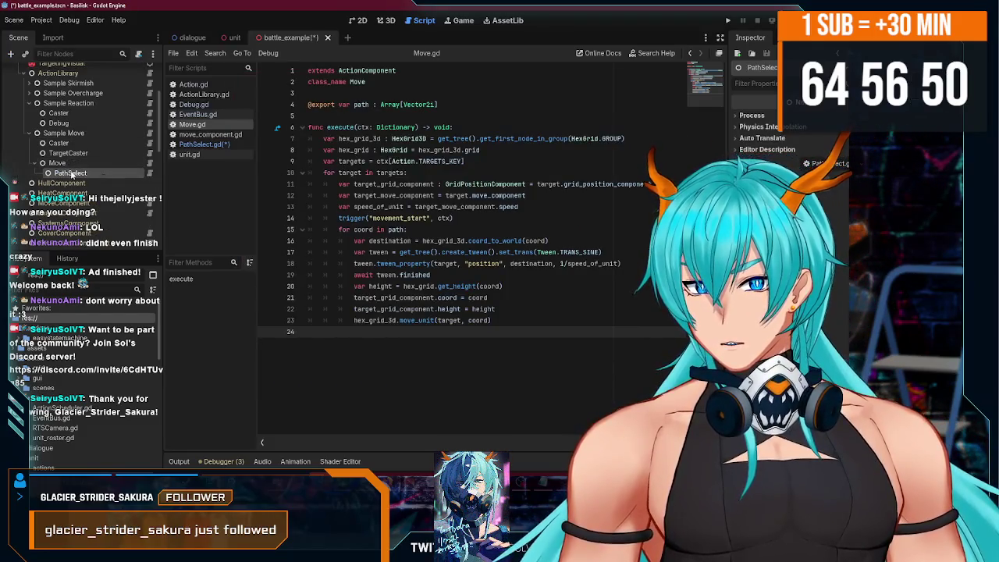
left_click_drag(58, 162, 85, 179)
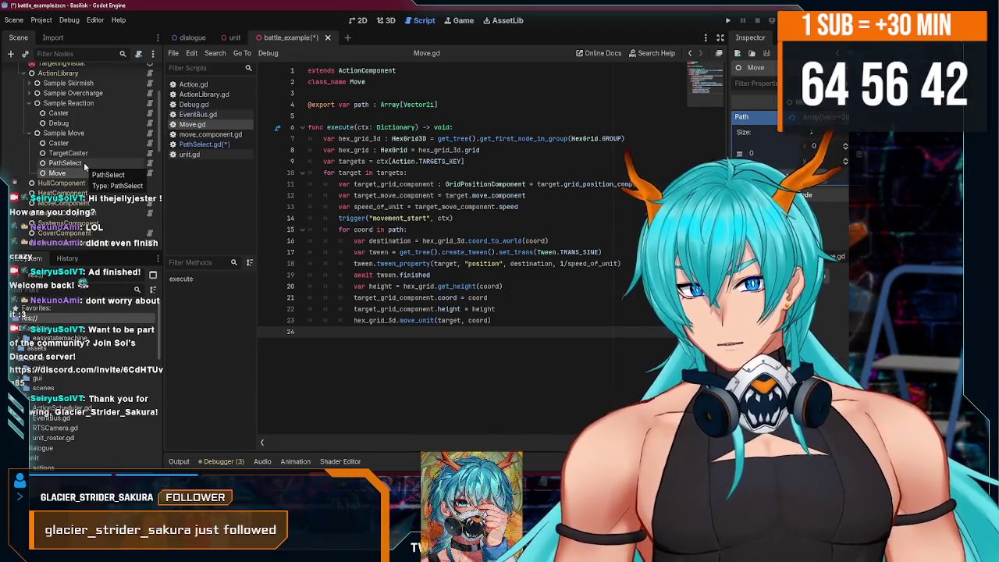
Open PathSelect's script, then Move.gd at its exported path line.
left_click(91, 163)
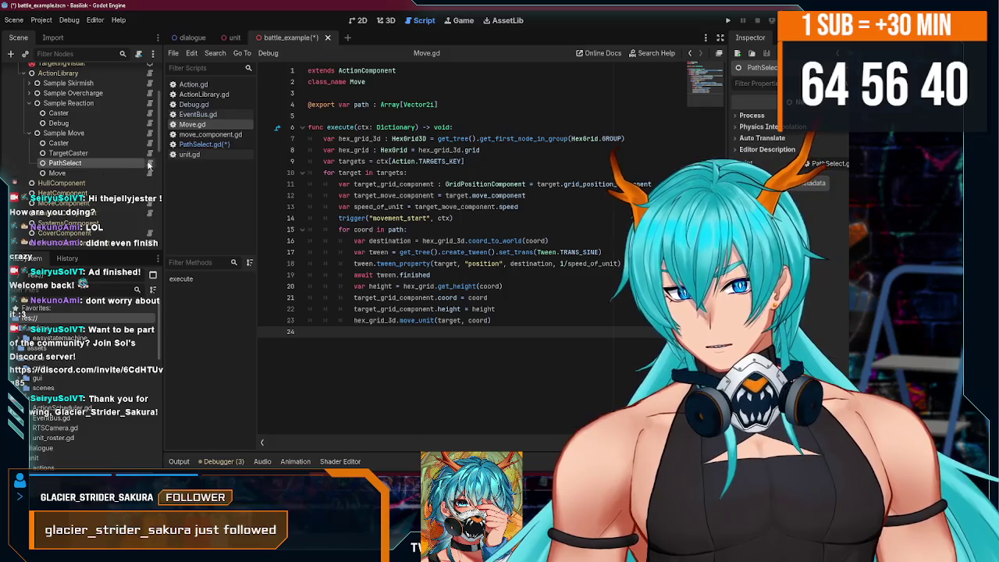
left_click(149, 163)
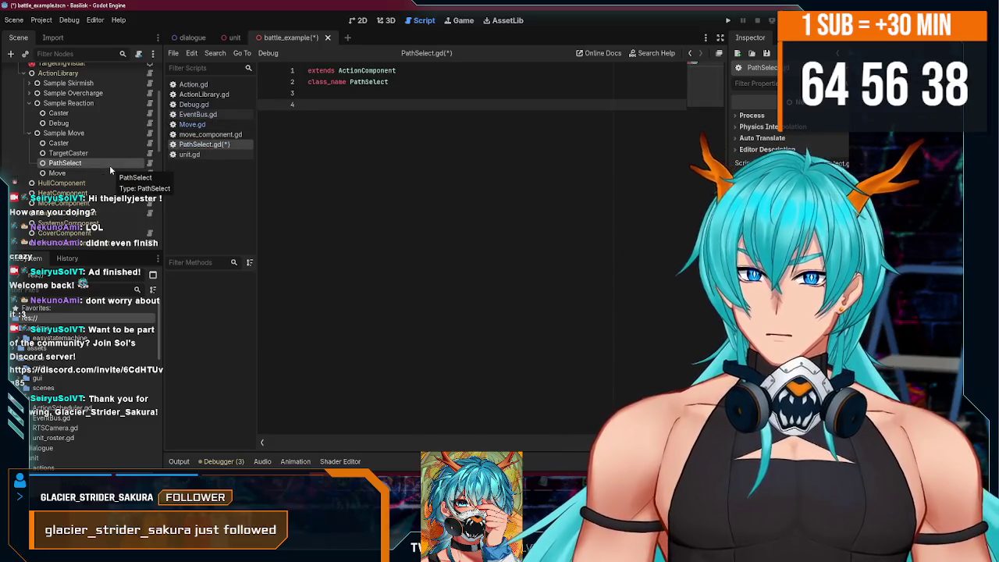
left_click(145, 173)
left_click(145, 172)
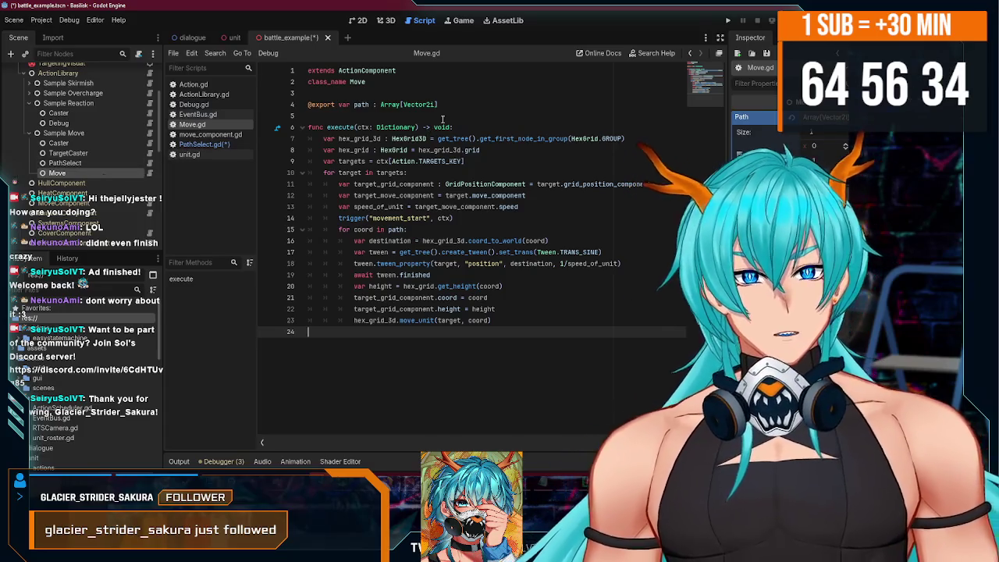
left_click(466, 104)
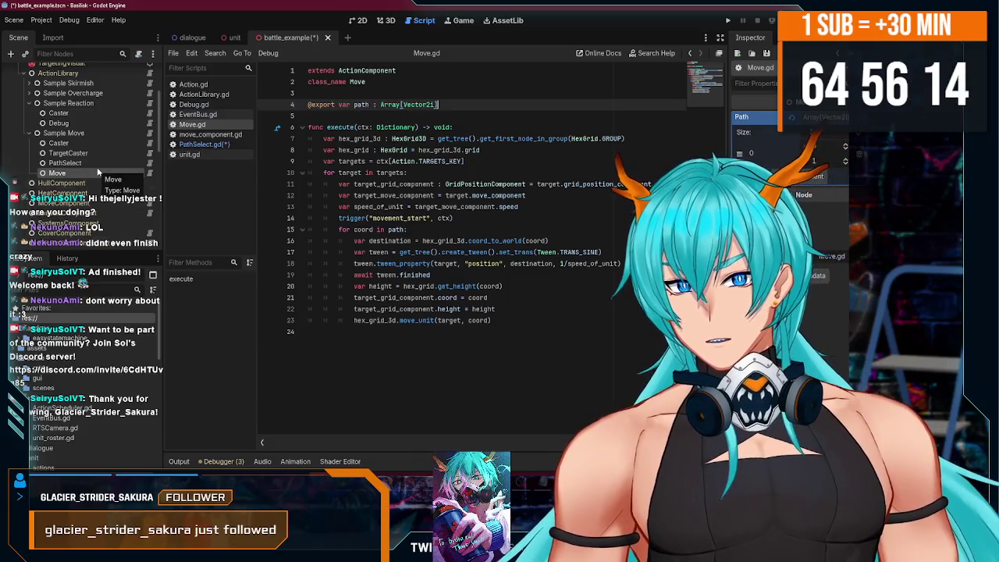
Reopen PathSelect.gd from the Scene dock with the caret on empty line 4.
left_click(105, 163)
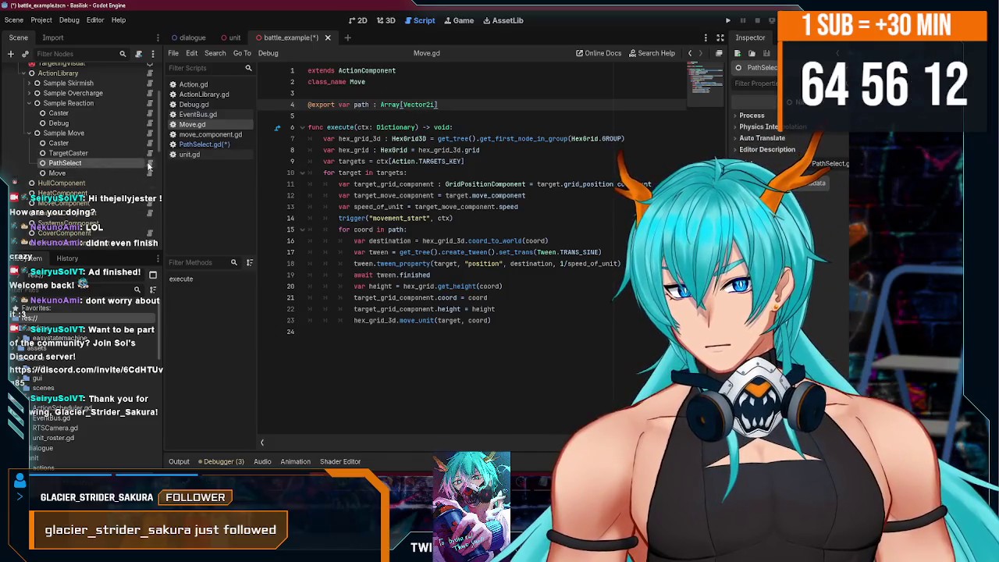
left_click(149, 163)
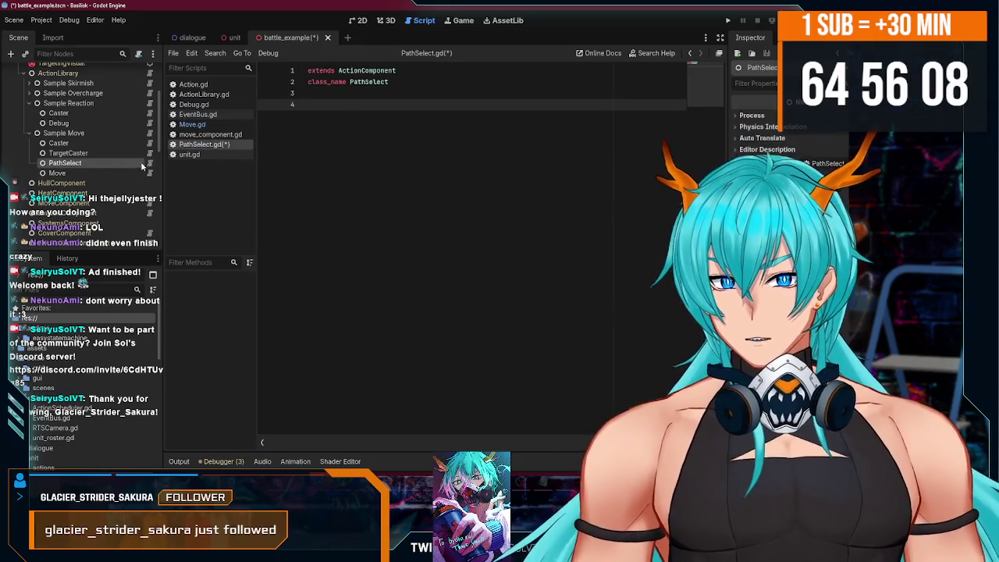
left_click(345, 107)
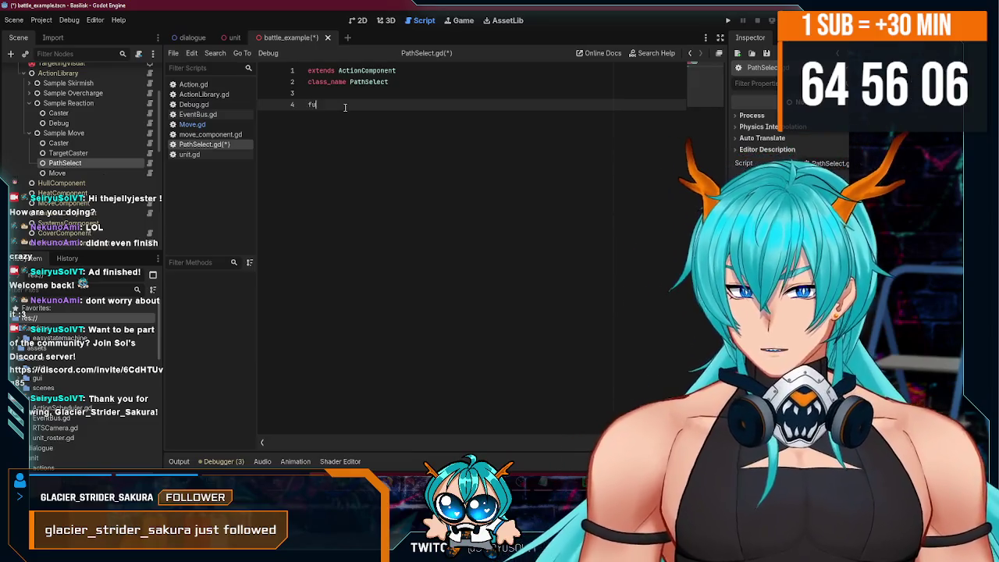
Add an execute function via autocomplete and rename its parameter to ctx.
type("nc exe")
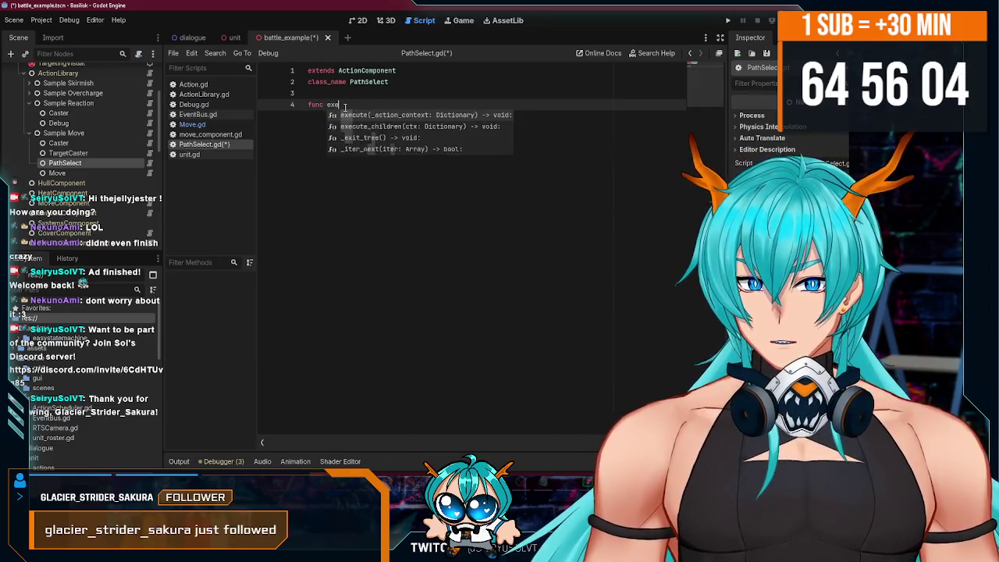
type("c")
key("Return")
left_click(384, 97)
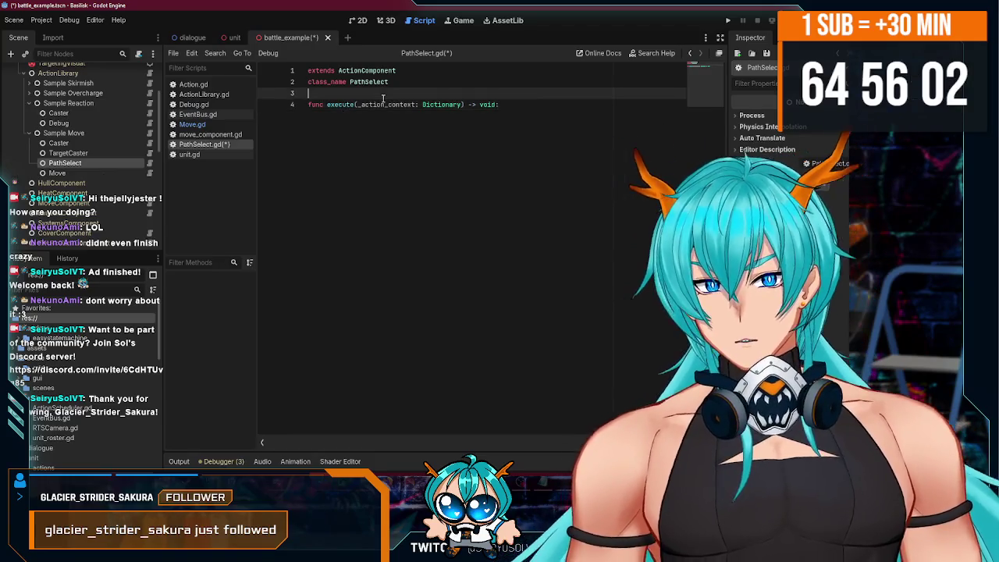
double_click(383, 104)
type("ct")
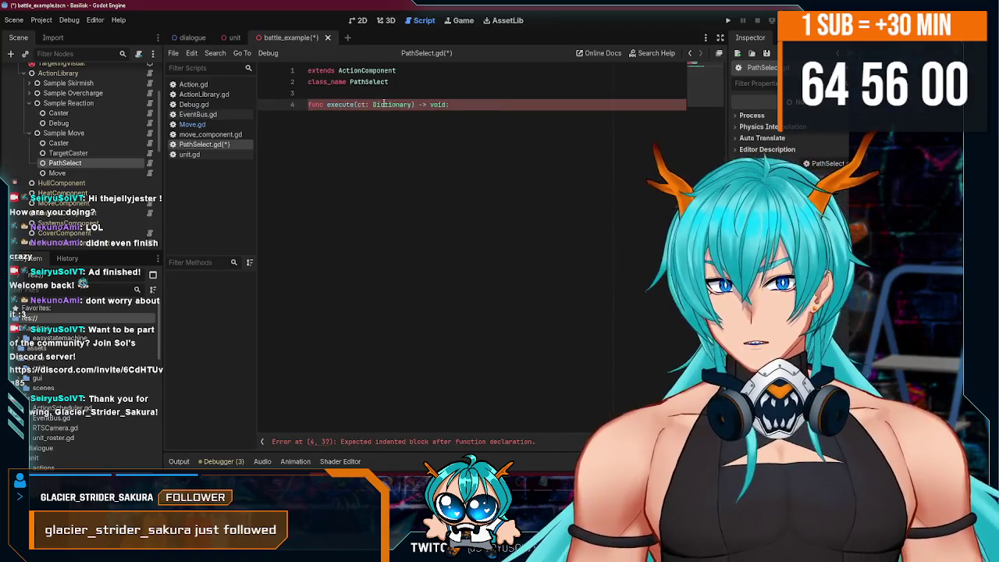
type("x")
Read targets from ctx[Action.TARGETS_KEY] and start a 'for target in targets:' loop.
left_click(536, 104)
key("Return")
type("var target = c")
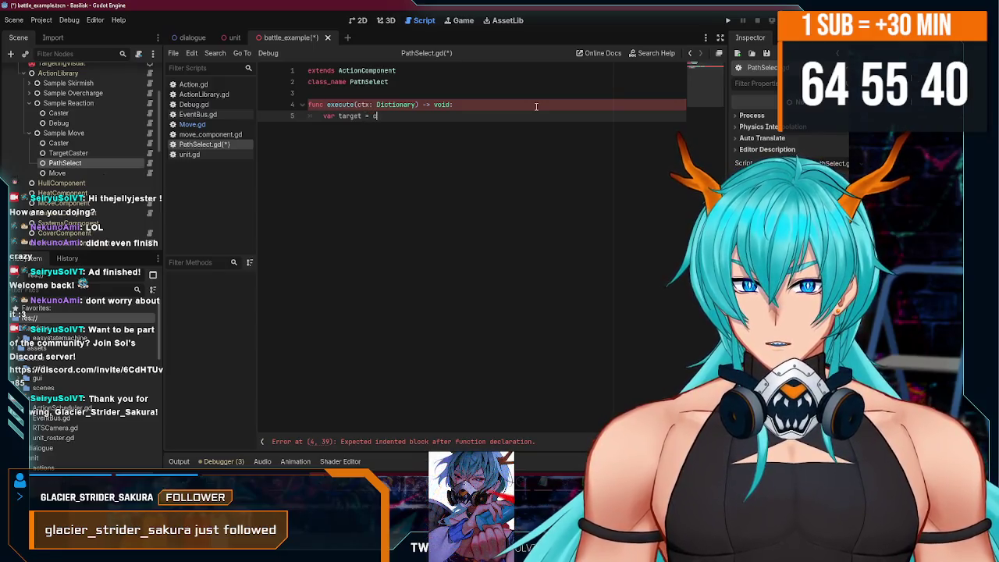
type("tx[Action.T")
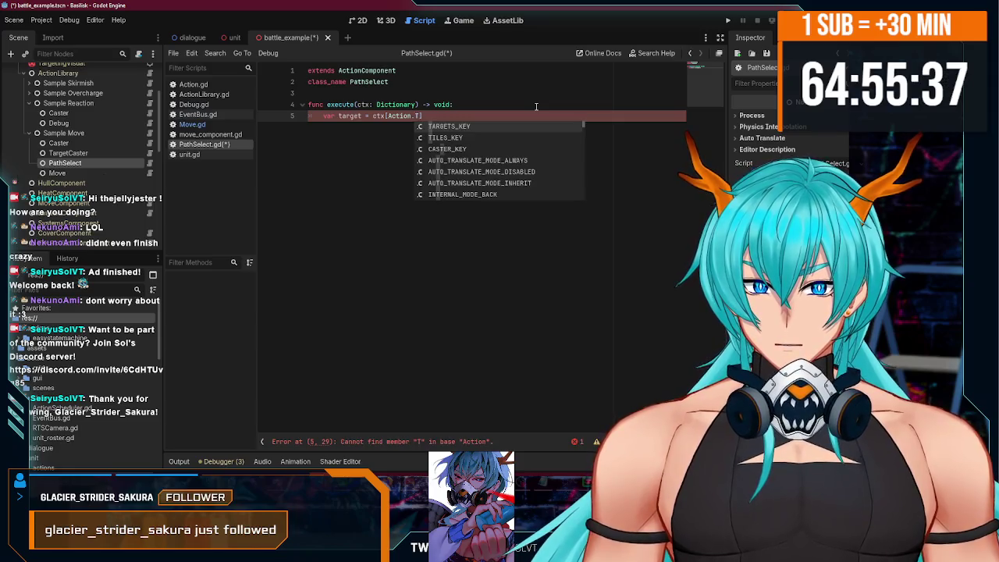
type("TARGETS_KEY")
key("Return")
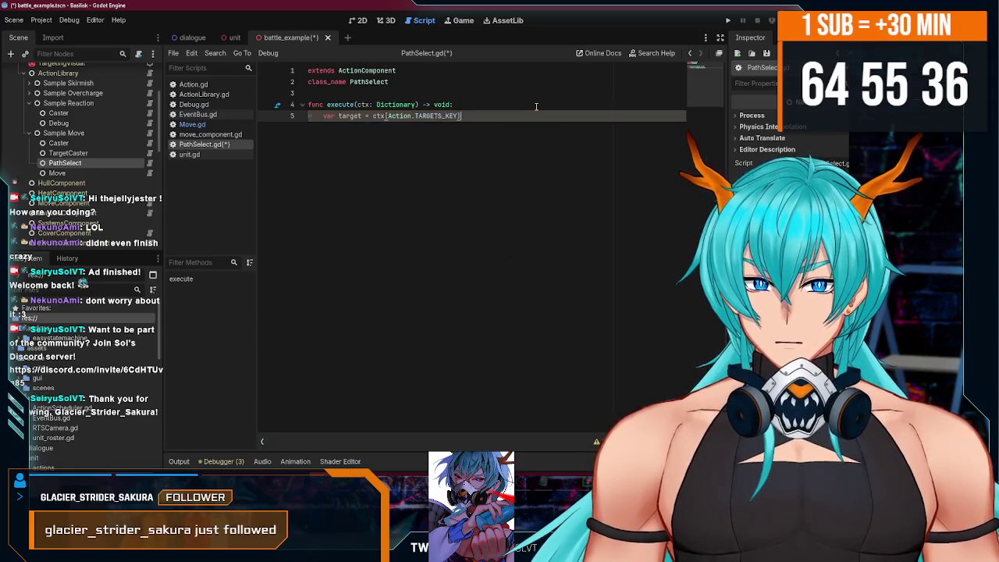
key("Return")
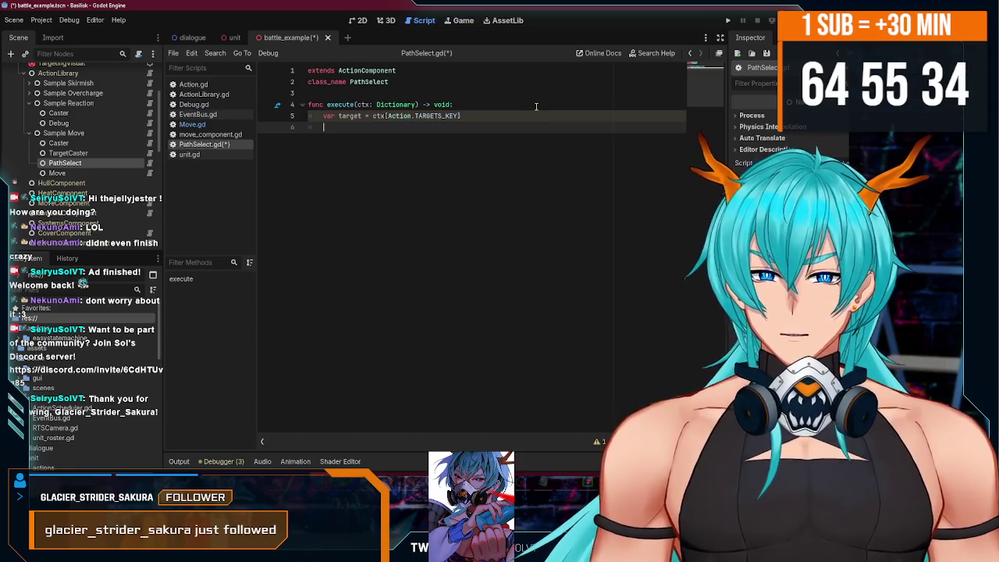
type("for ")
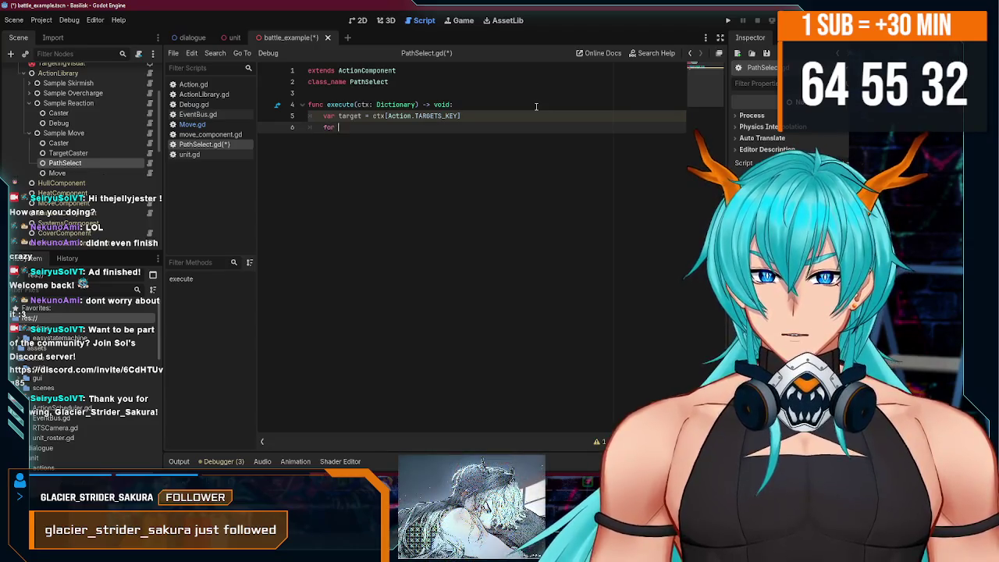
type("ts")
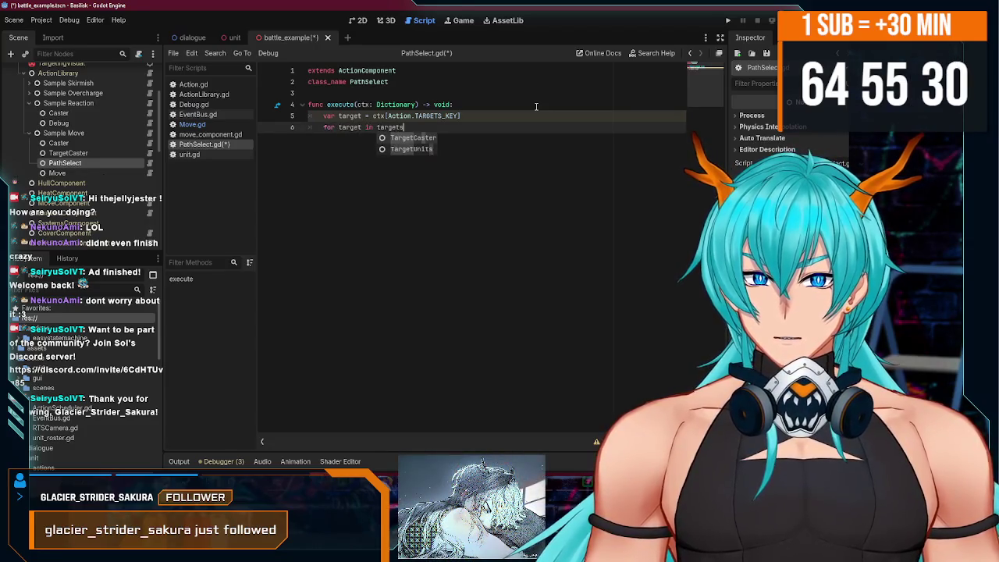
type(":")
key("Return")
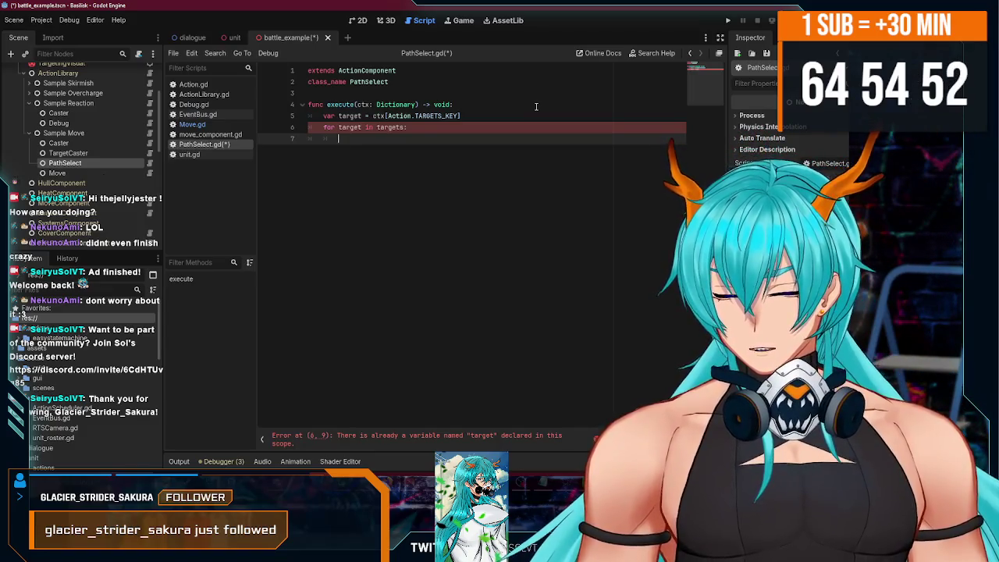
Paste Move.gd's component lines into the loop, drop speed_of_unit, and type the move component as MoveComponent.
left_click(202, 134)
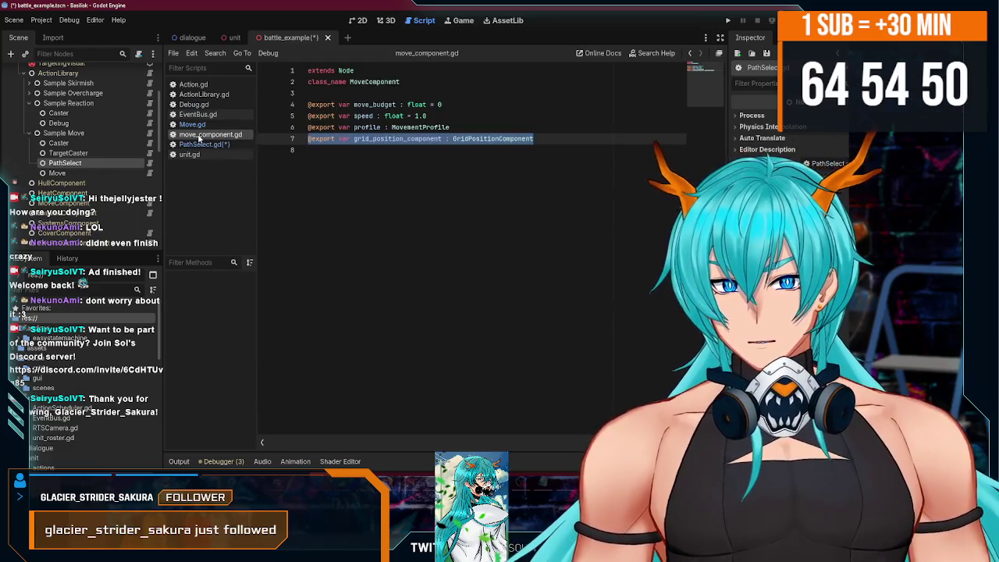
left_click(199, 145)
left_click(192, 124)
left_click_drag(518, 206, 270, 187)
key("ctrl+c")
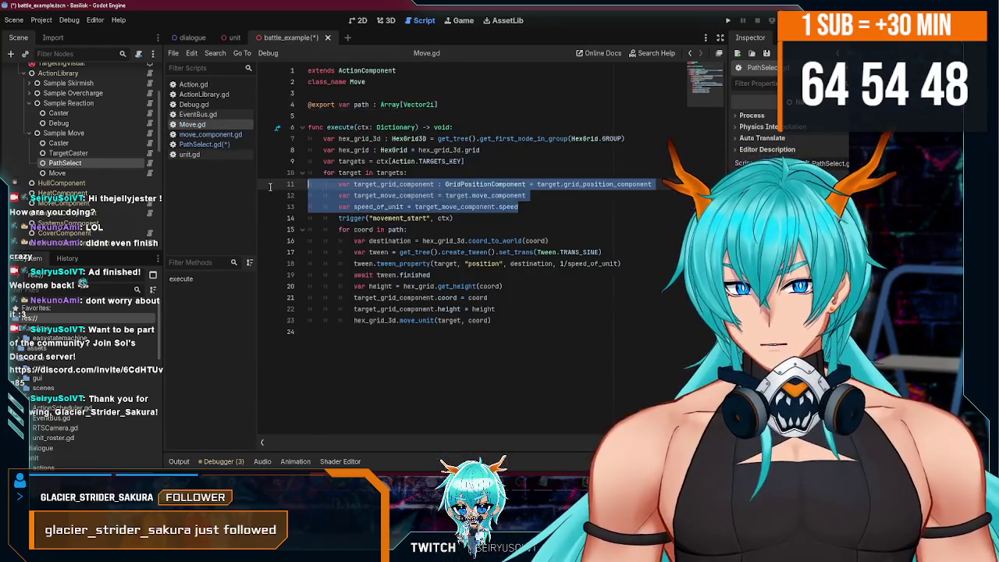
left_click(228, 145)
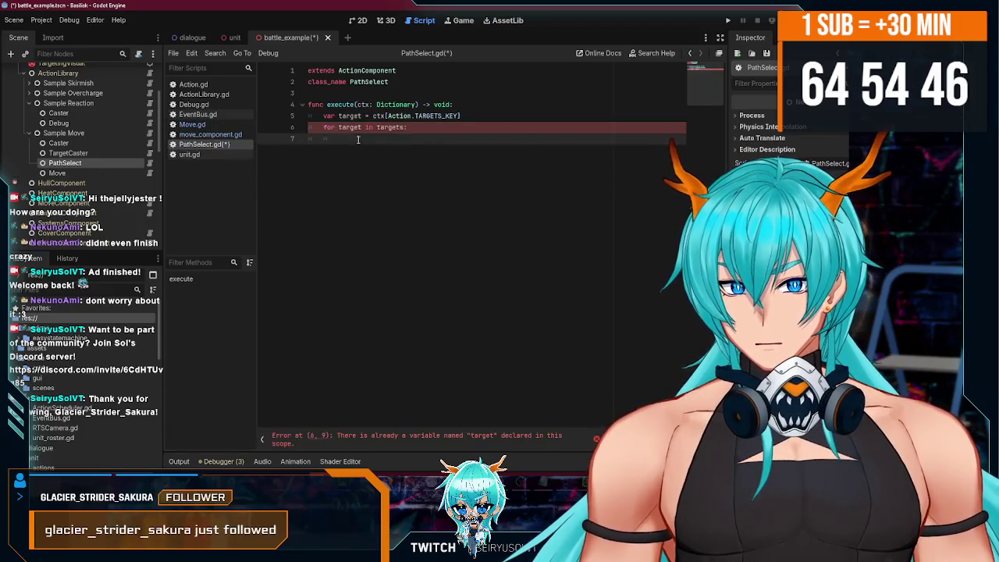
key("ctrl+v")
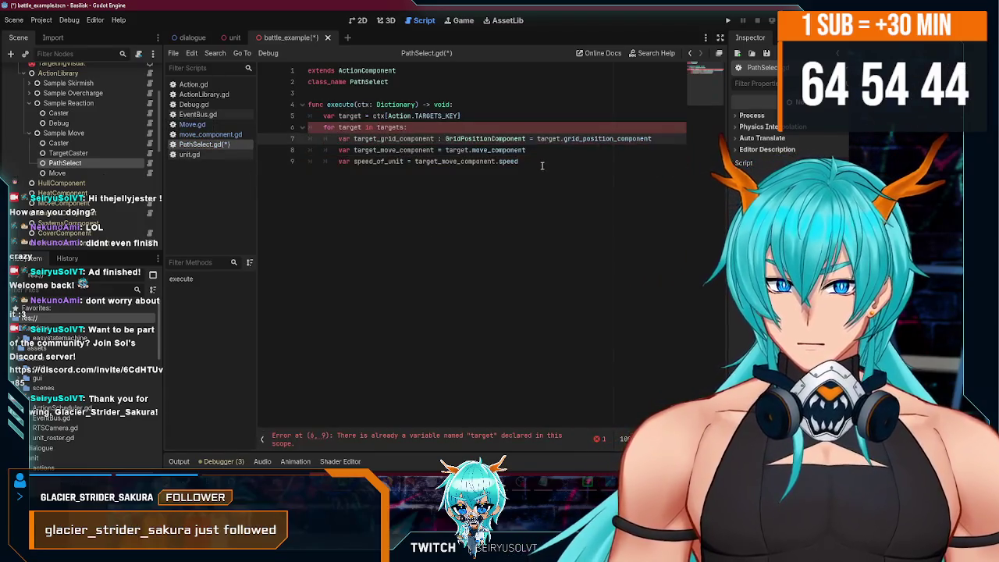
triple_click(514, 163)
key("BackSpace")
key("BackSpace")
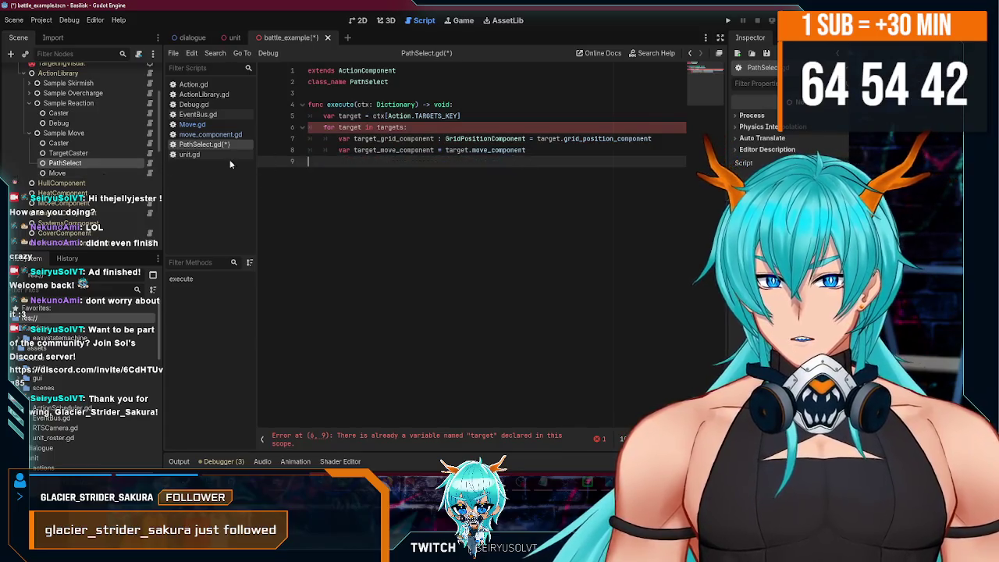
left_click(438, 149)
type(": MoveC")
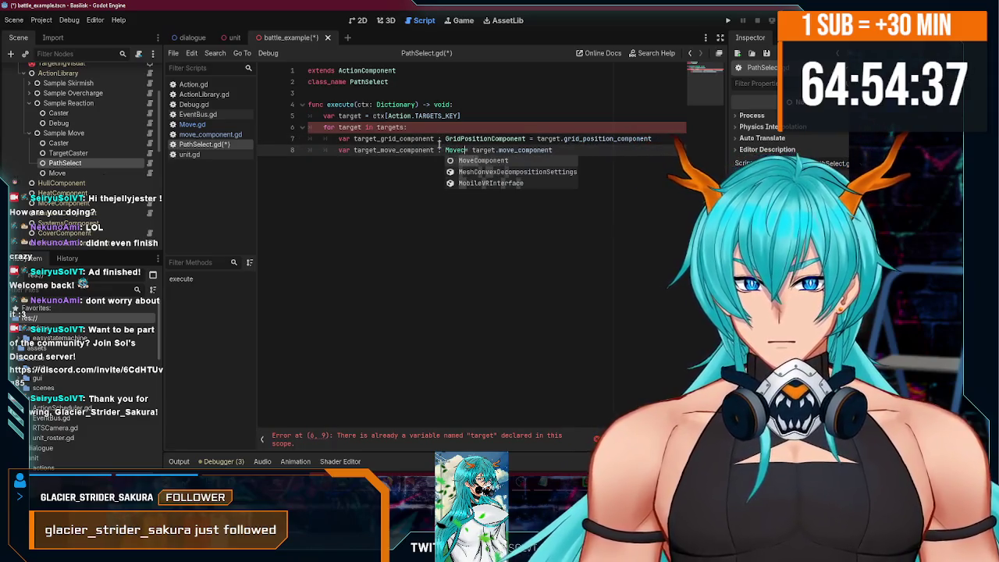
key("Return")
key("ctrl+s")
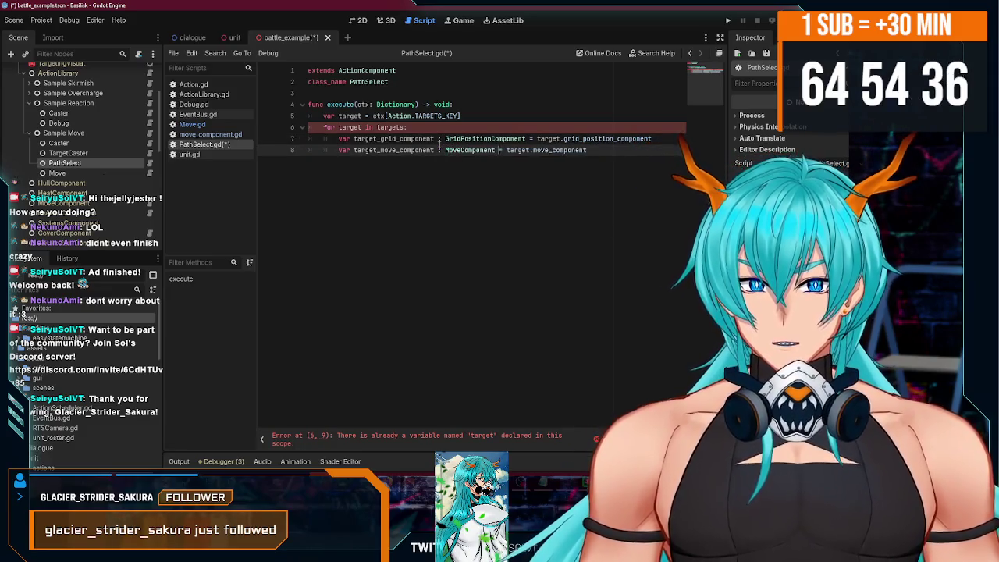
left_click(425, 127)
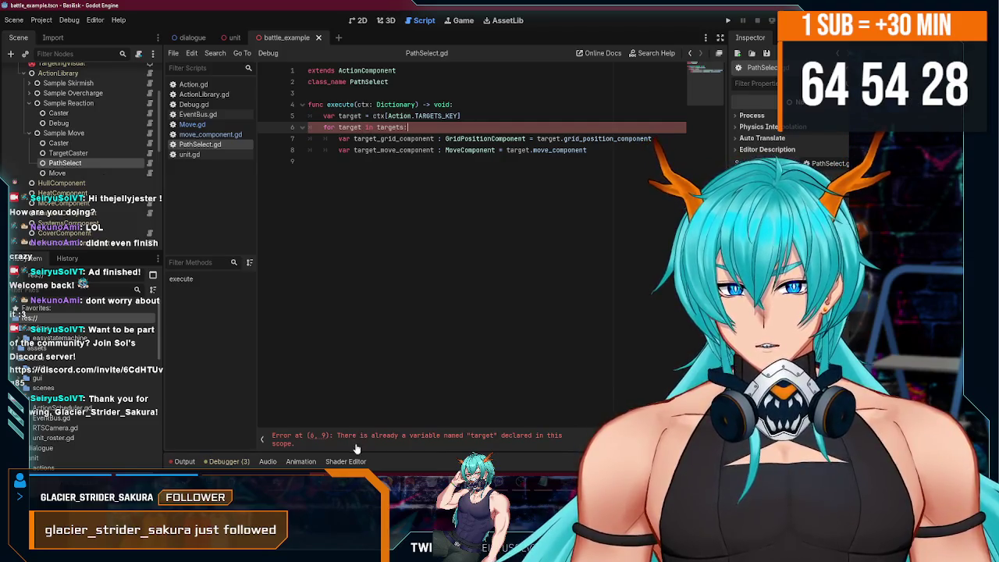
key("ctrl+s")
Paste Move.gd's hex_grid_3d and hex_grid lookup lines at the top of execute.
left_click(483, 117)
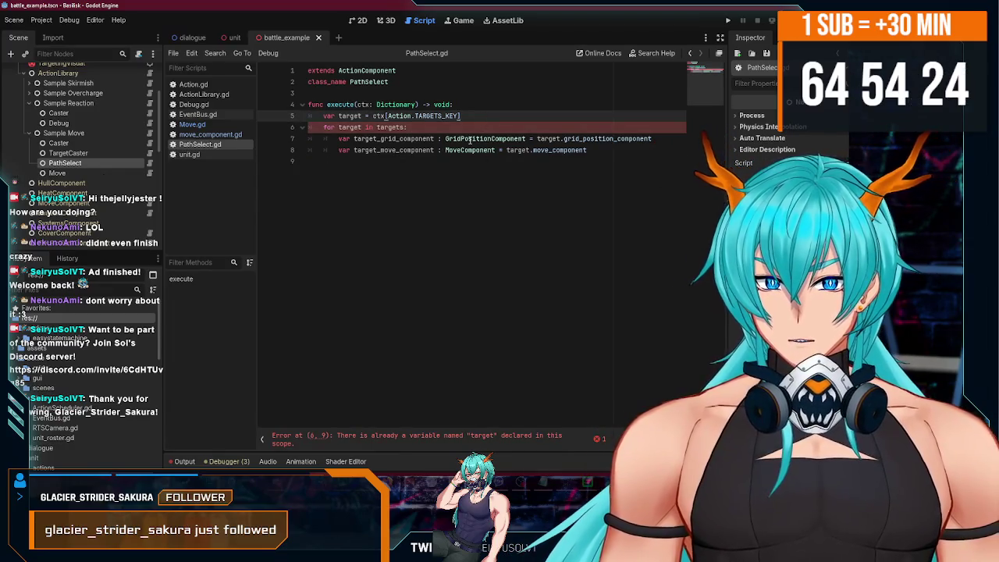
left_click(595, 155)
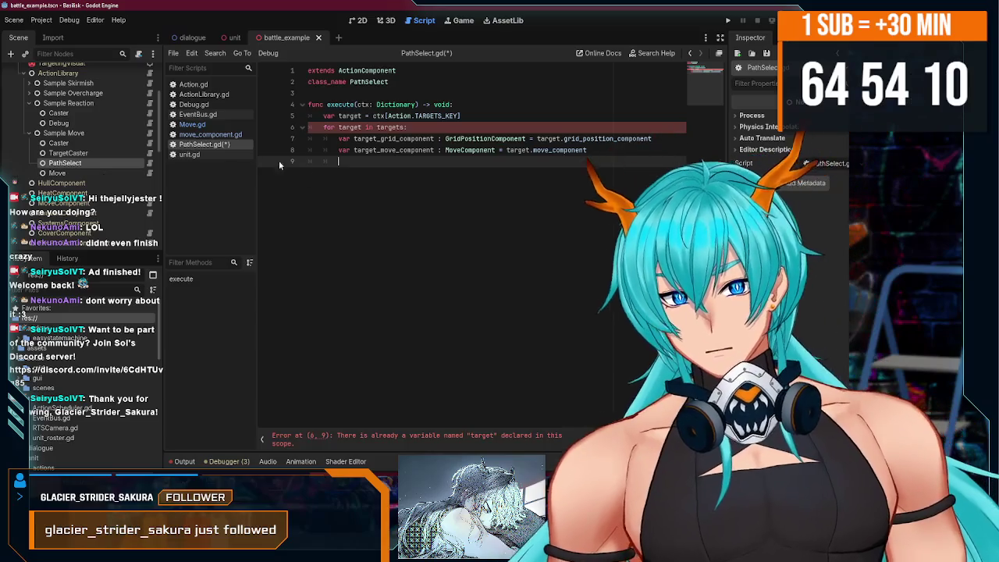
left_click(206, 154)
left_click(206, 145)
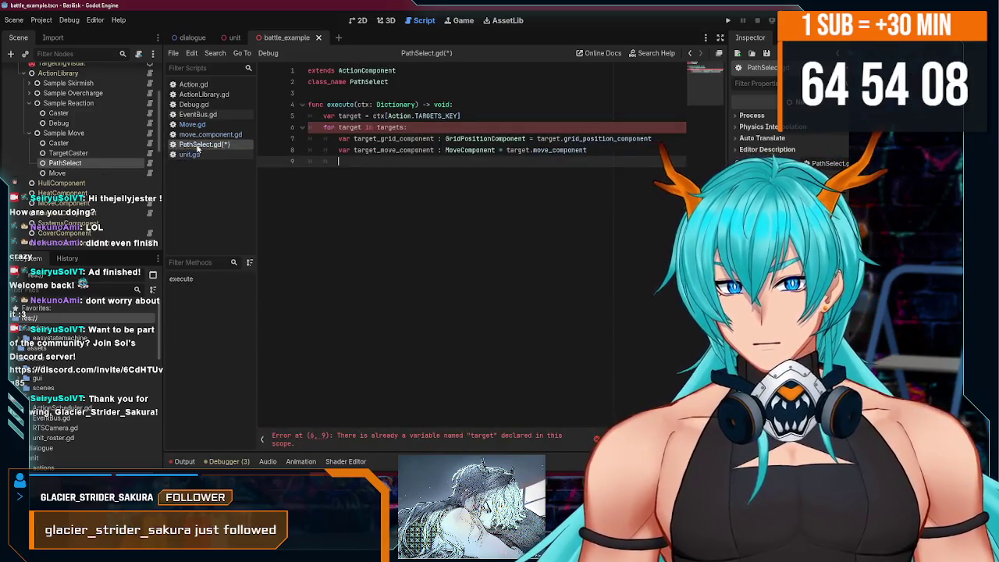
left_click(209, 134)
left_click(192, 124)
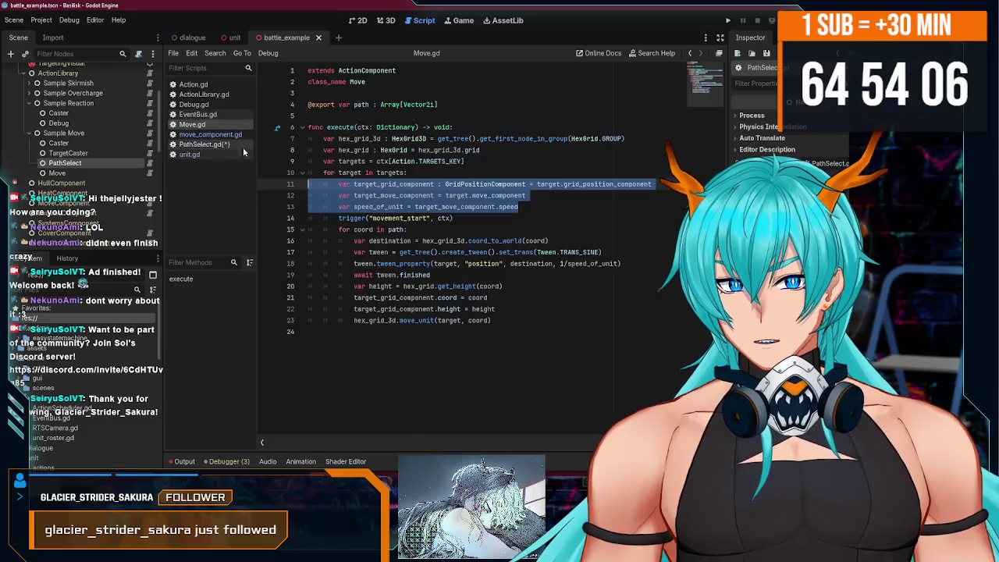
left_click_drag(479, 150, 309, 138)
key("ctrl+c")
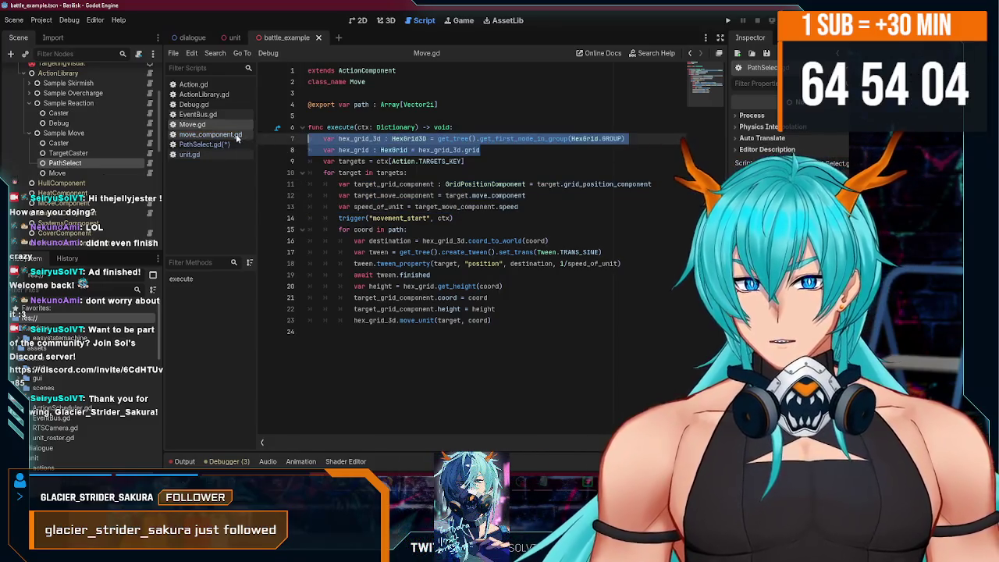
left_click(204, 145)
left_click(485, 104)
key("Return")
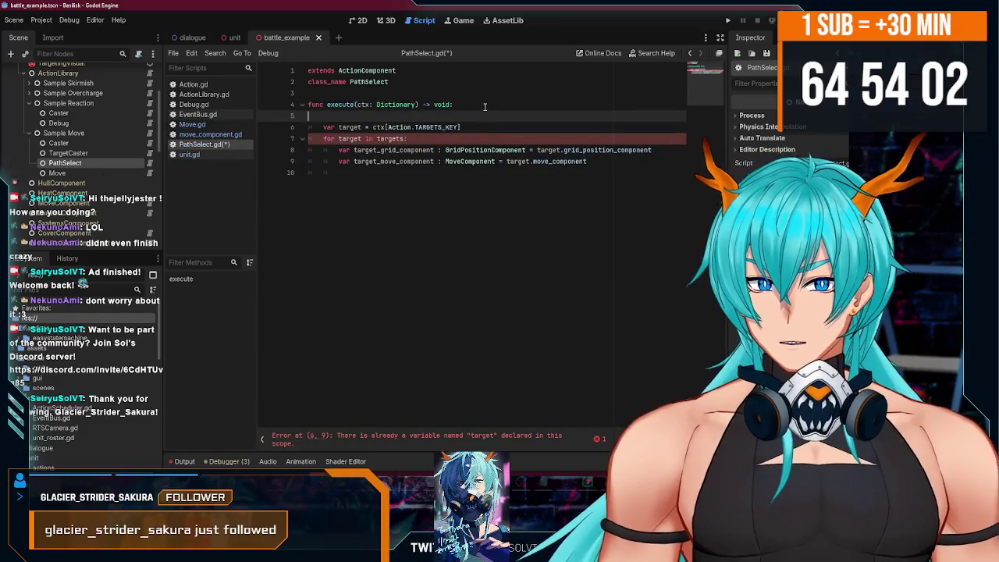
key("ctrl+v")
left_click(544, 192)
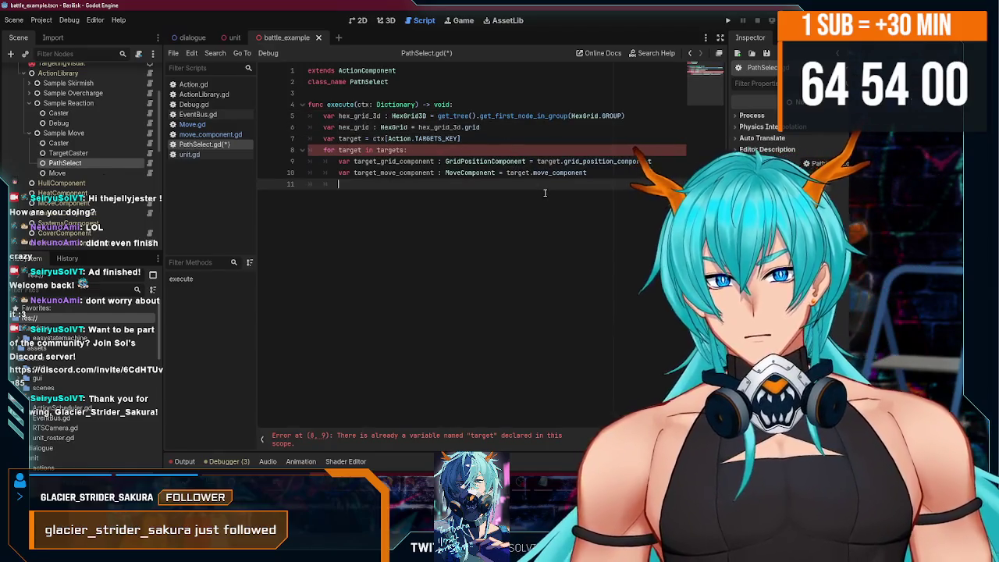
left_click(462, 134)
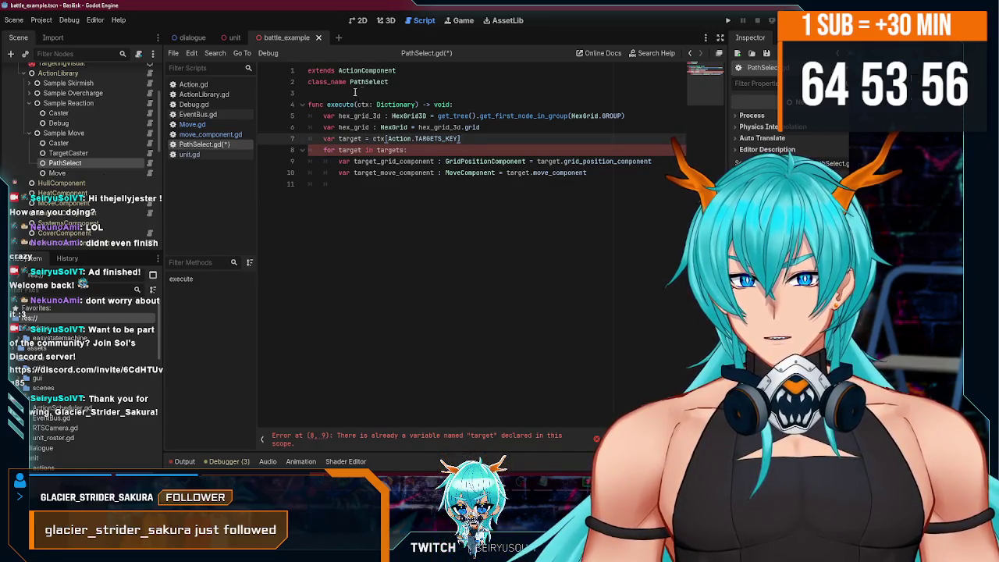
left_click(377, 185)
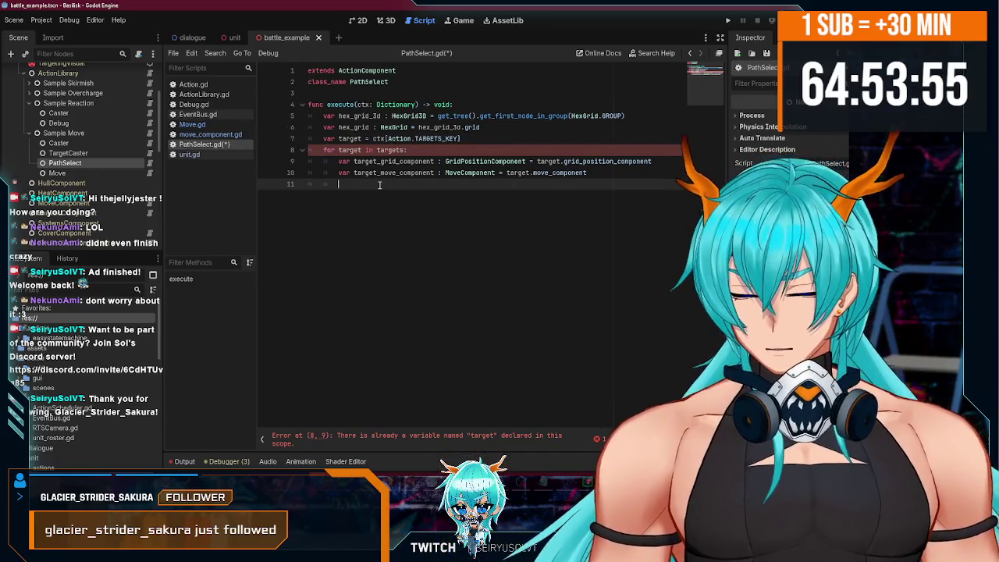
Call hex_grid_3d.get_reachable inside the targets loop using autocomplete.
type("he")
type("hex_")
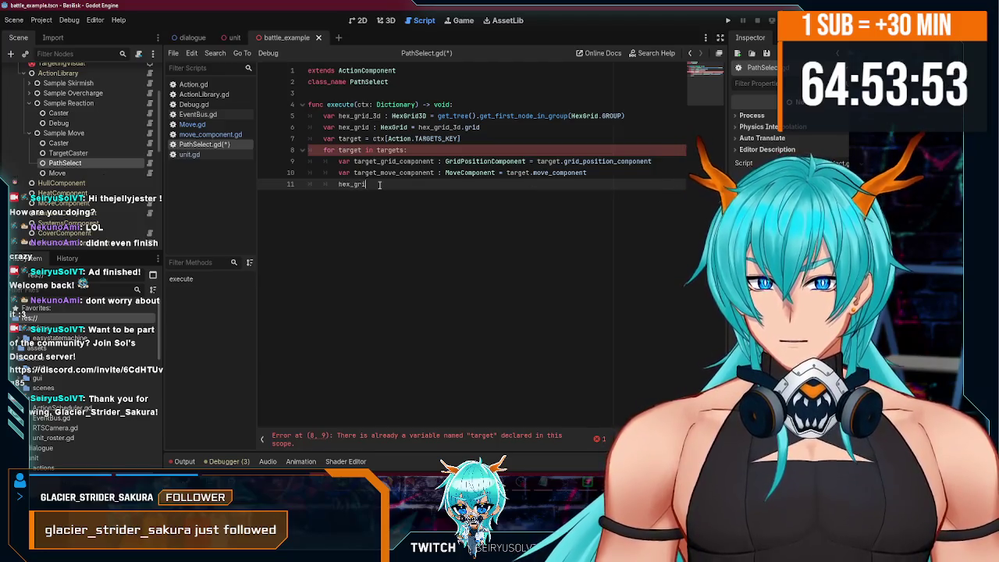
type("d")
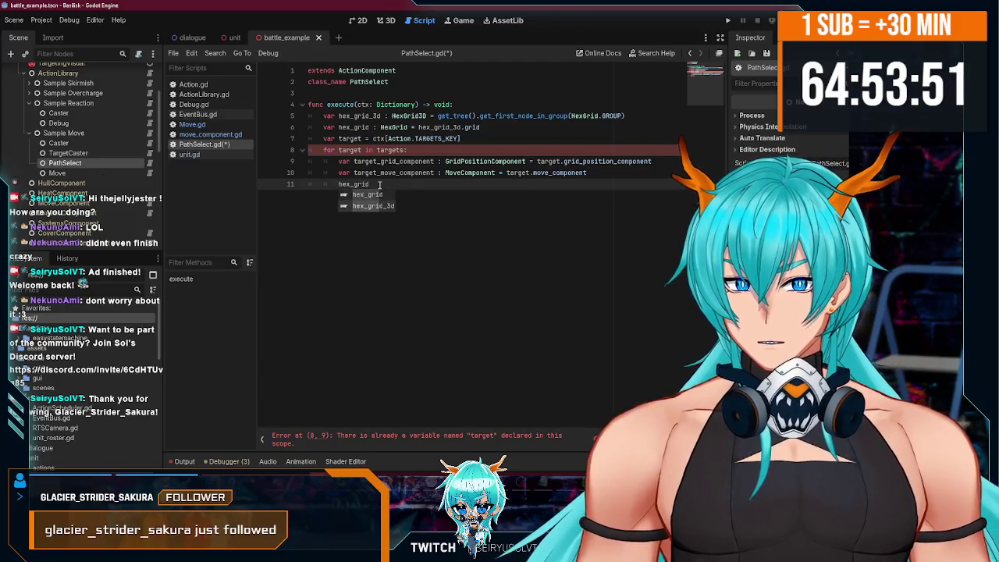
key("Down")
key("Return")
type(".get_r")
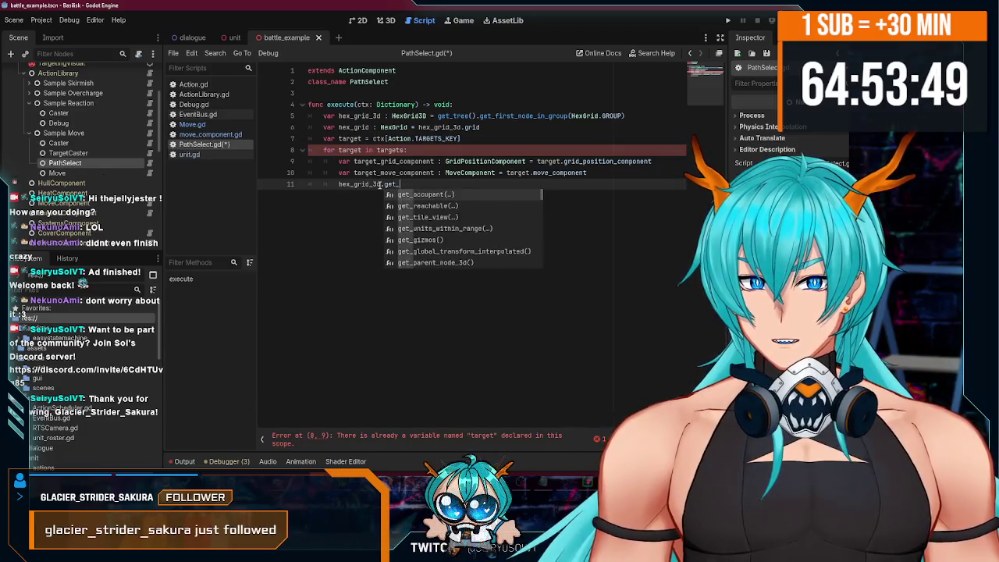
key("Return")
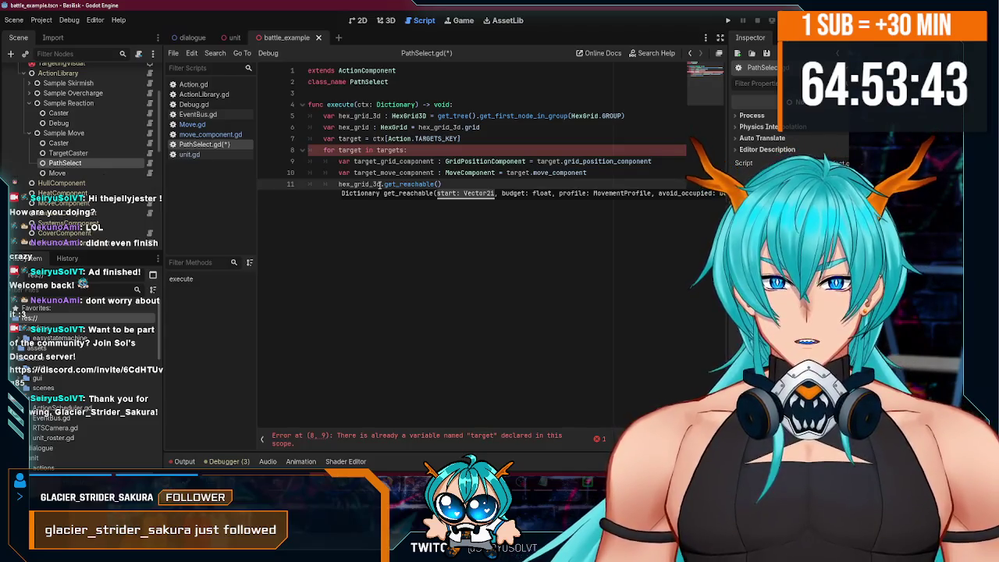
Add 'var current_position = target_grid_component.coord' above the get_reachable call.
left_click(597, 172)
key("Return")
type("var")
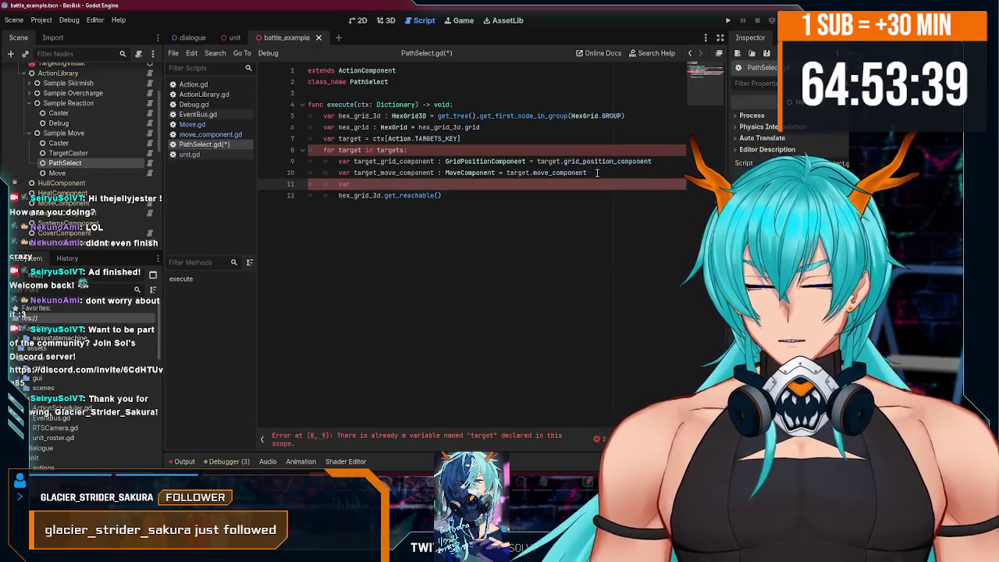
type(" s")
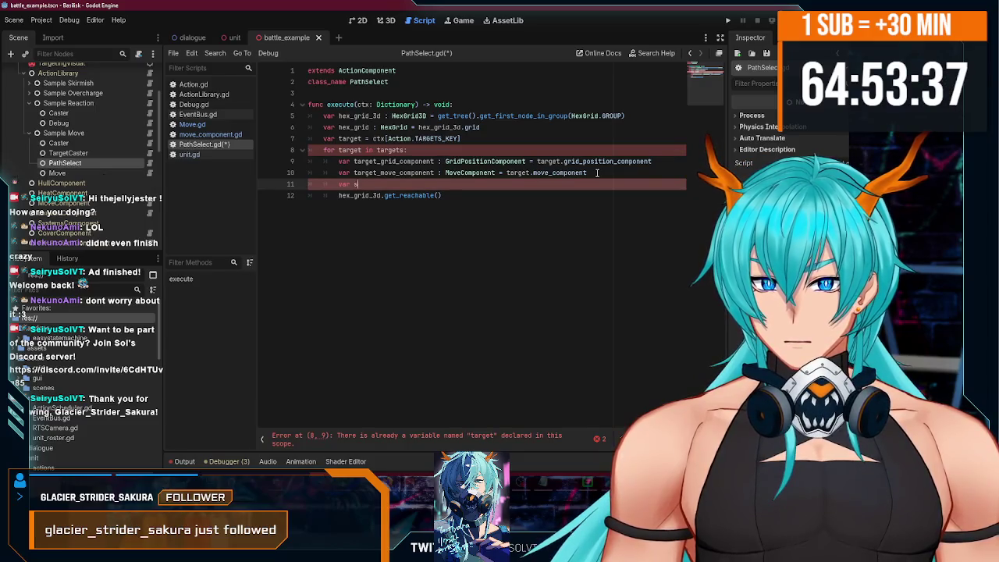
type("ta")
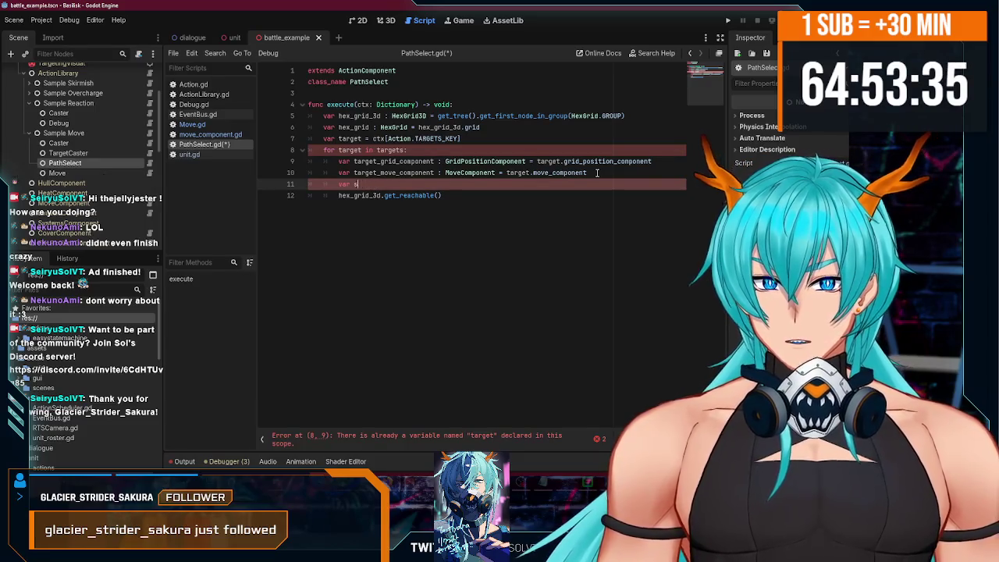
key("BackSpace")
type("cu")
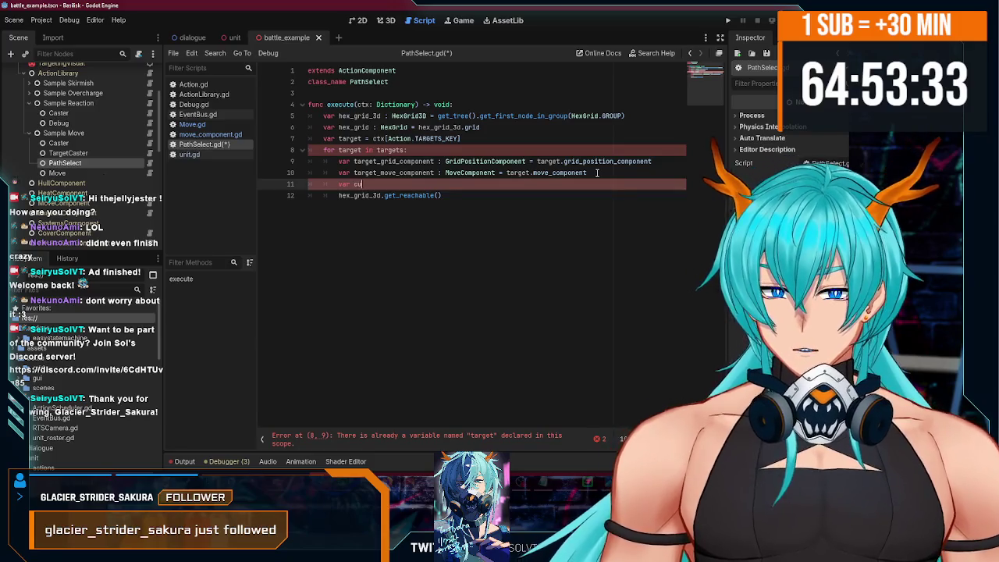
type("rrent_posi")
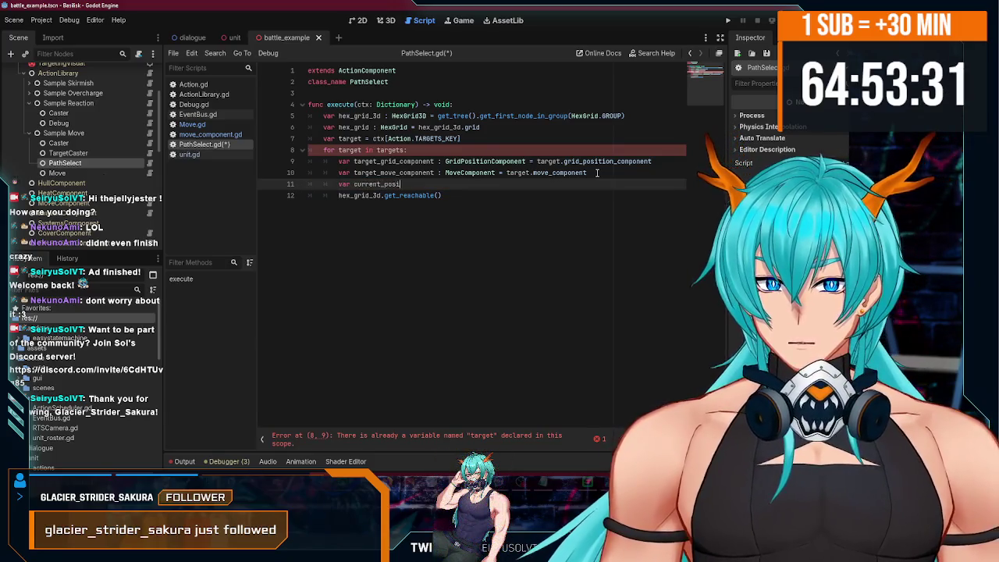
type("tion")
key("BackSpace")
key("BackSpace")
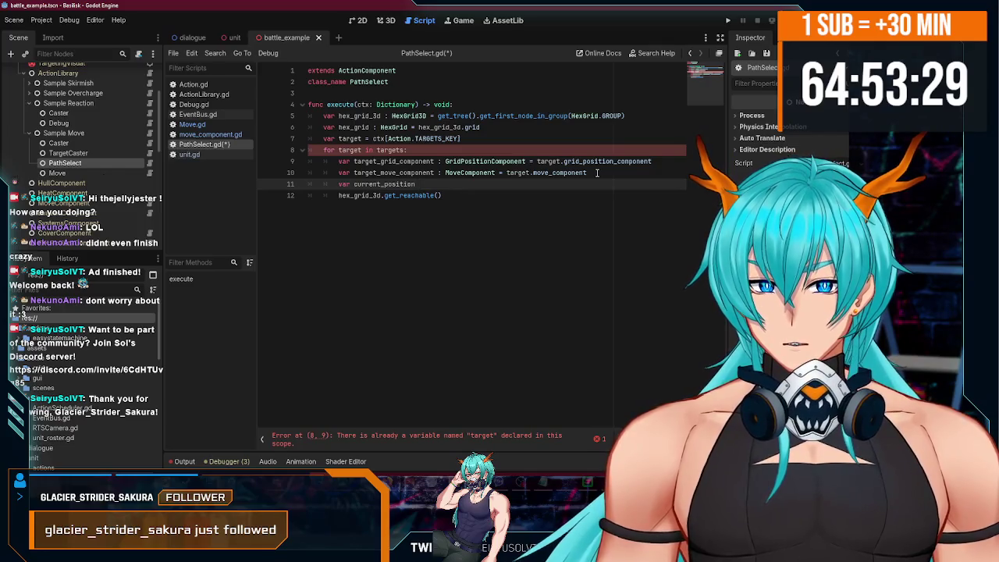
type("target_grid_component.")
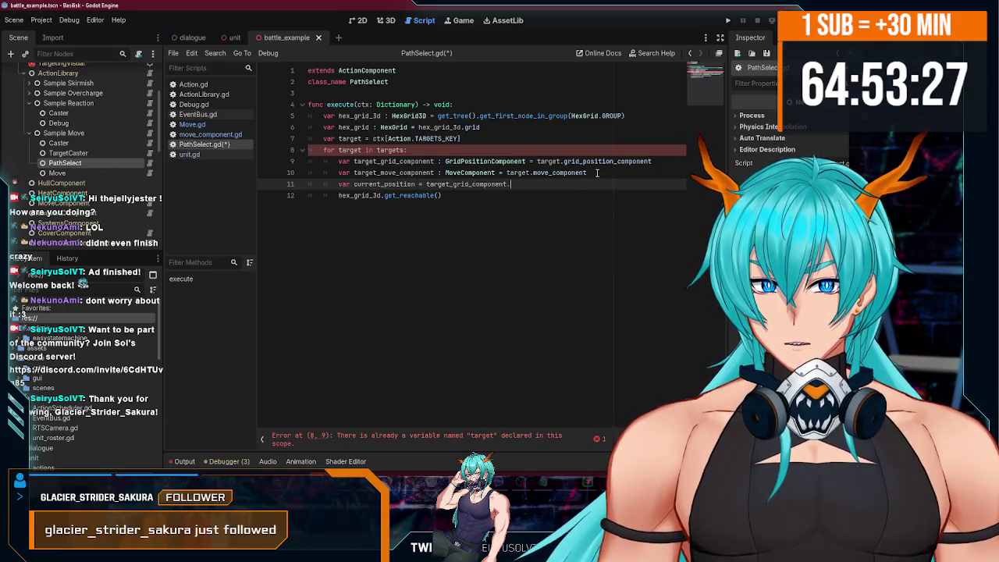
key("Return")
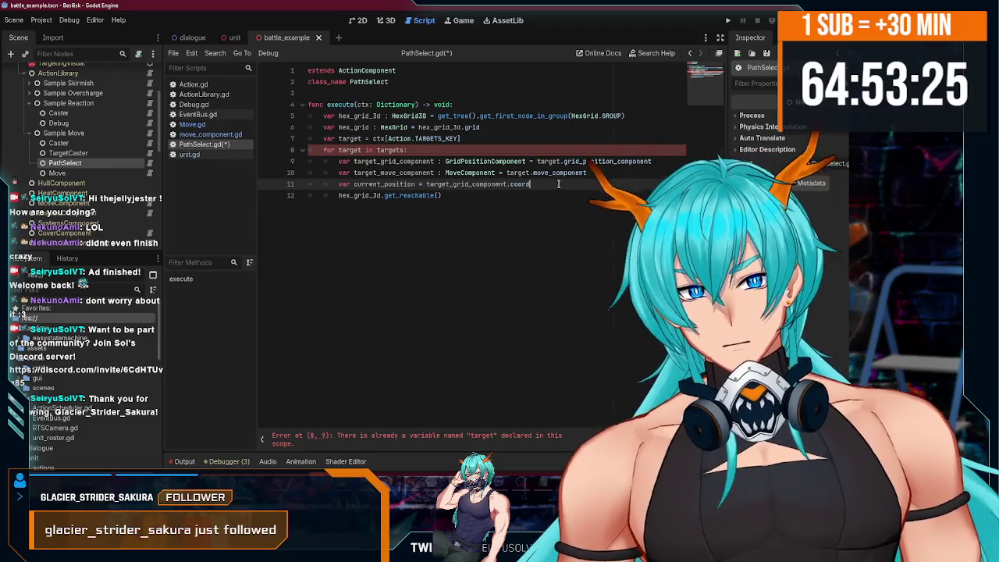
Start another var declaration on a new line above get_reachable.
left_click(441, 199)
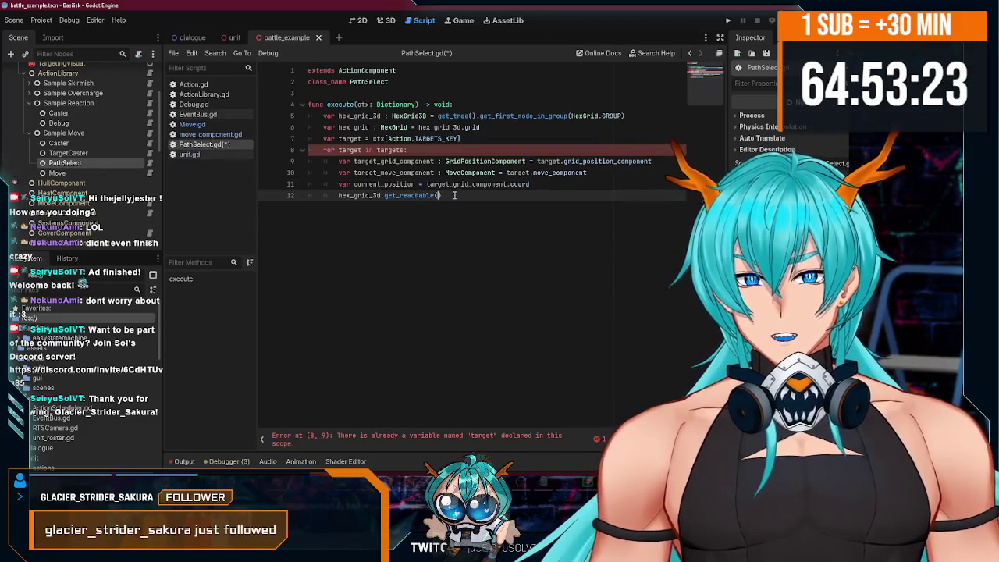
left_click(547, 186)
key("Return")
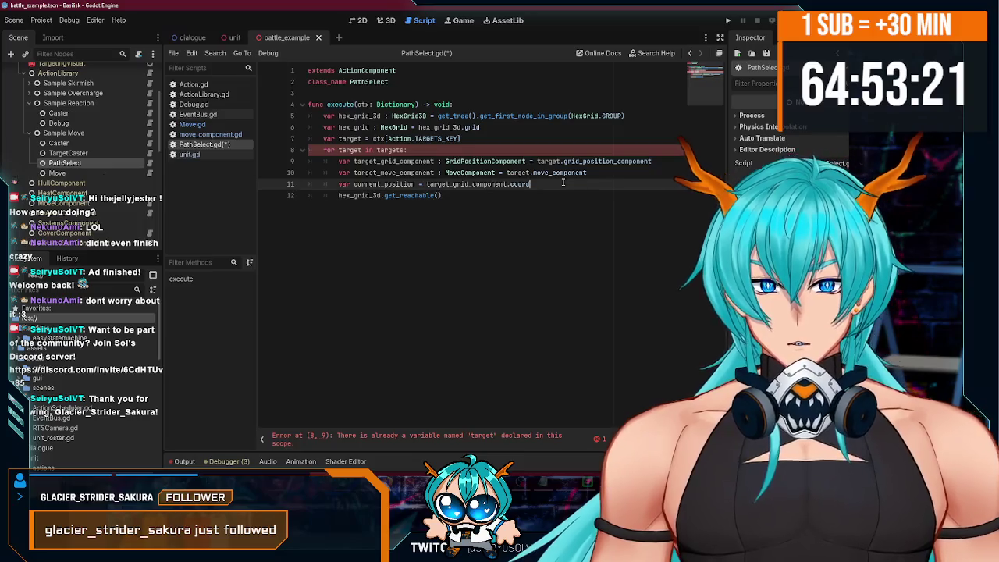
type("var moveme")
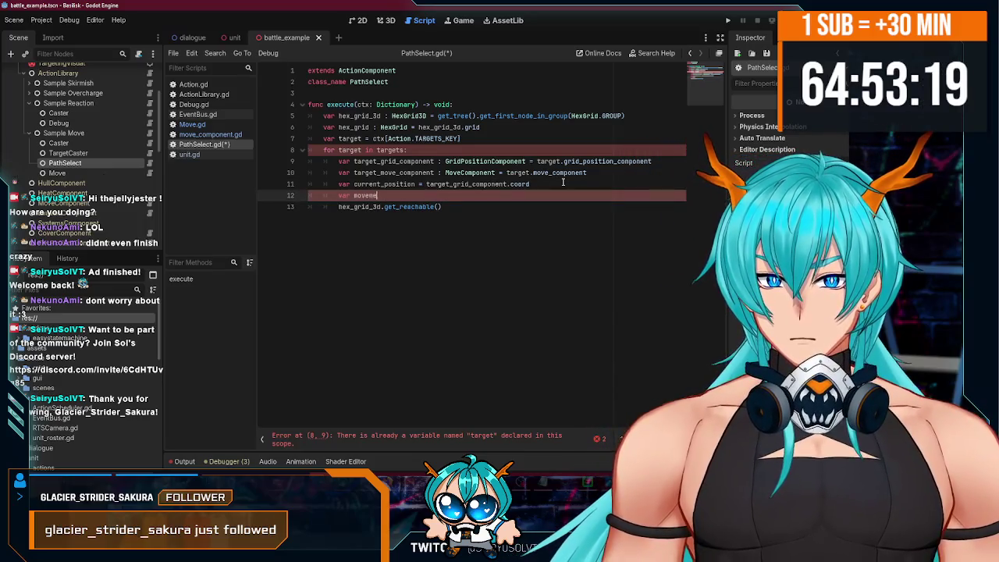
type("nt_budget =")
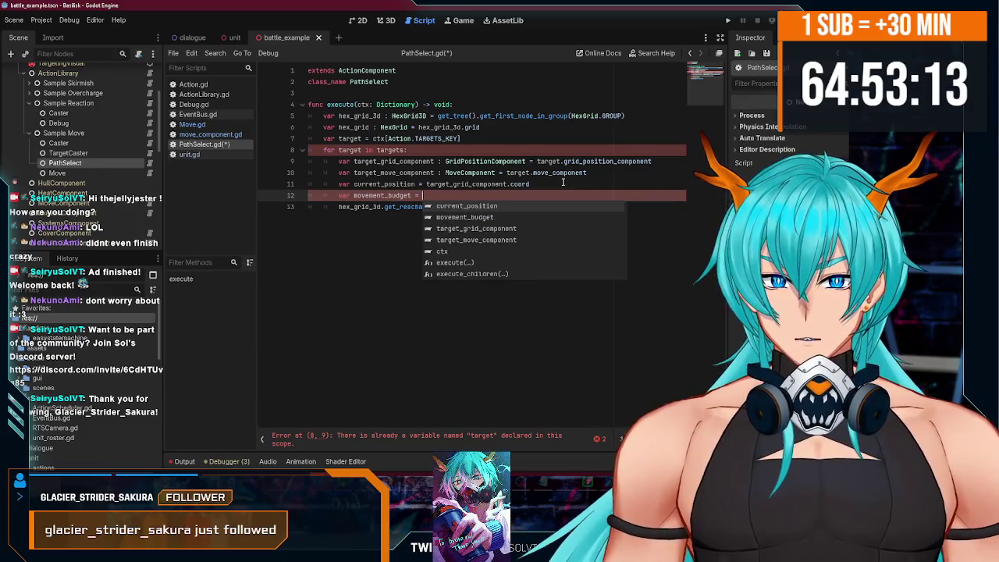
Complete 'var movement_budget = target_move_component.move_budget' and save the script.
key("Down")
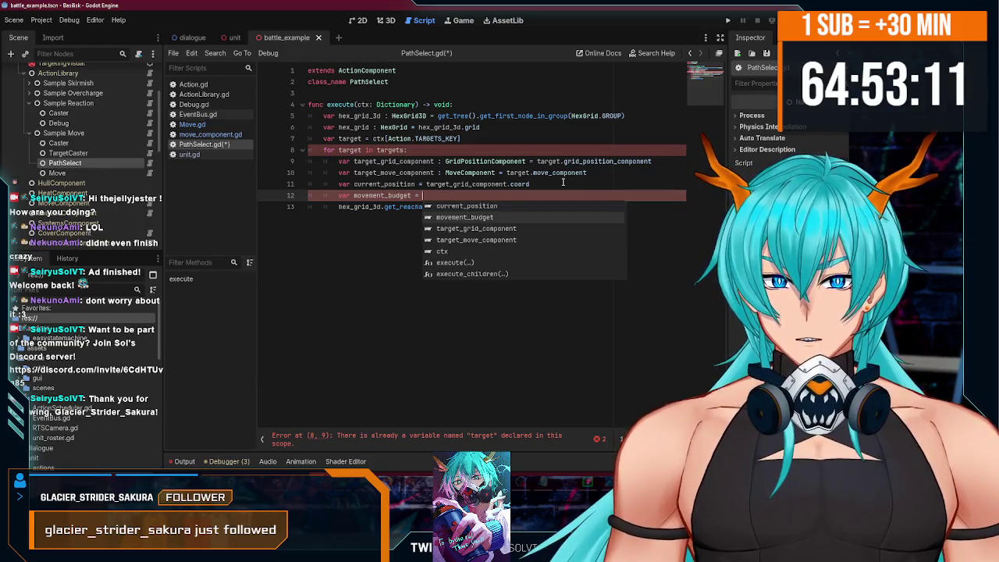
key("Down")
key("Down")
key("Return")
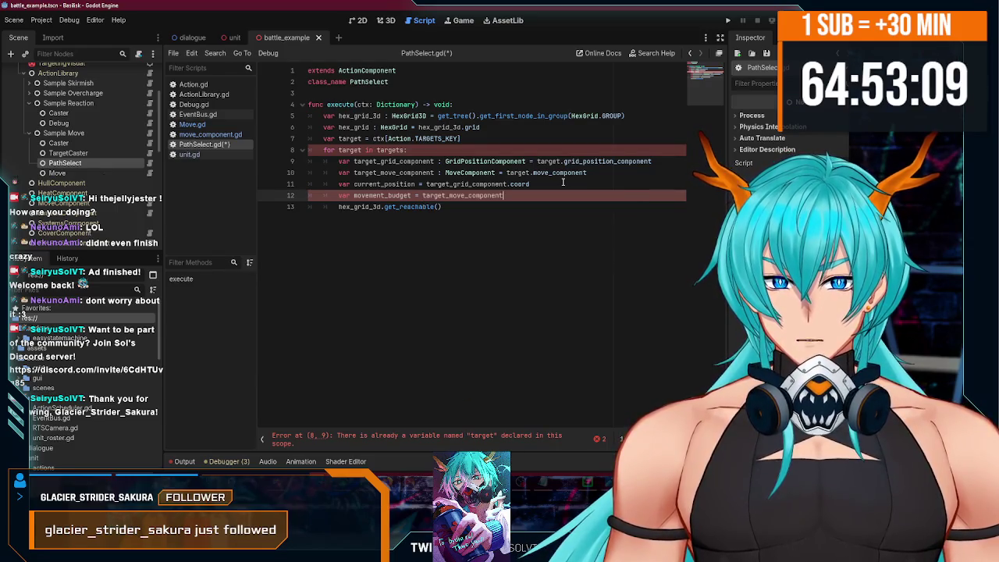
type("m")
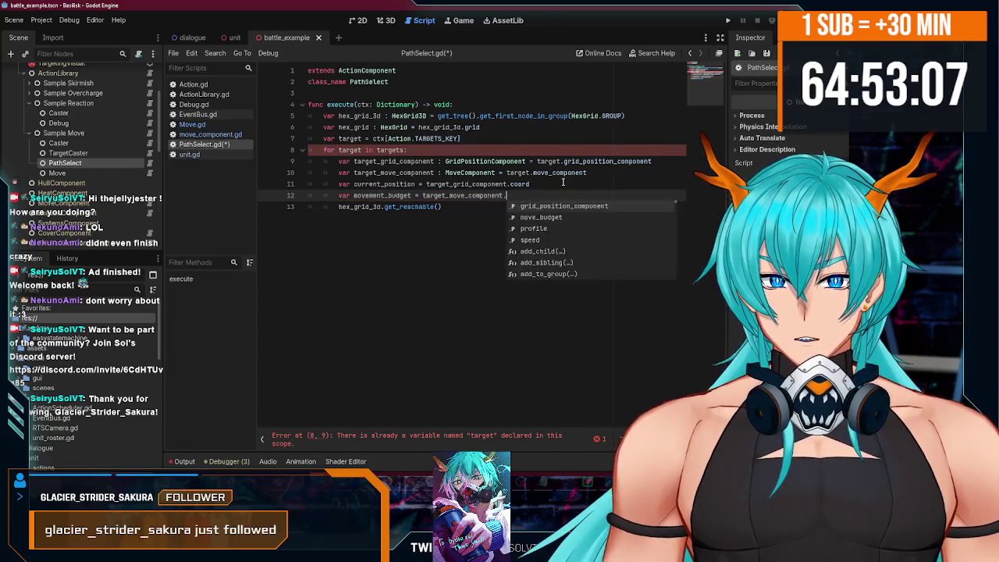
key("Return")
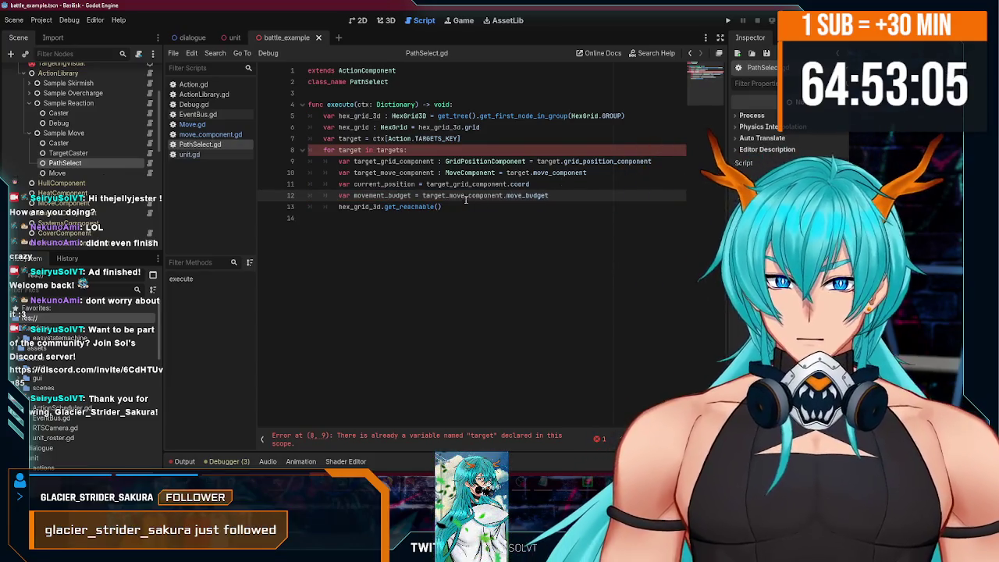
left_click(439, 207)
key("ctrl+s")
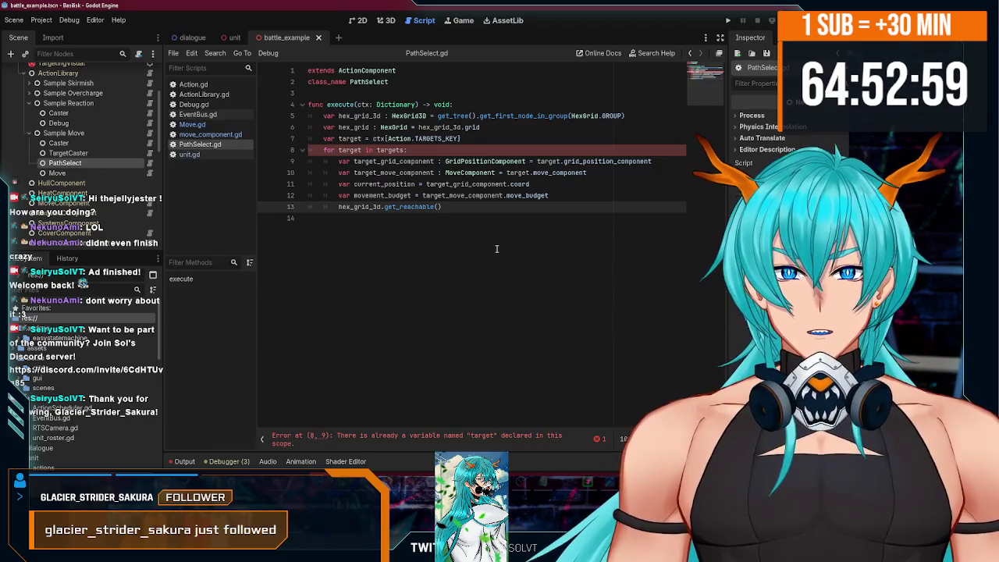
Pass current_position and movement_budget as the get_reachable arguments.
type("current")
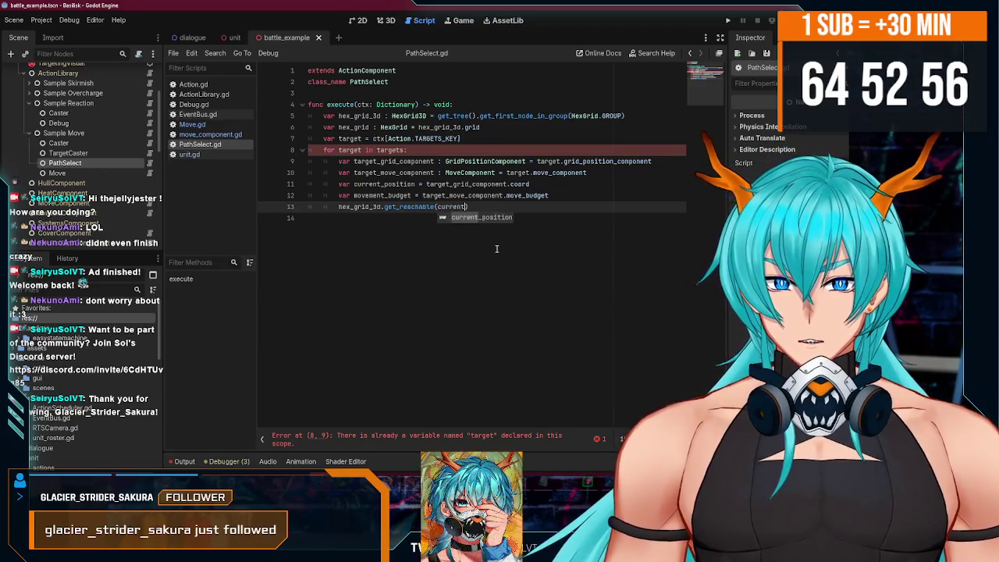
key("Return")
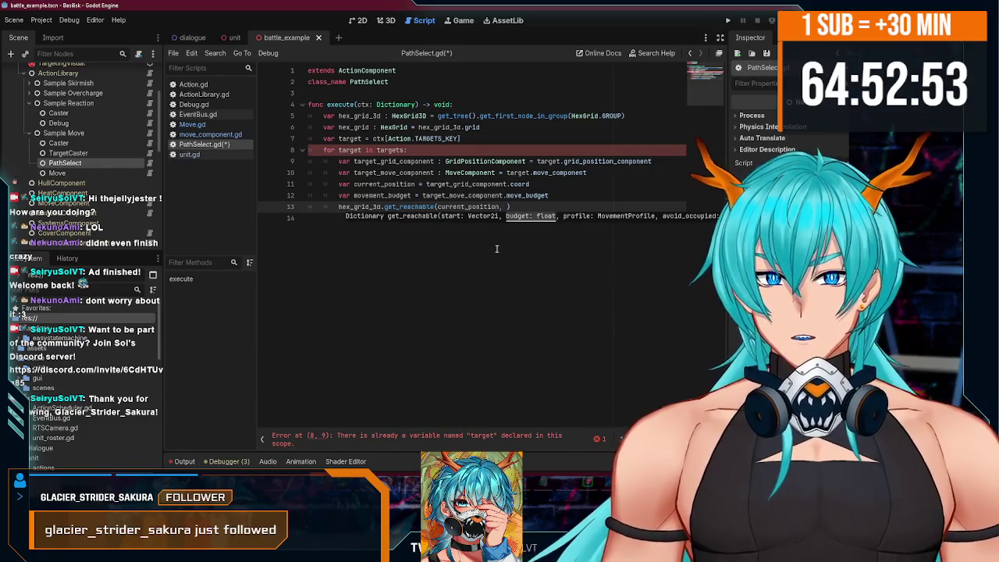
type("e")
key("Return")
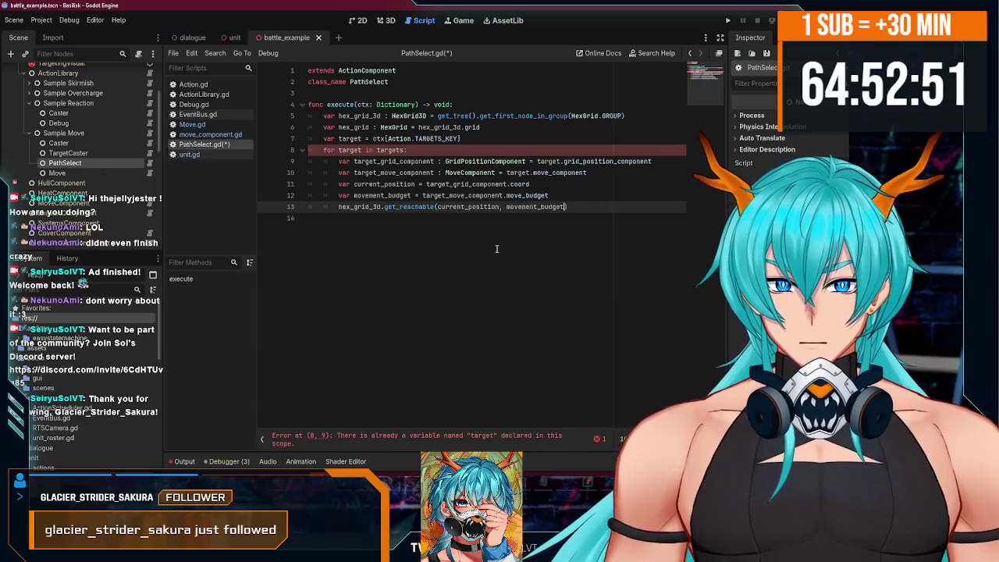
Add 'var movement_profile = target_move_component.profile' above the get_reachable call.
key("Home")
key("Return")
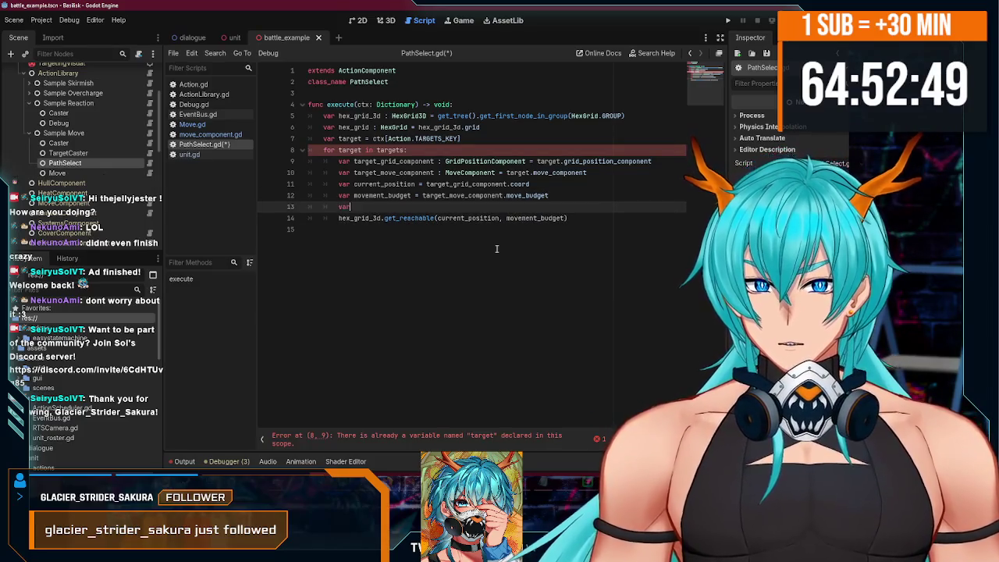
type(" movement_pro")
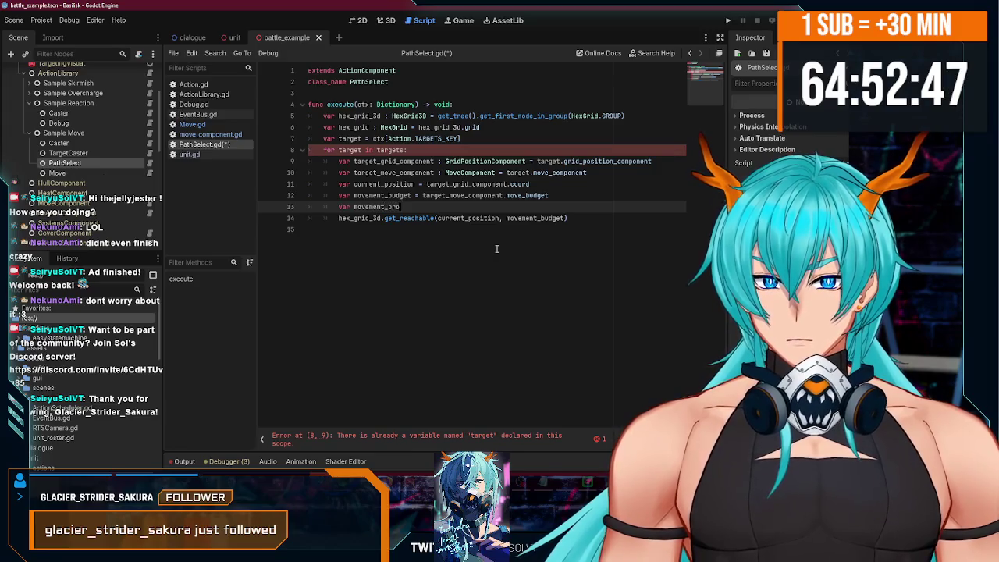
type("file = ")
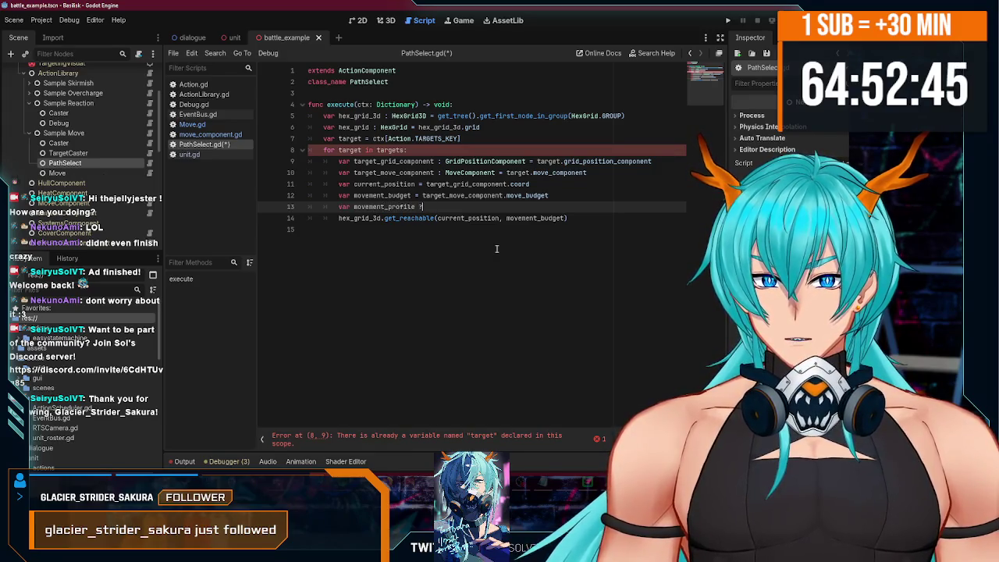
type("targe")
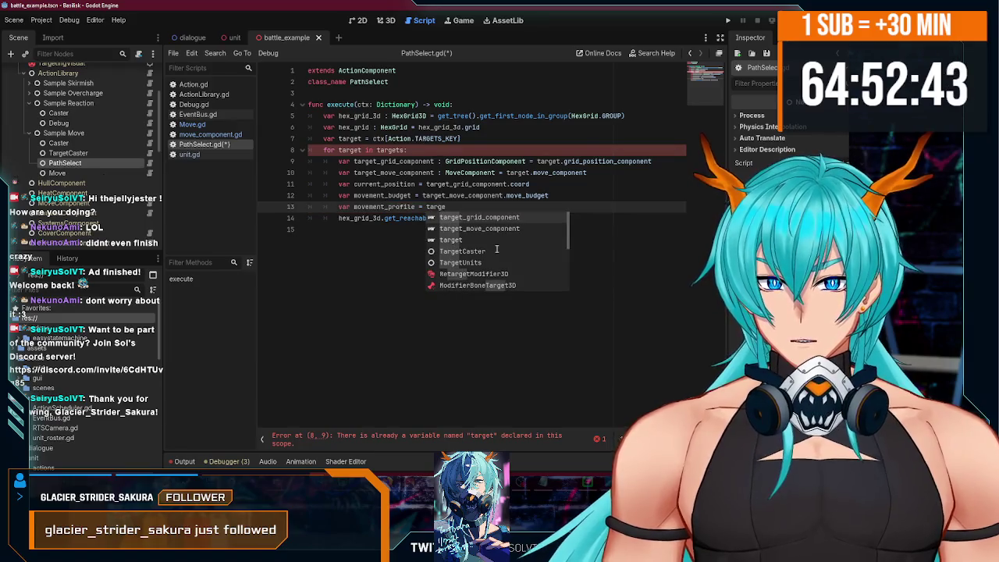
type("t_move_component.profile")
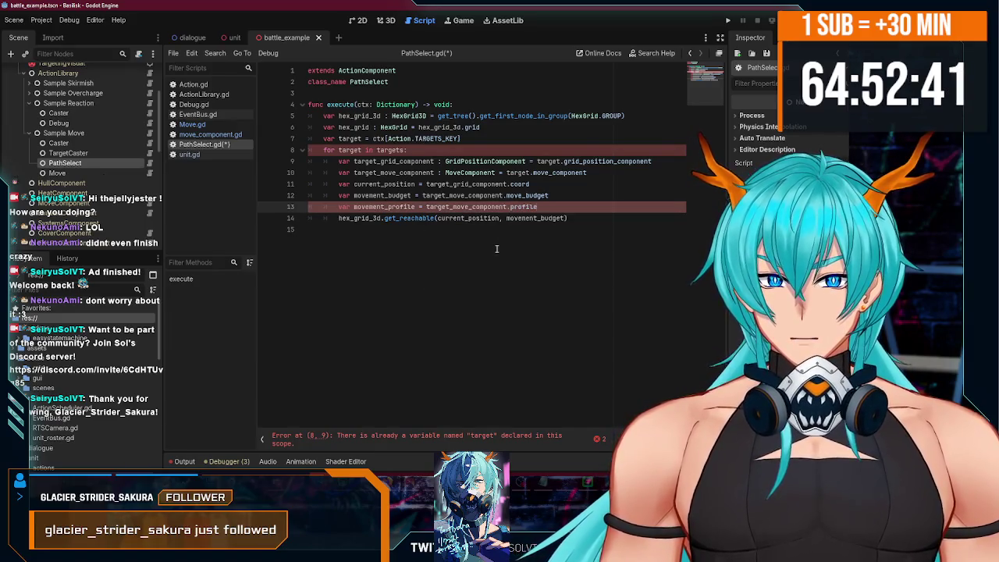
left_click(566, 218)
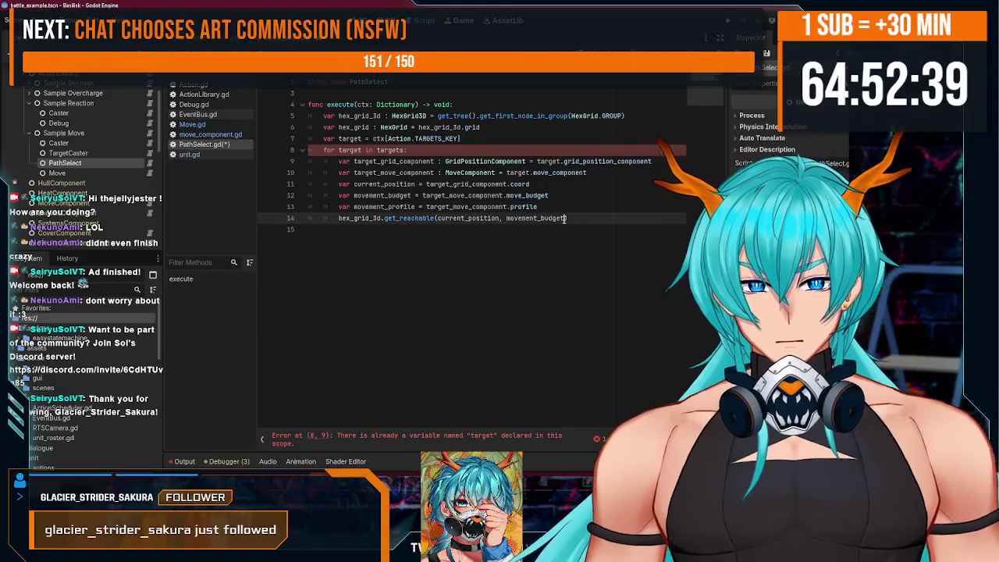
Add movement_profile as the third get_reachable argument, save, and begin assigning the result to reachable.
type(", ")
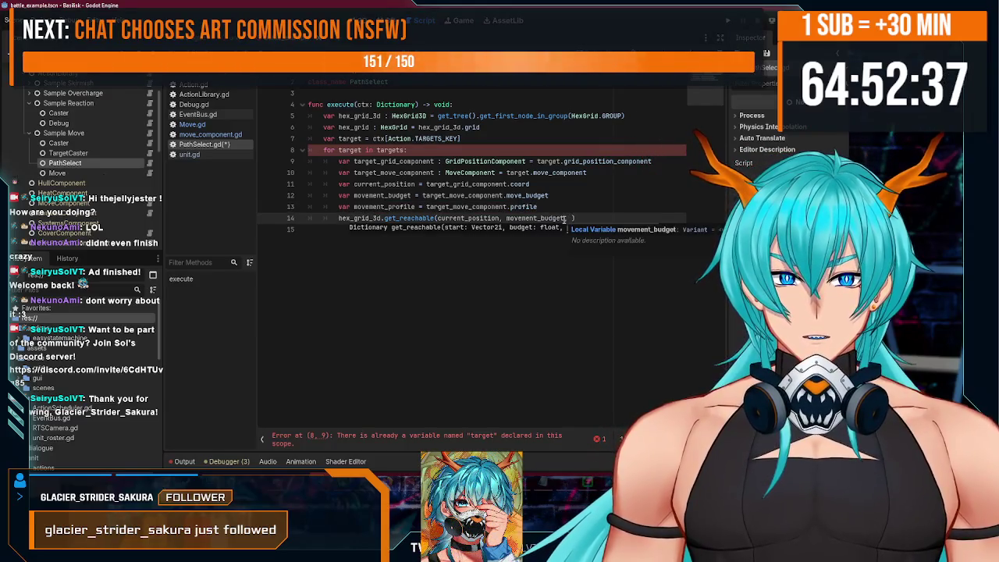
type("nt_profi")
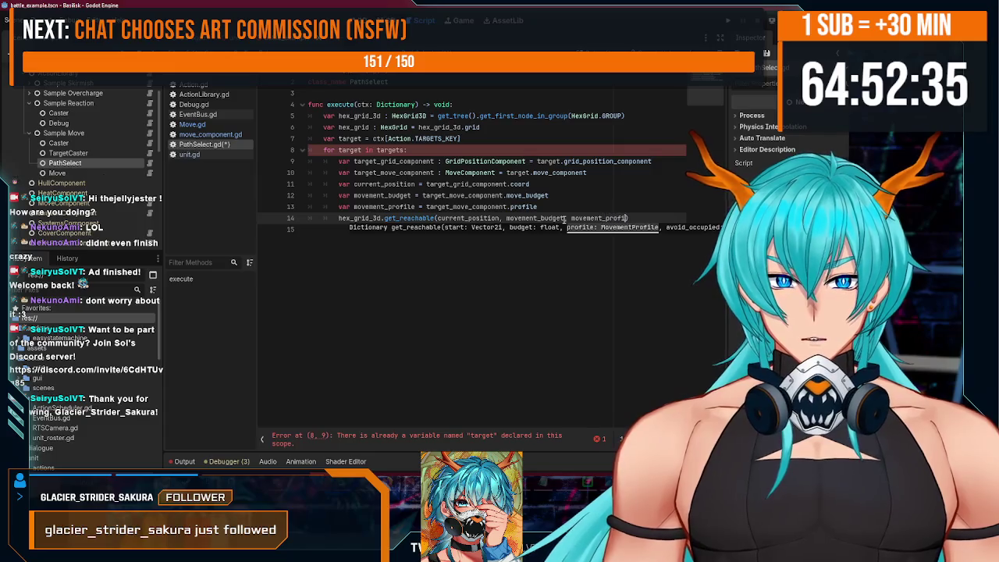
type("le)")
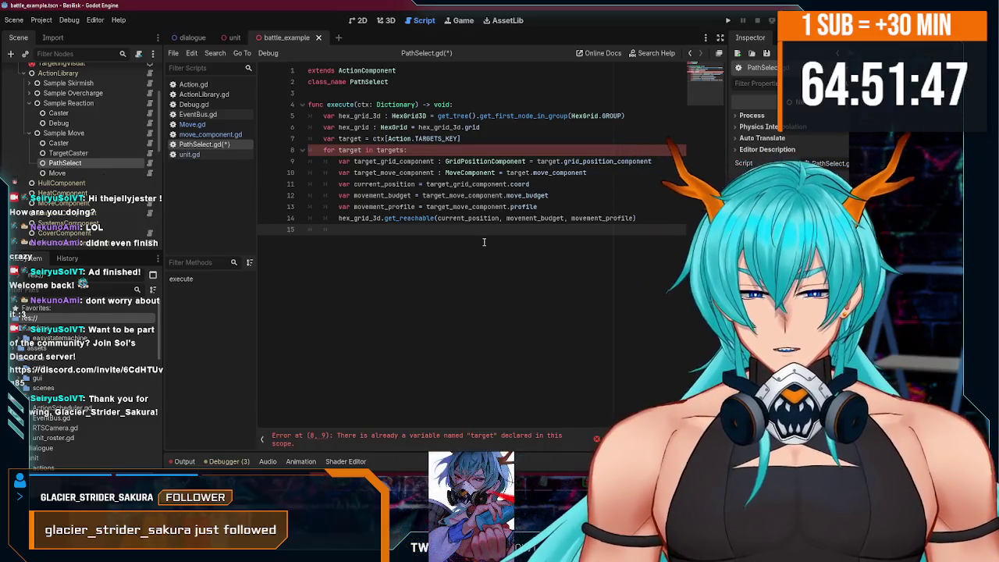
key("ctrl+s")
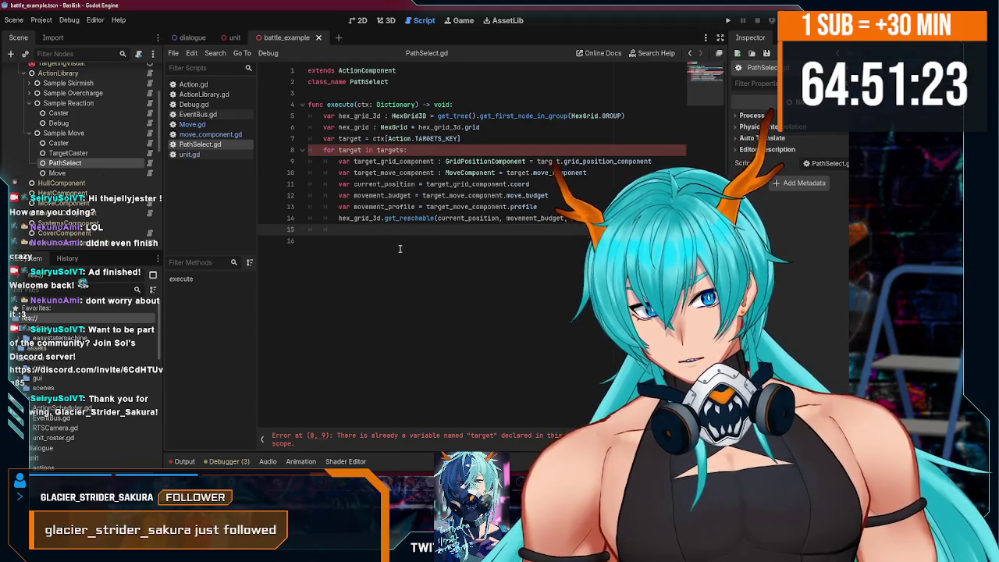
left_click(338, 219)
type("for ")
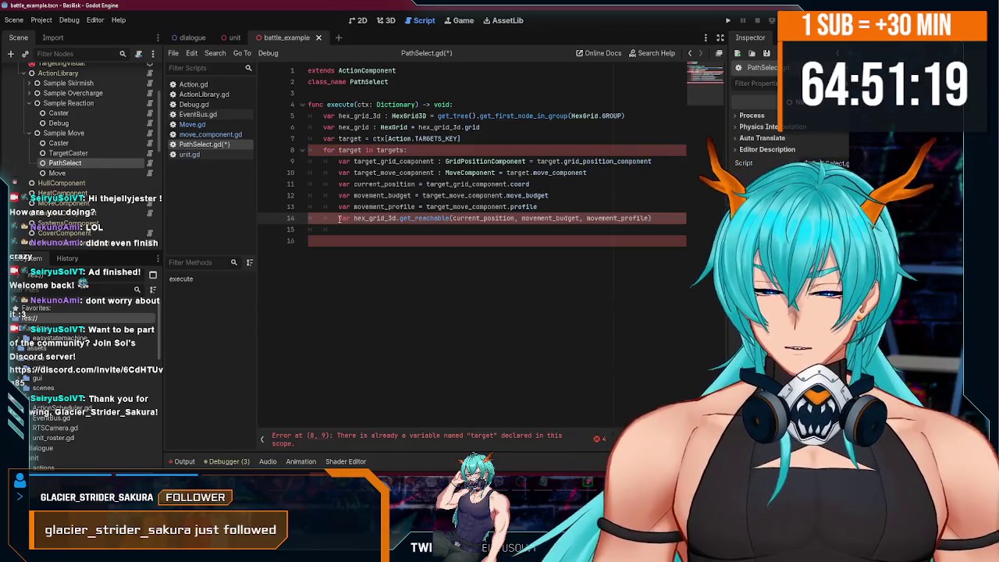
type("reachable =")
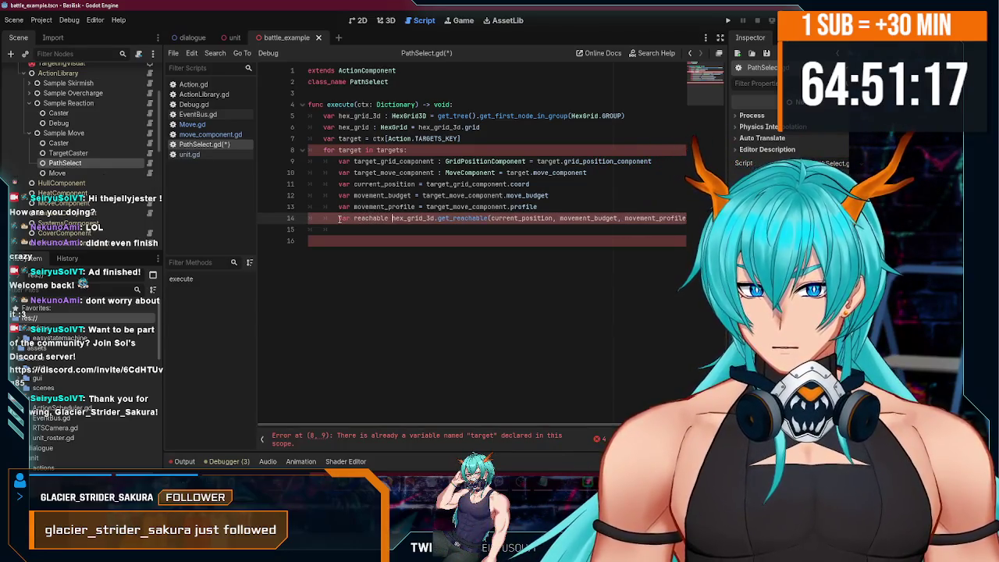
Correct the mistyped keyword so the get_reachable result goes into 'var reachable'.
double_click(338, 219)
type("var")
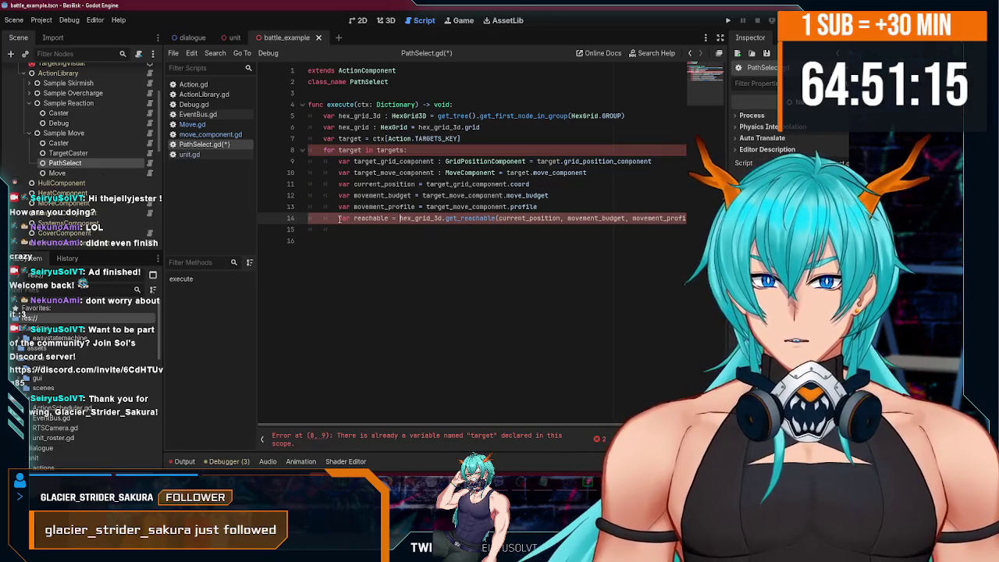
key("Escape")
left_click(383, 231)
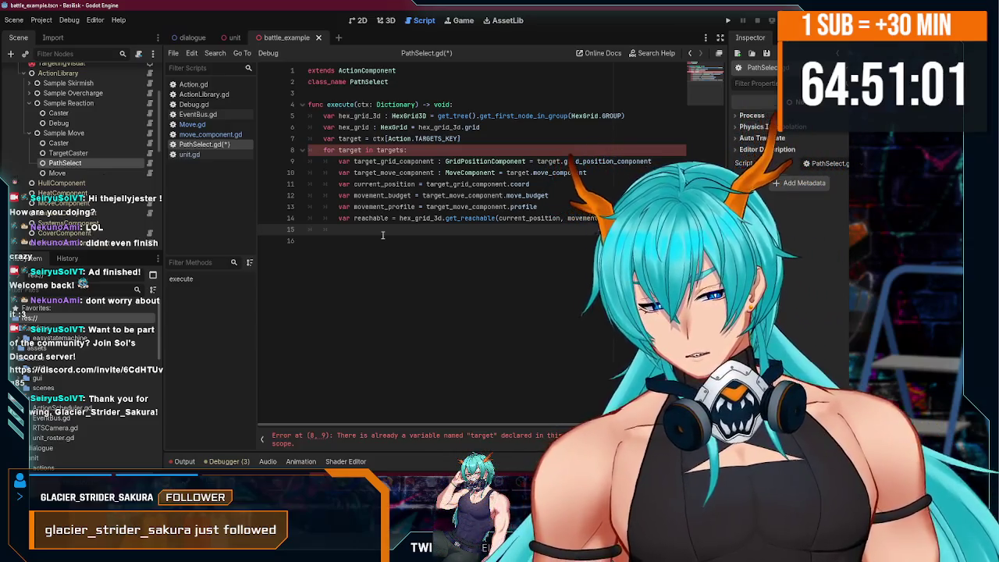
Add blank lines below execute, discarding an unfinished await line, and begin func _on_tile.
key("Return")
type("awa")
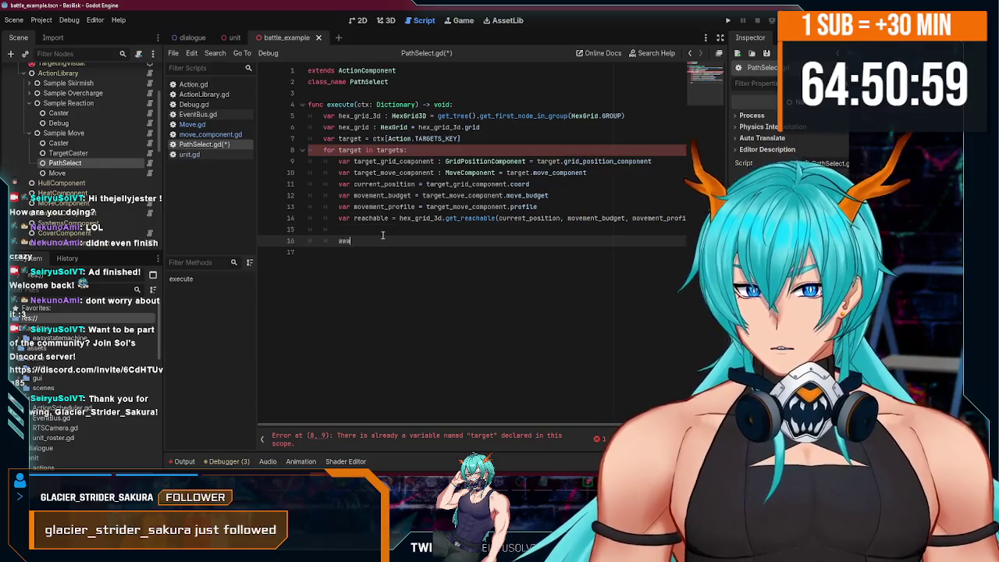
type("it hex_g")
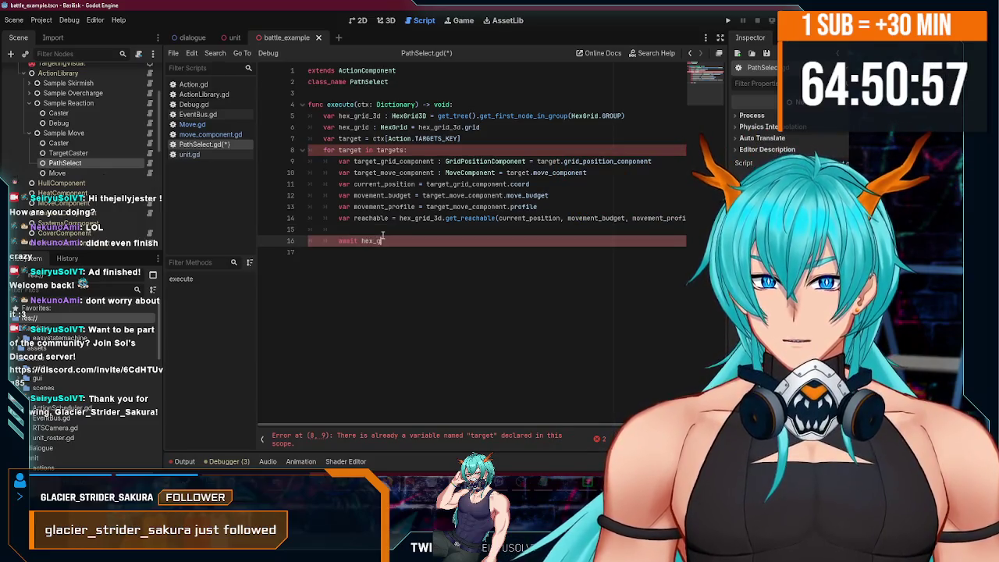
type("rid_3d.")
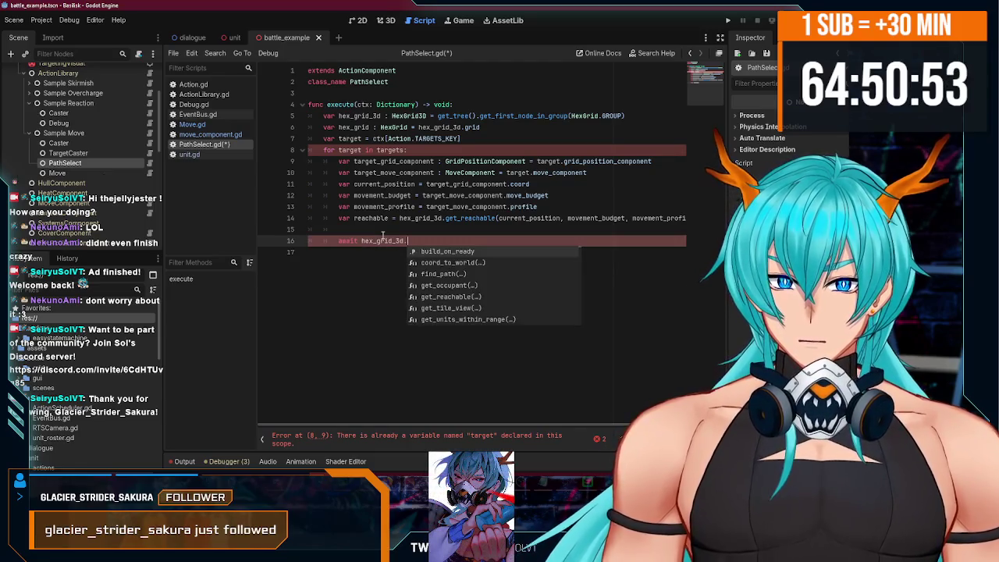
key("BackSpace")
key("BackSpace")
key("BackSpace")
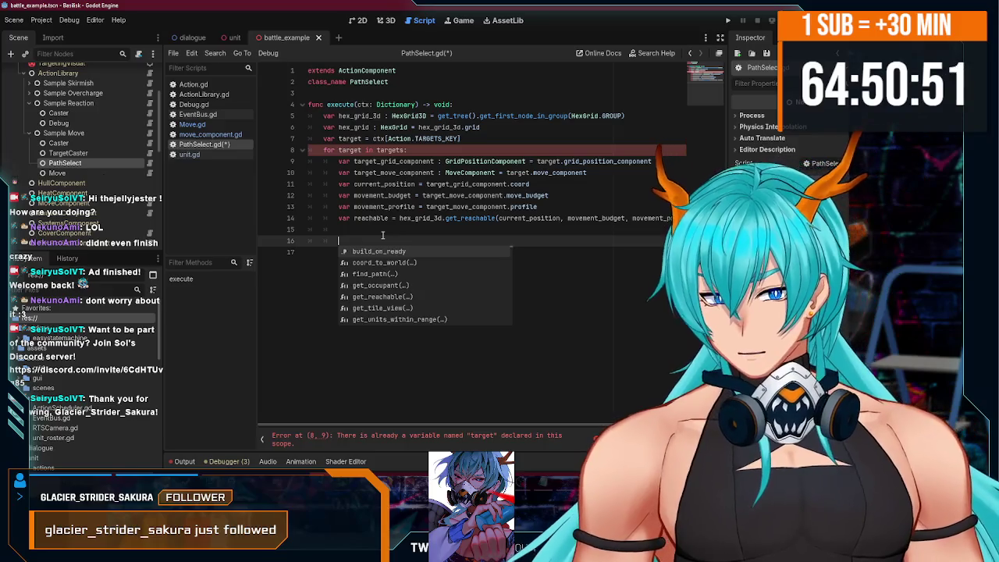
key("Escape")
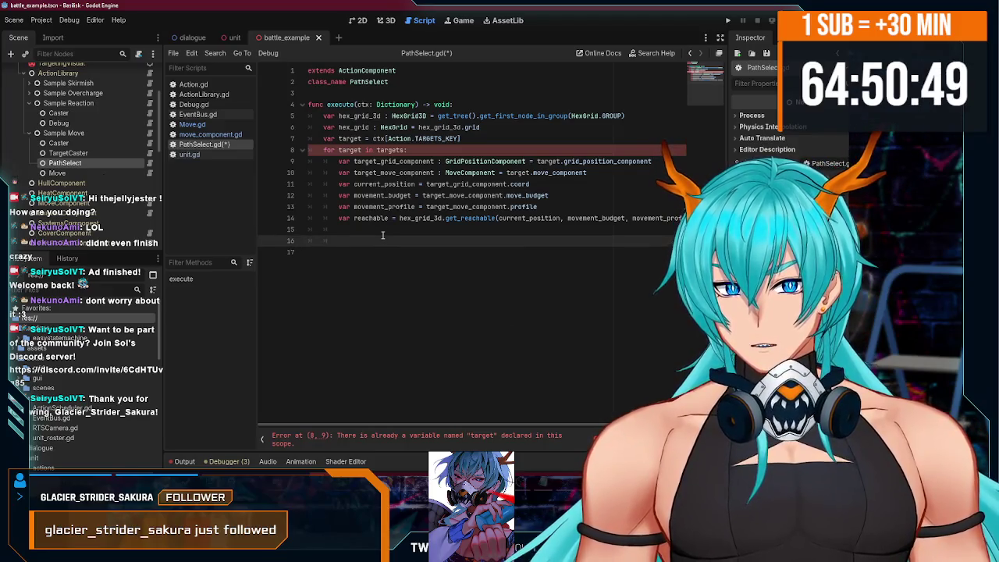
key("Return")
key("BackSpace")
key("BackSpace")
key("Return")
type("func ")
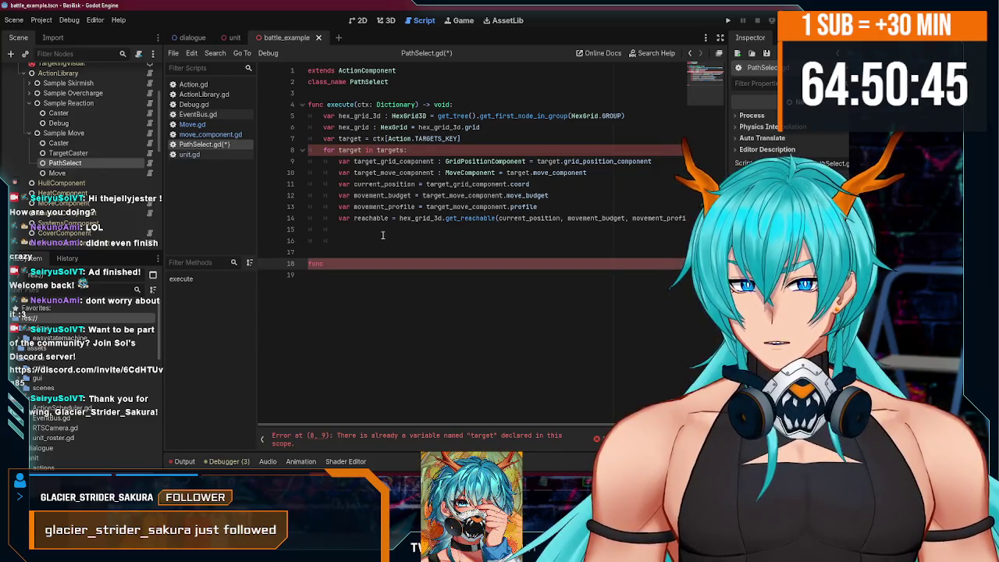
type("_on_tile_clicked(")
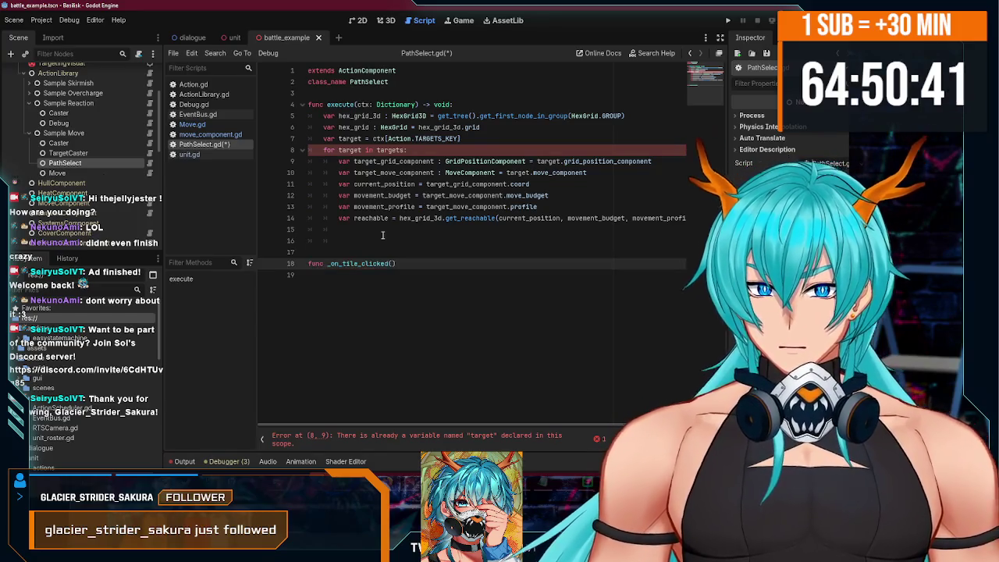
Declare a member variable '_reachable : Dictionary = {}' near the top of the script.
left_click(375, 86)
key("Return")
key("Return")
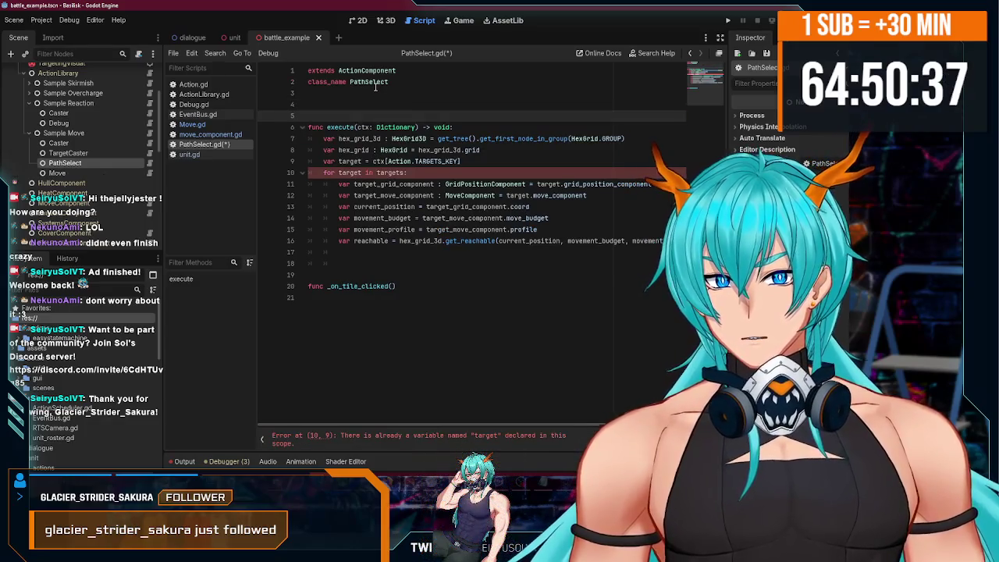
key("Up")
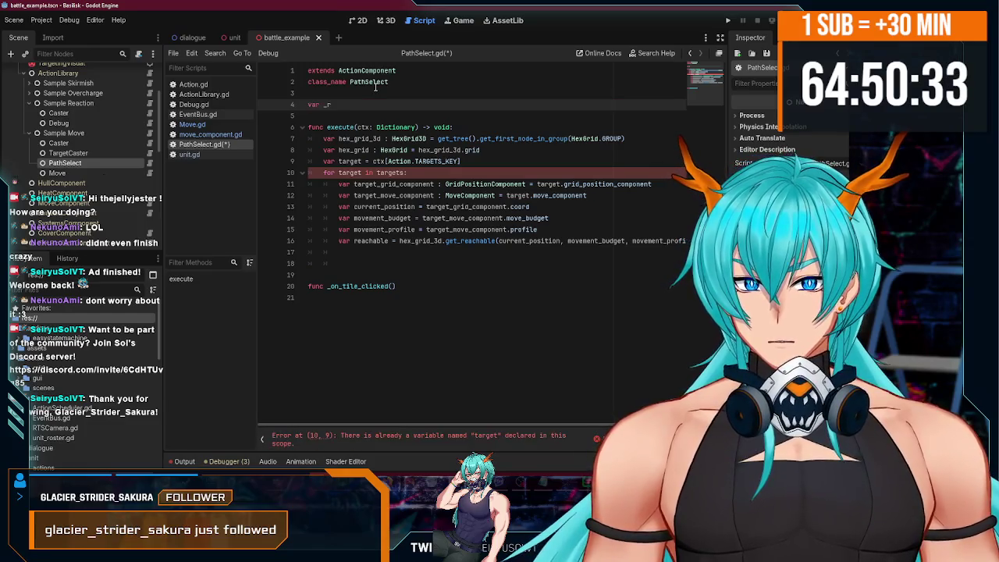
type(": Dic")
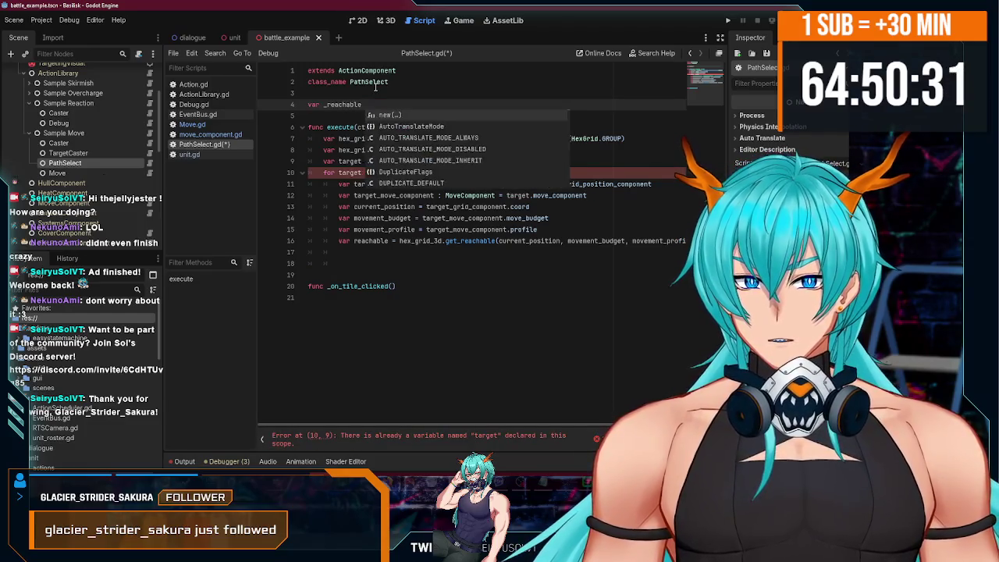
type("tionar")
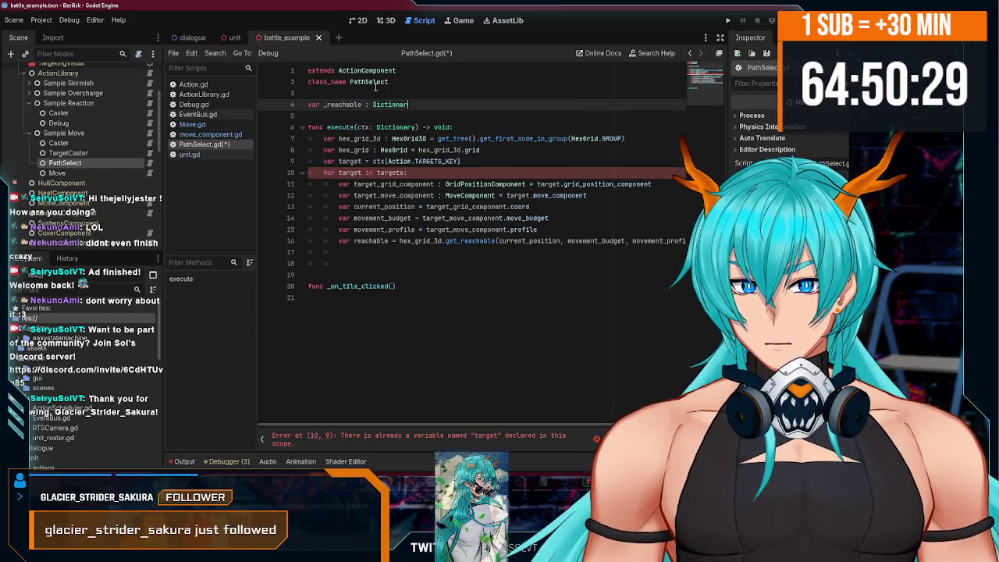
type("y = {}")
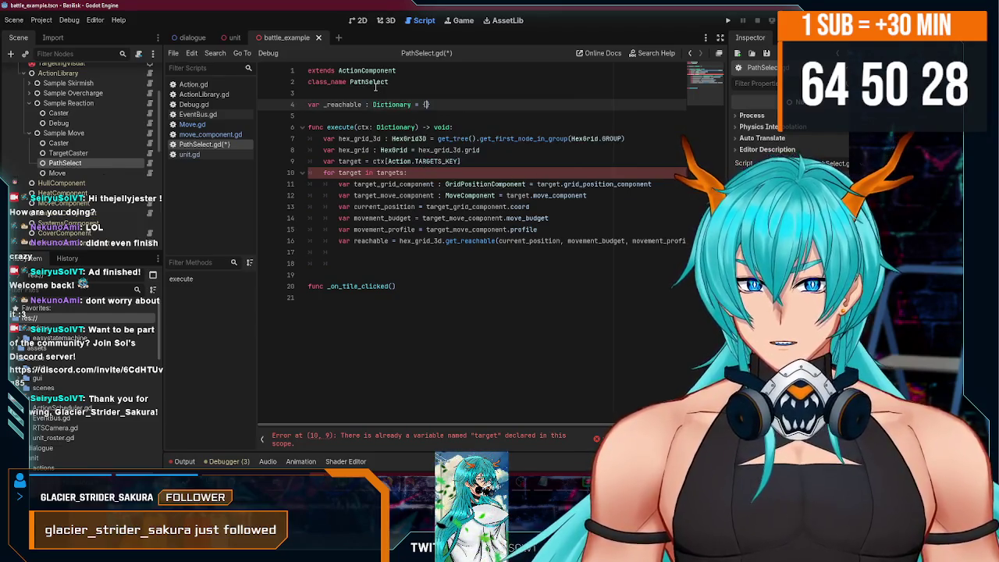
Replace 'var reachable' with '_reachable' on the get_reachable line.
left_click(437, 297)
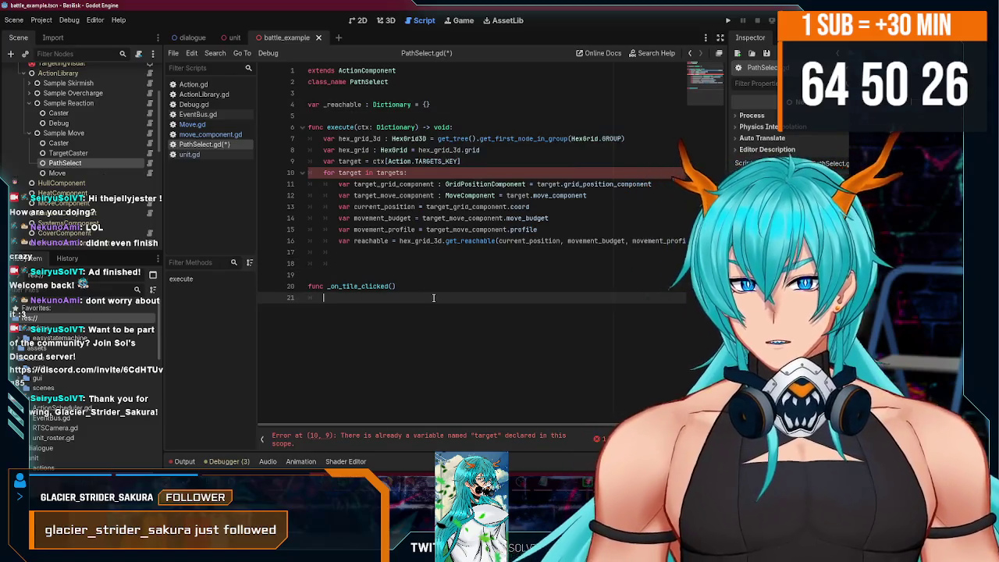
left_click_drag(353, 242, 339, 241)
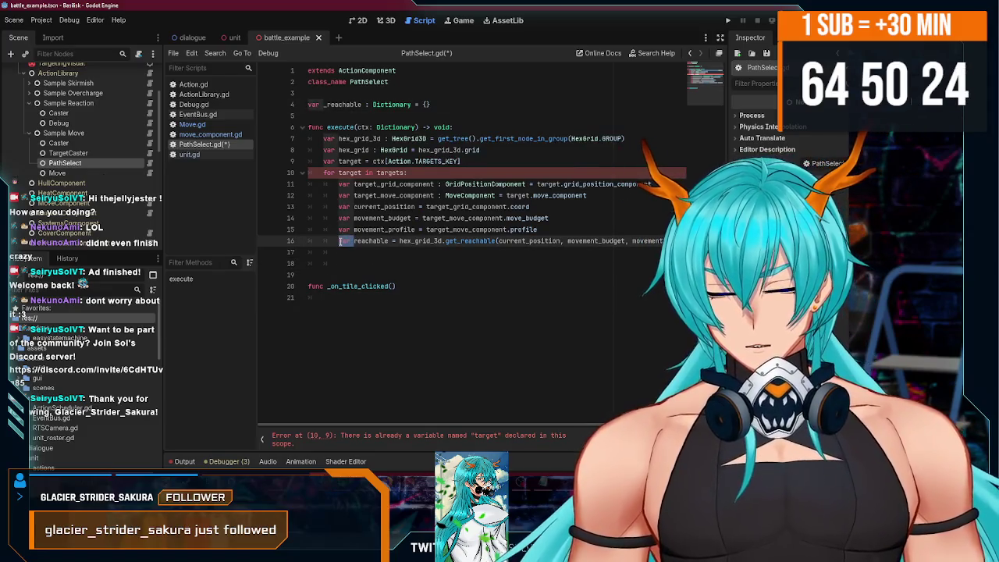
type("_")
left_click(360, 253)
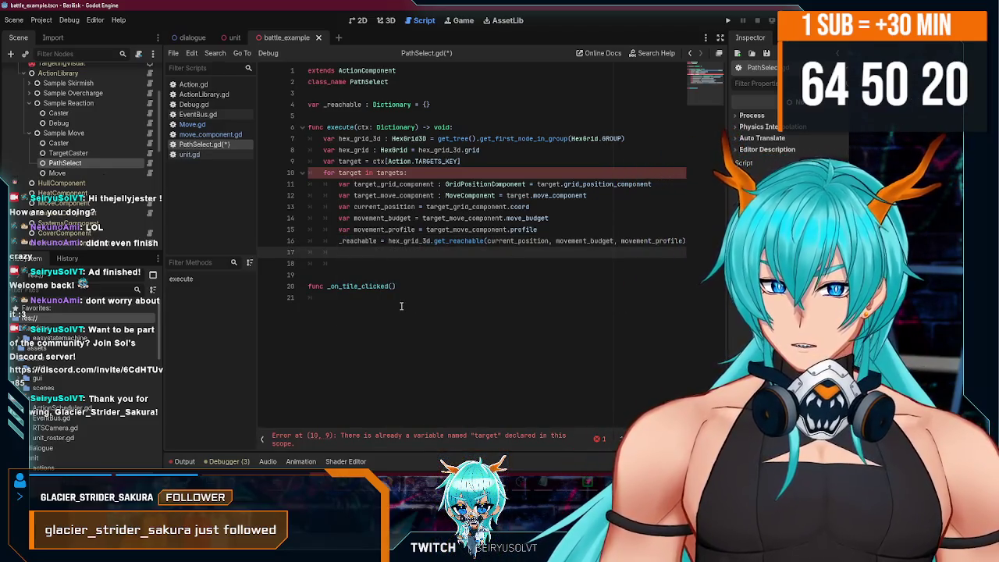
left_click(479, 129)
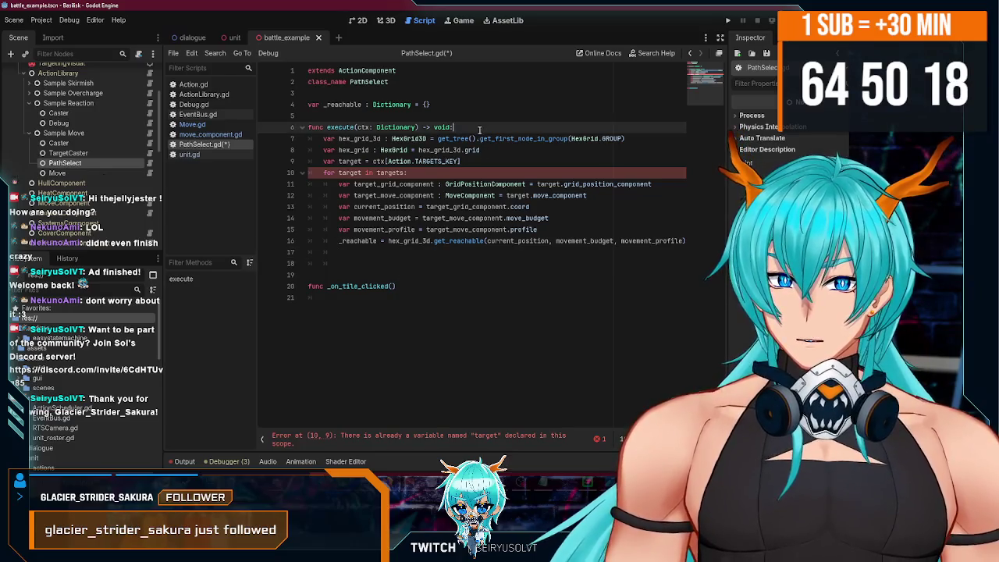
Make '_reachable = {}' the first statement in execute.
key("Return")
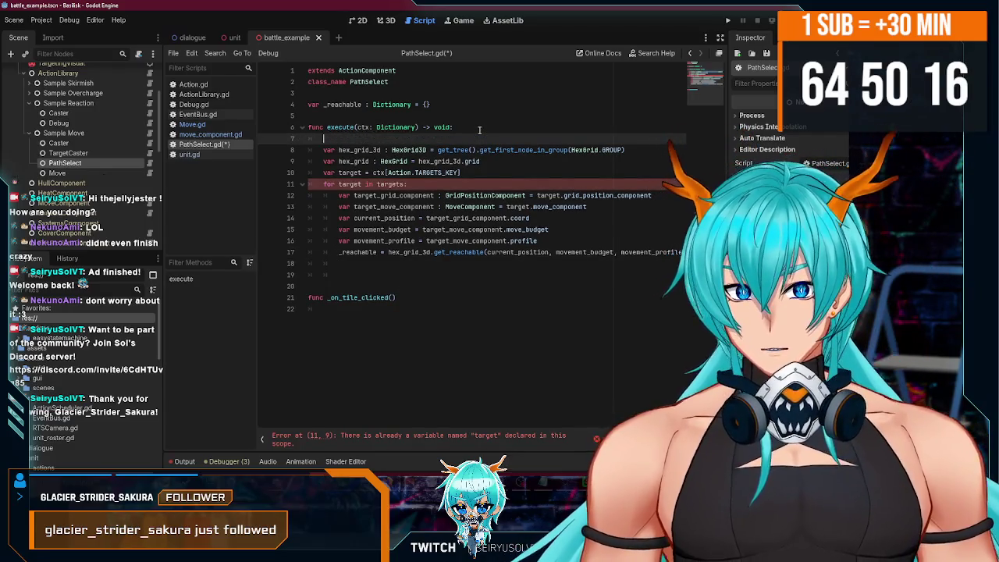
type("_reach")
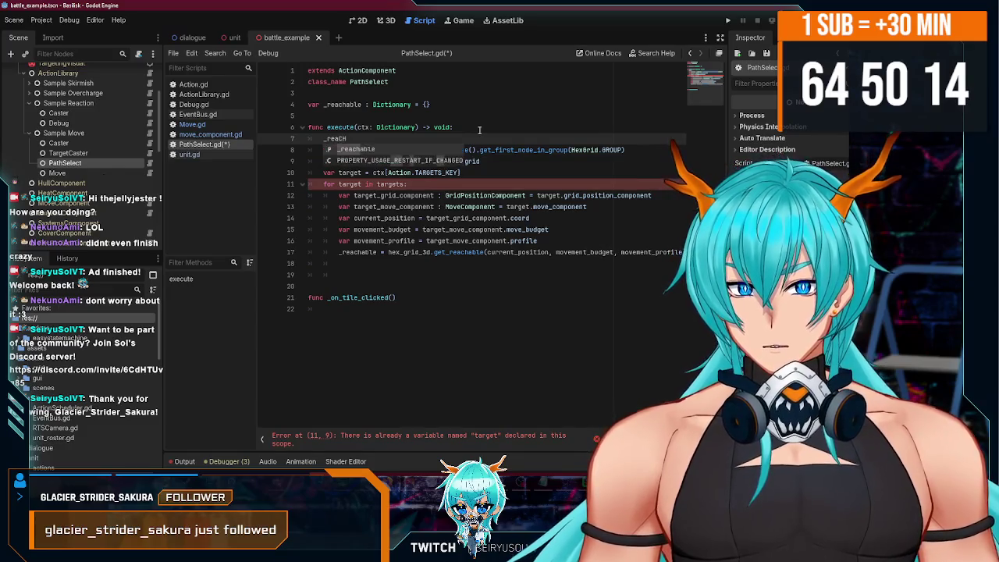
key("Return")
type("= {")
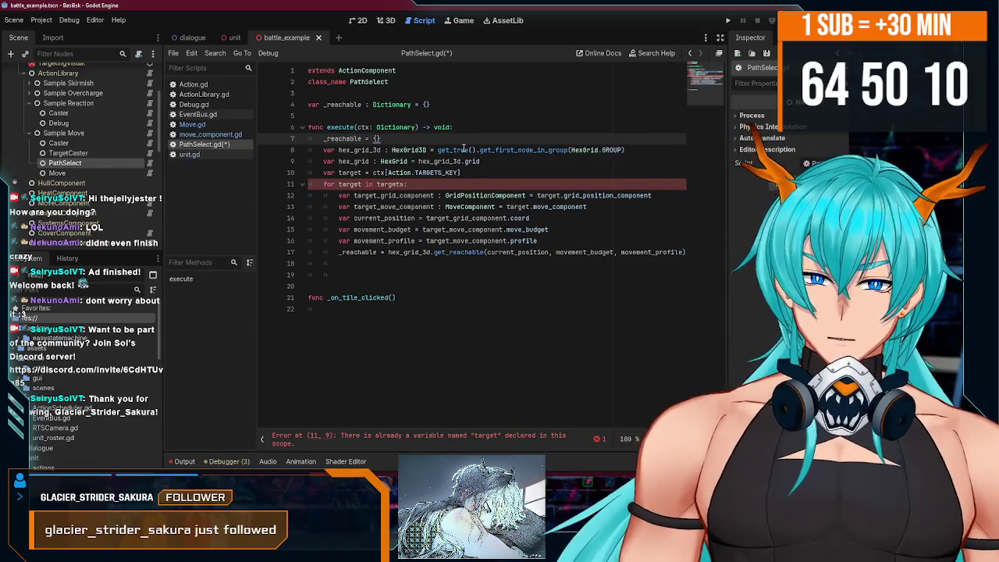
Begin an if statement in _on_tile_clicked, then open the HexGrid node's script.
left_click(380, 308)
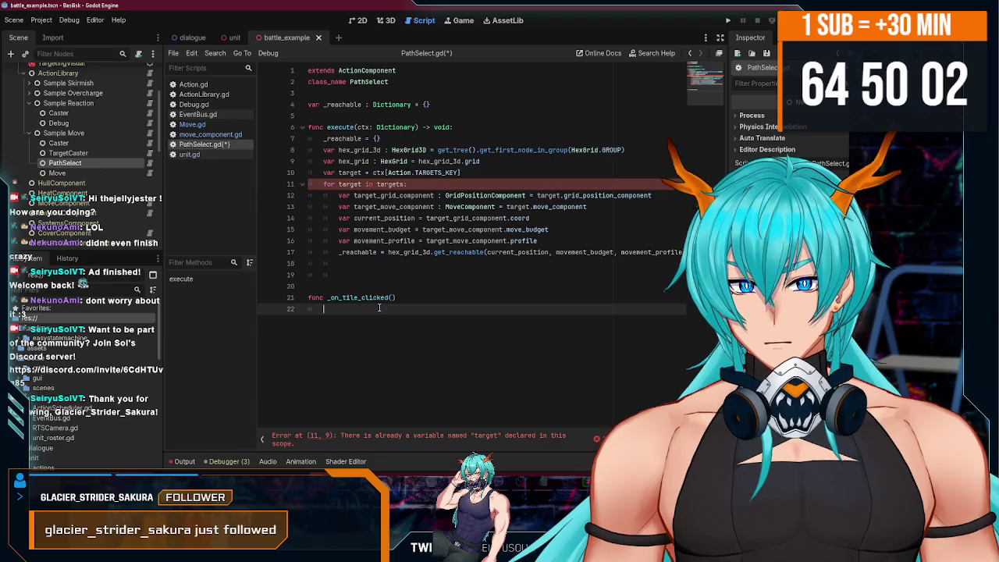
type("if")
key("BackSpace")
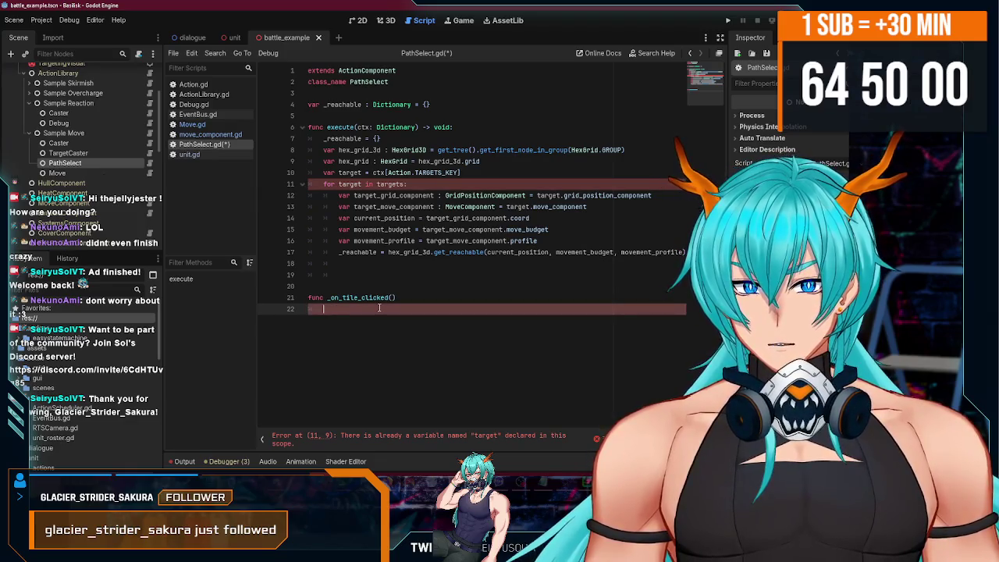
scroll(86, 140, "up", 5)
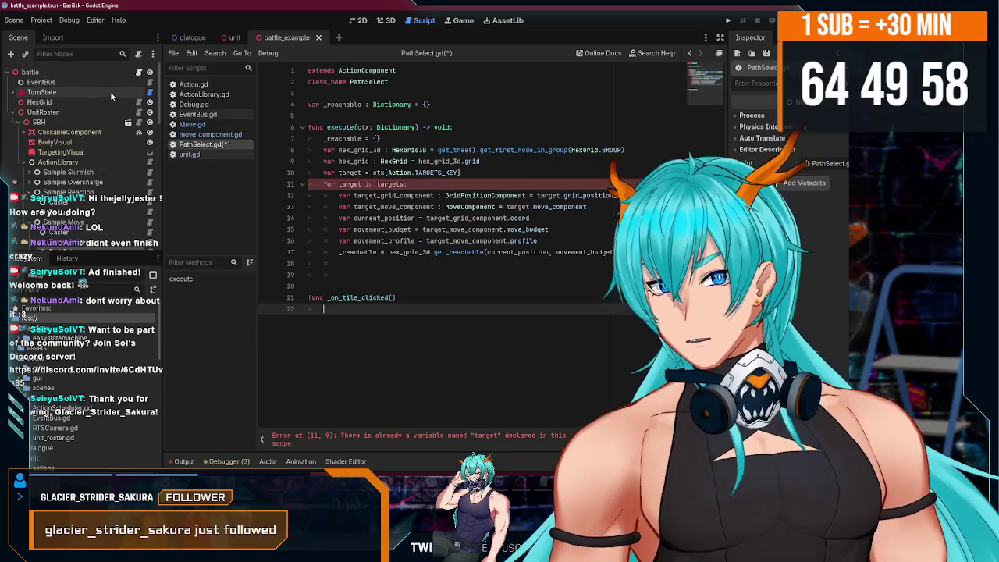
left_click(139, 101)
scroll(313, 162, "up", 20)
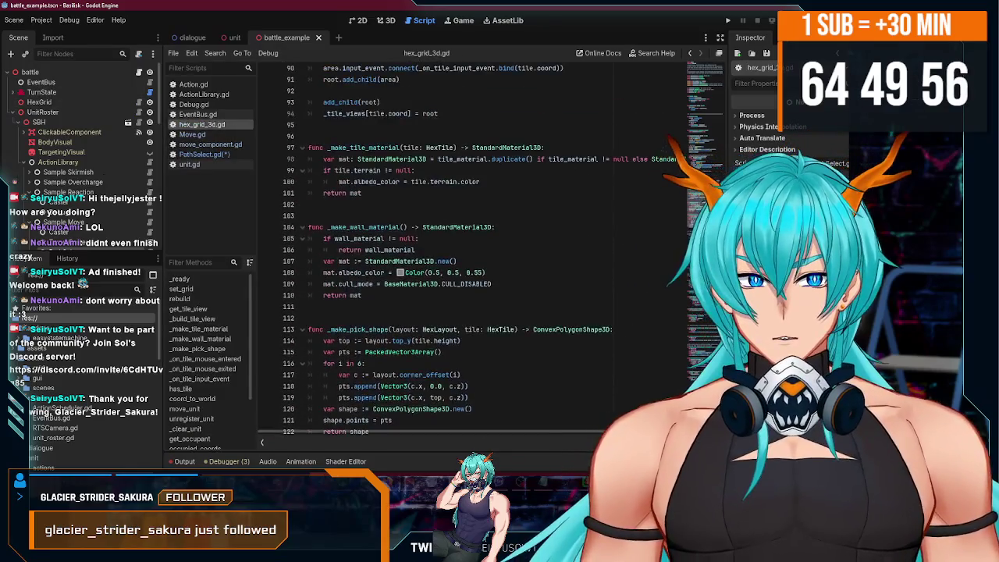
left_click_drag(384, 185, 493, 184)
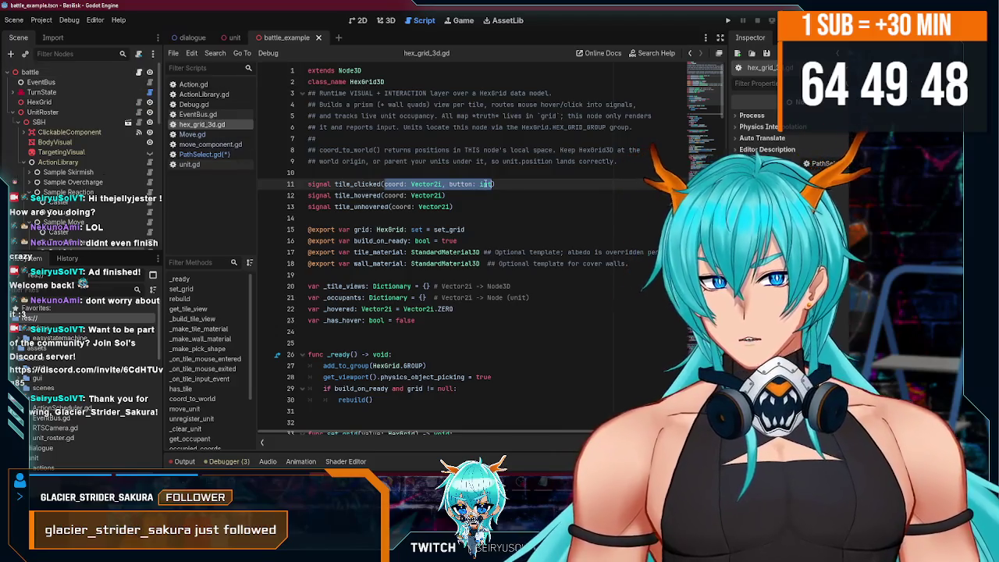
double_click(484, 184)
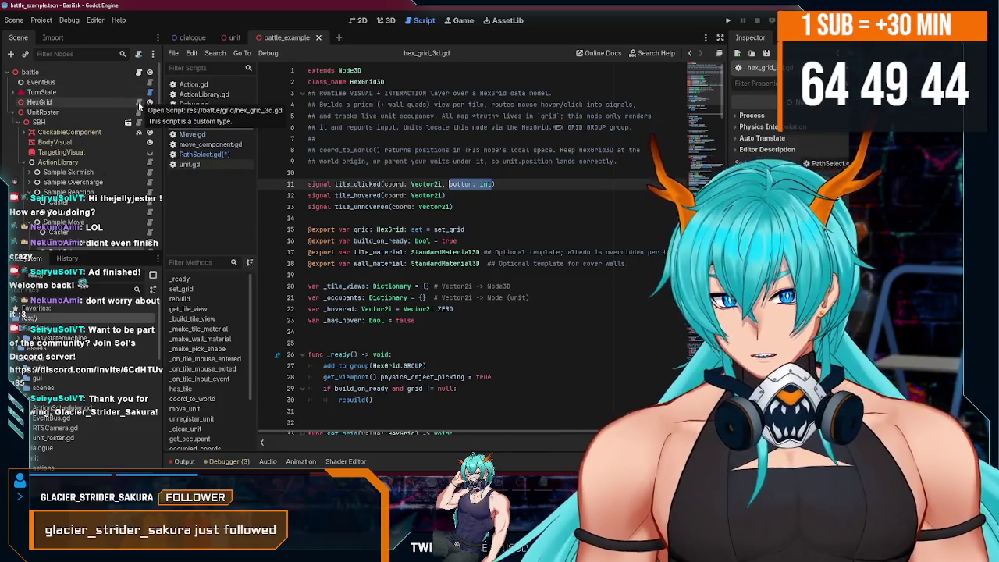
scroll(140, 134, "down", 5)
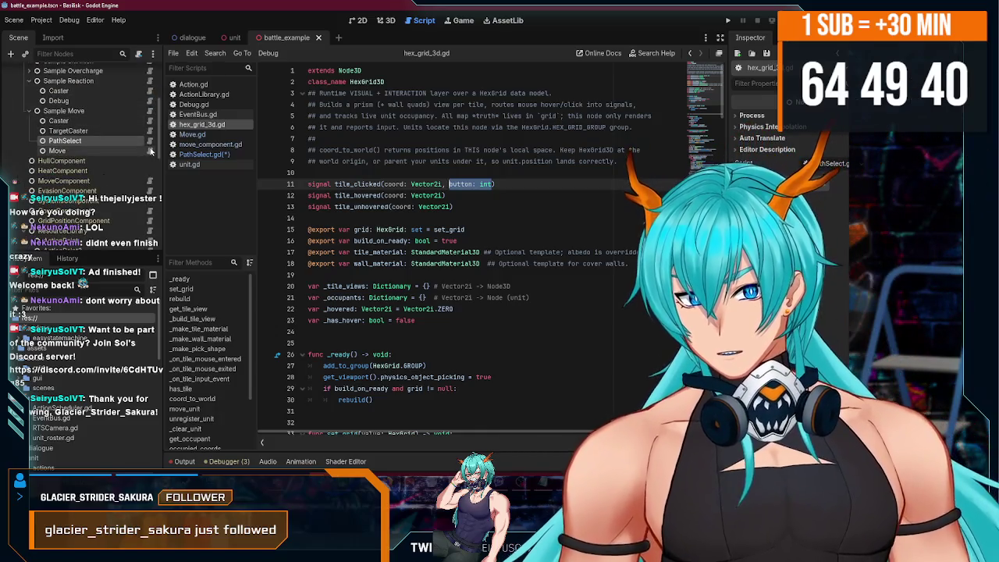
left_click(150, 150)
left_click(149, 140)
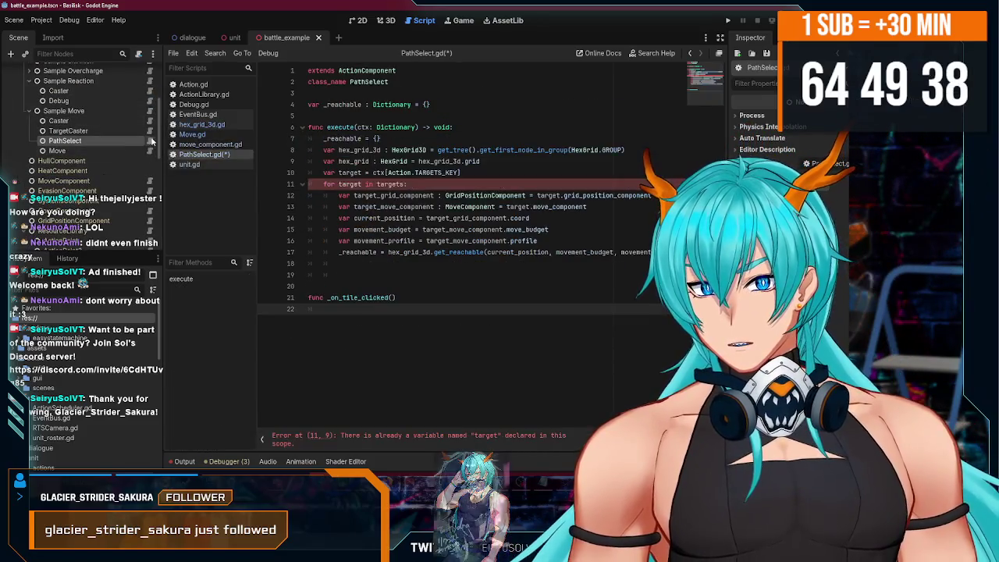
Give _on_tile_clicked coord and button parameters and start an 'if button ==' check.
left_click(394, 297)
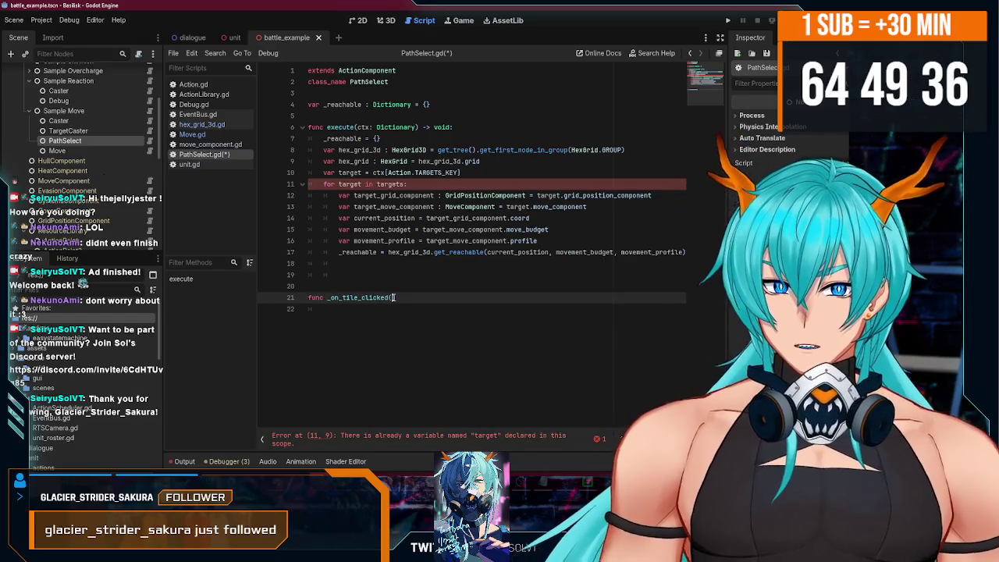
type("coord, ")
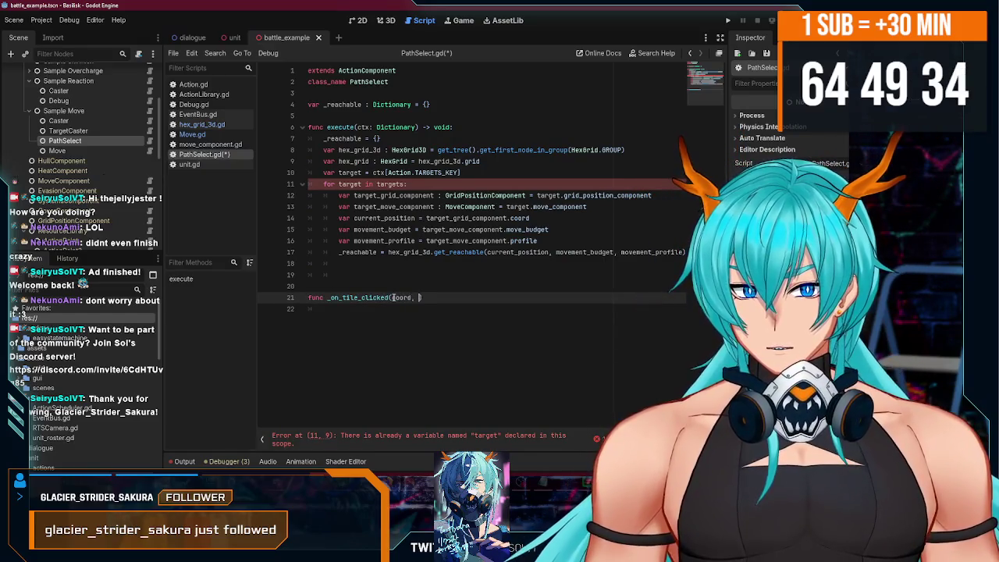
type("button")
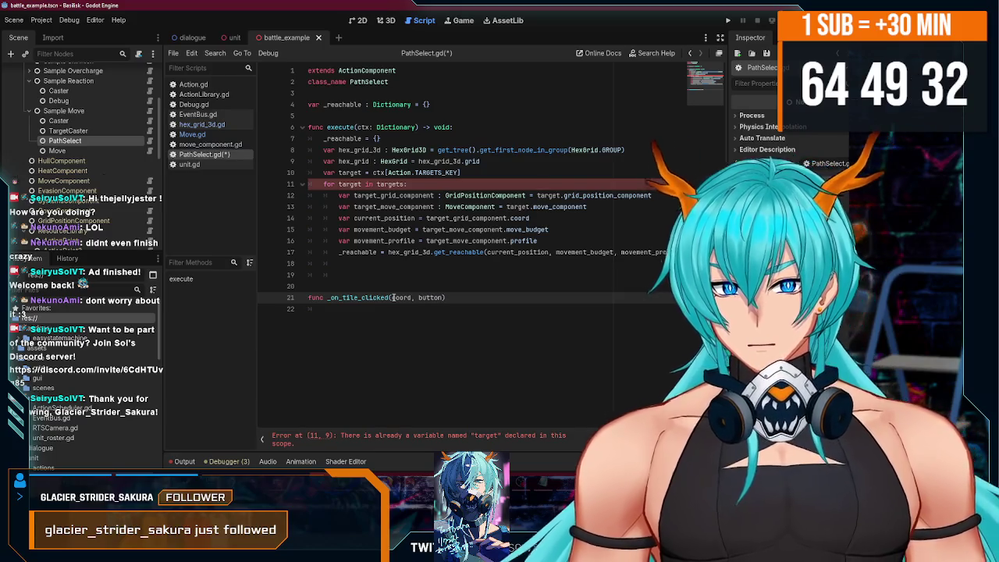
key("Down")
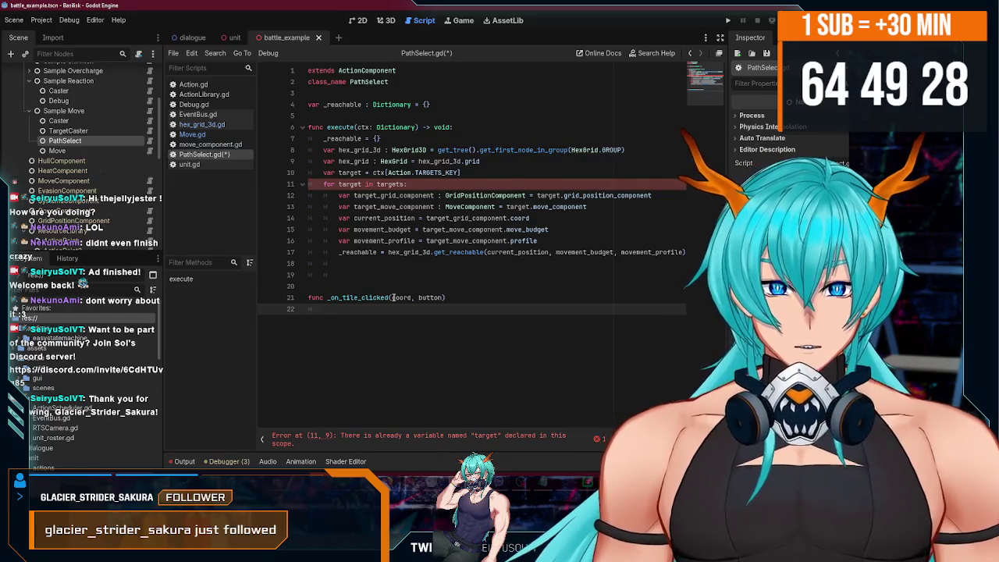
type("if")
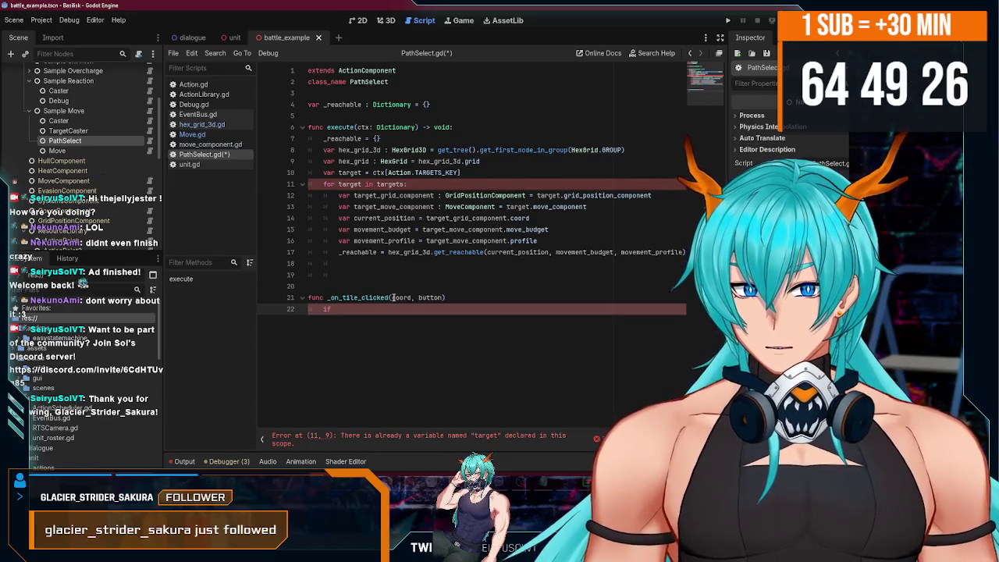
type(" button ==")
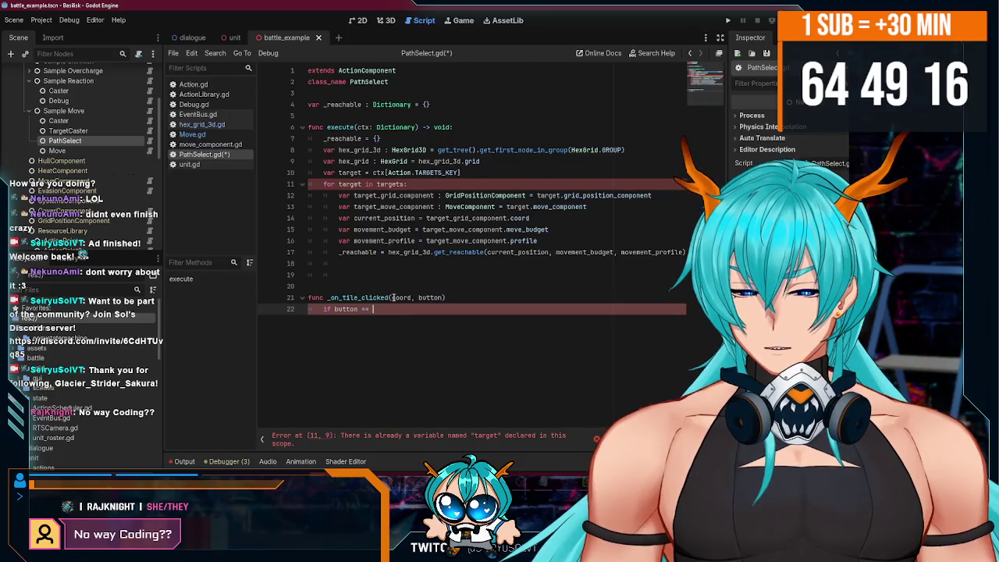
type("USE_")
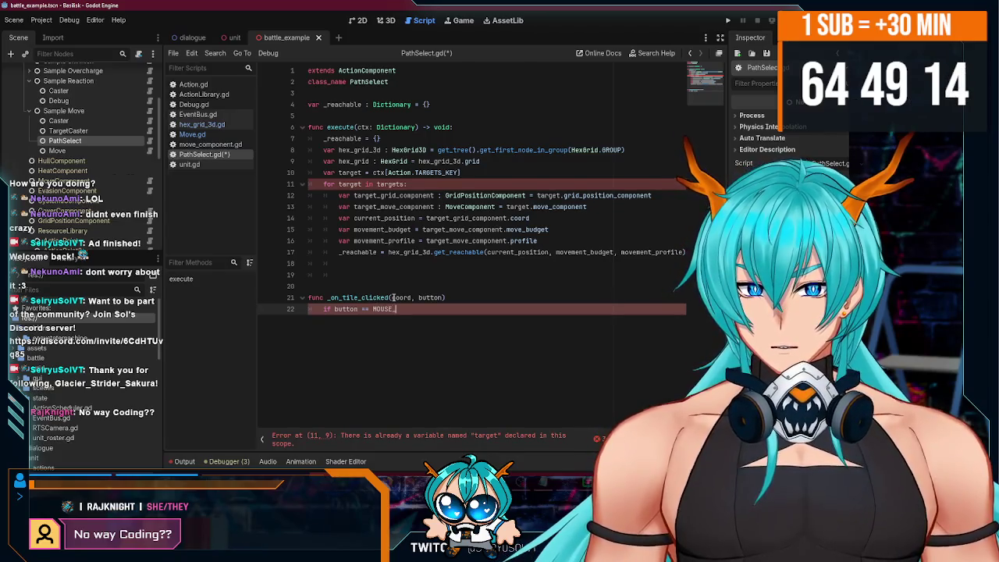
key("ctrl+BackSpace")
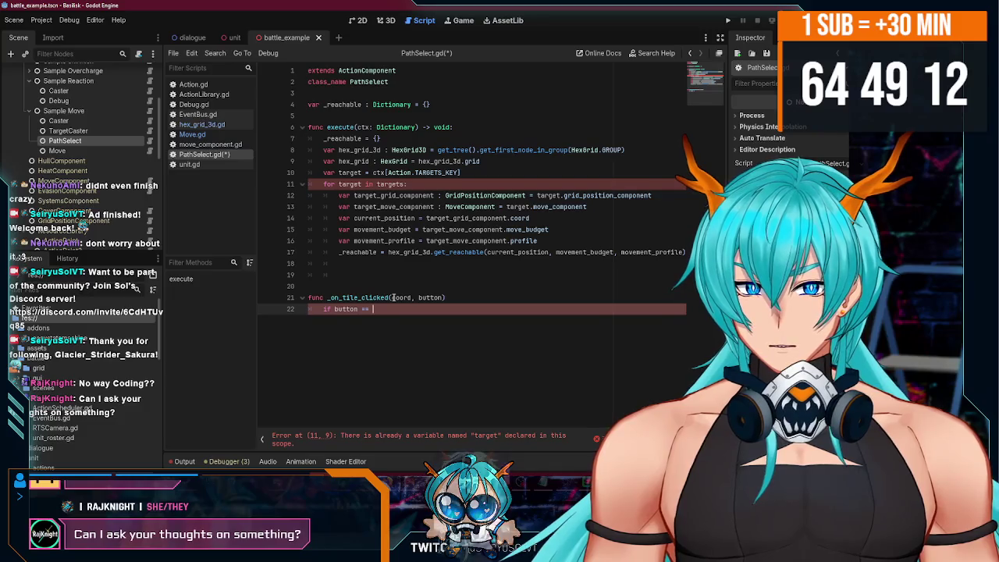
type("Input.MO")
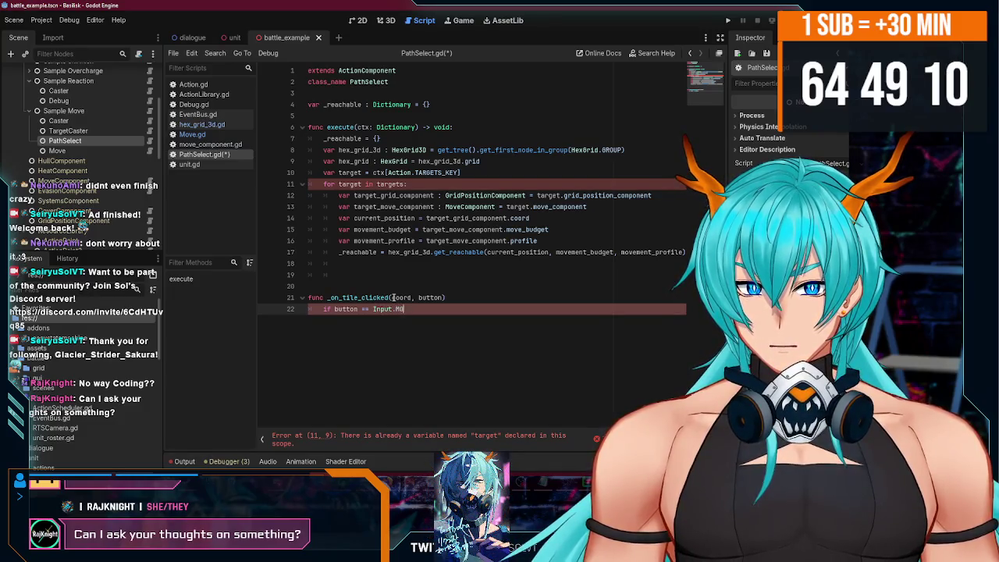
type("U")
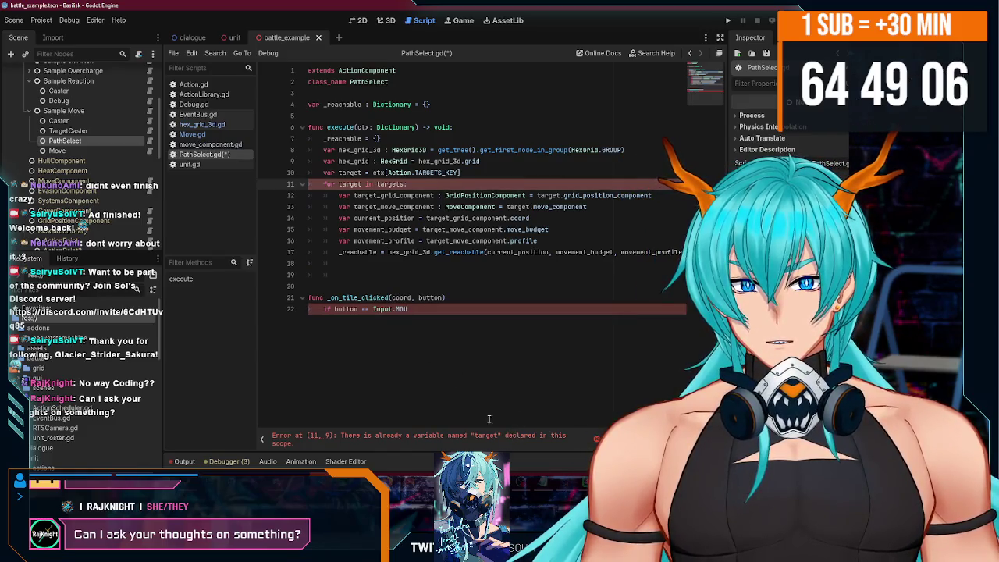
Review the script errors and rename line 10's target variable to targets.
left_click(421, 435)
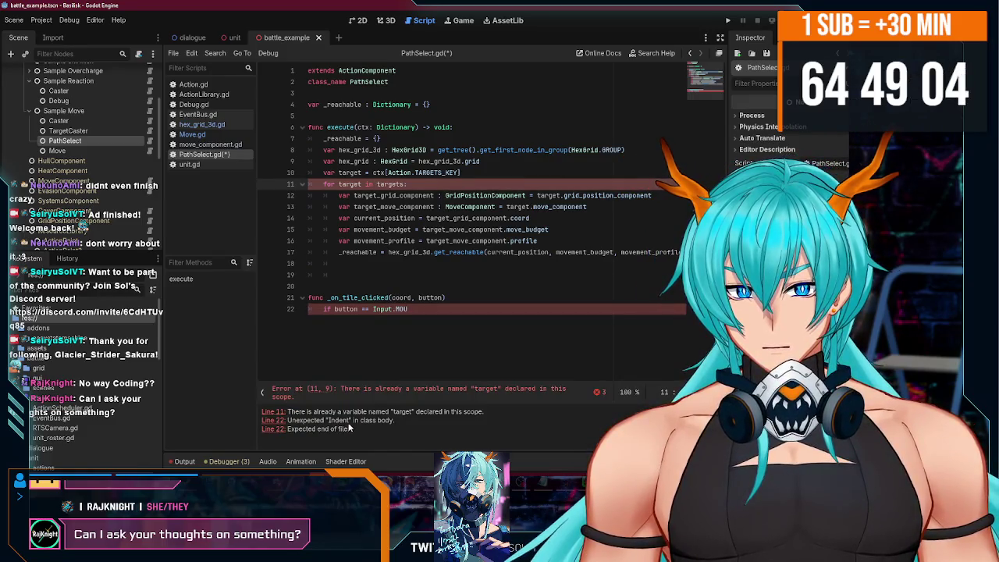
left_click(391, 389)
left_click(452, 241)
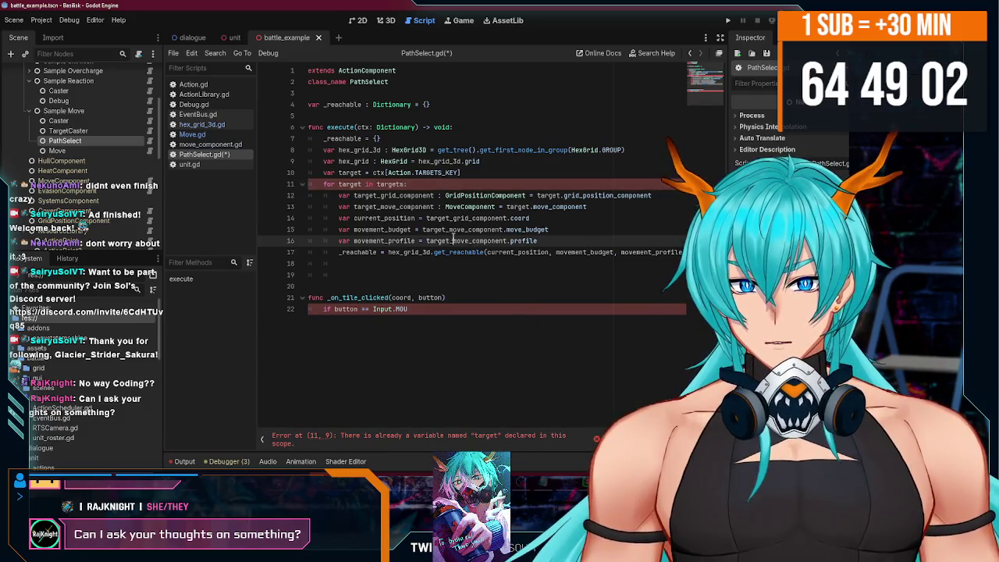
left_click(411, 264)
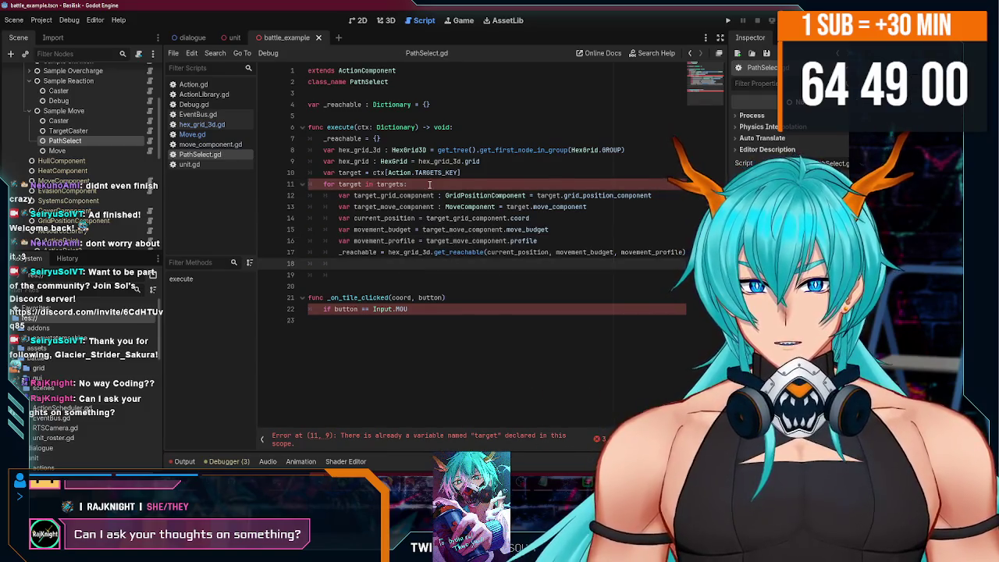
left_click_drag(430, 184, 273, 181)
left_click(341, 173)
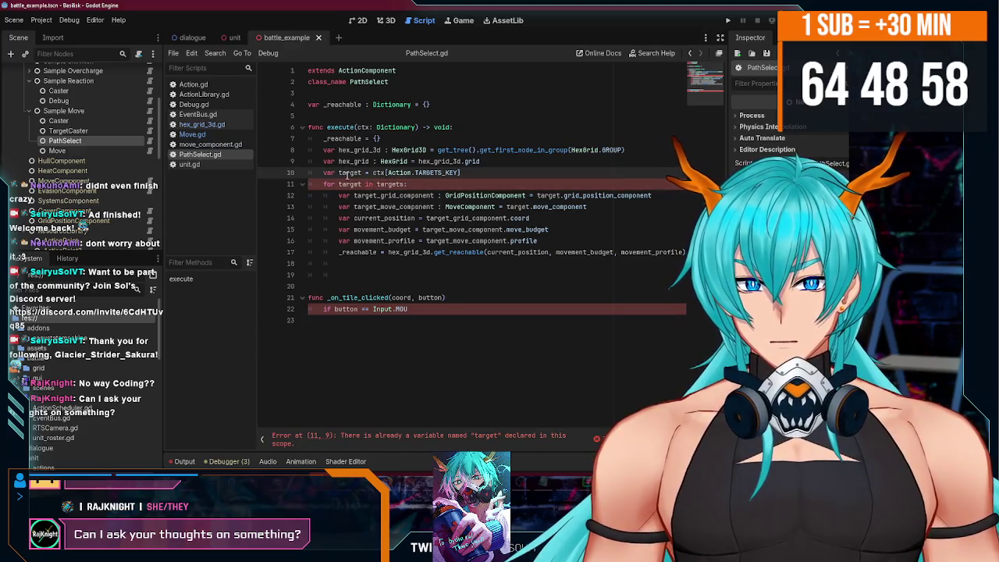
type("s")
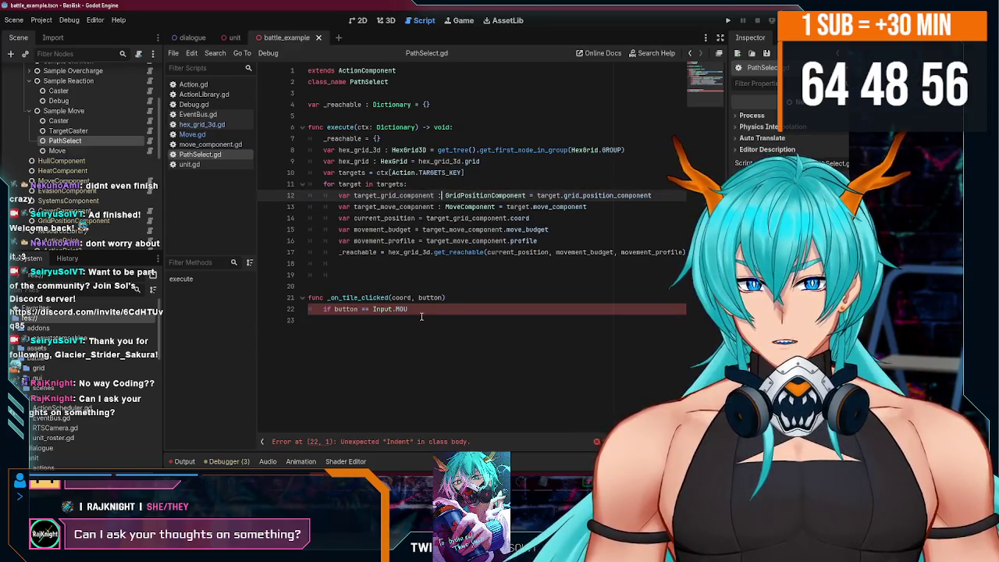
Rewrite the handler body as 'if button == MOUSE_BUTTON_LEFT:' with an indented line.
left_click(430, 309)
key("BackSpace")
key("BackSpace")
key("BackSpace")
type("SE_")
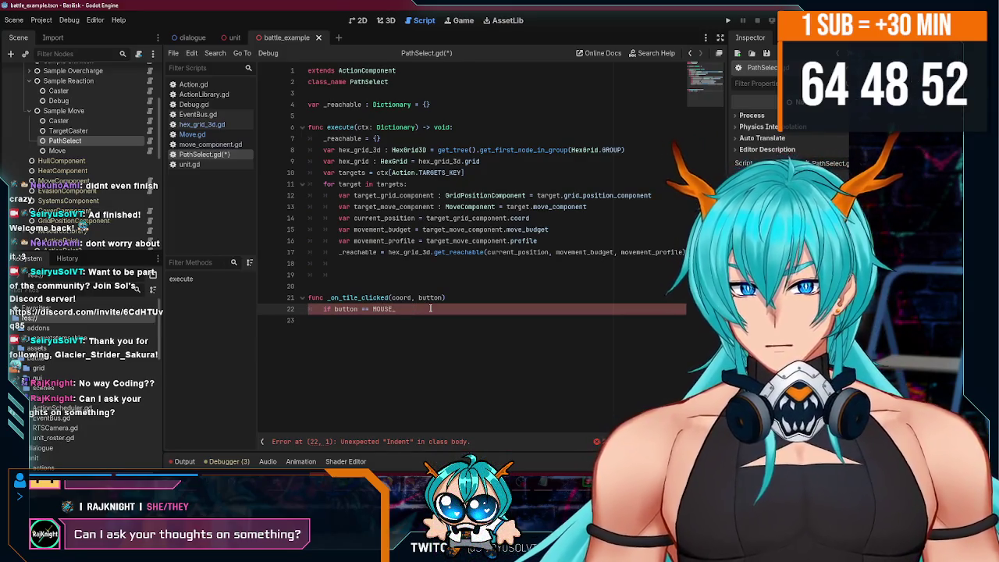
key("BackSpace")
key("BackSpace")
key("BackSpace")
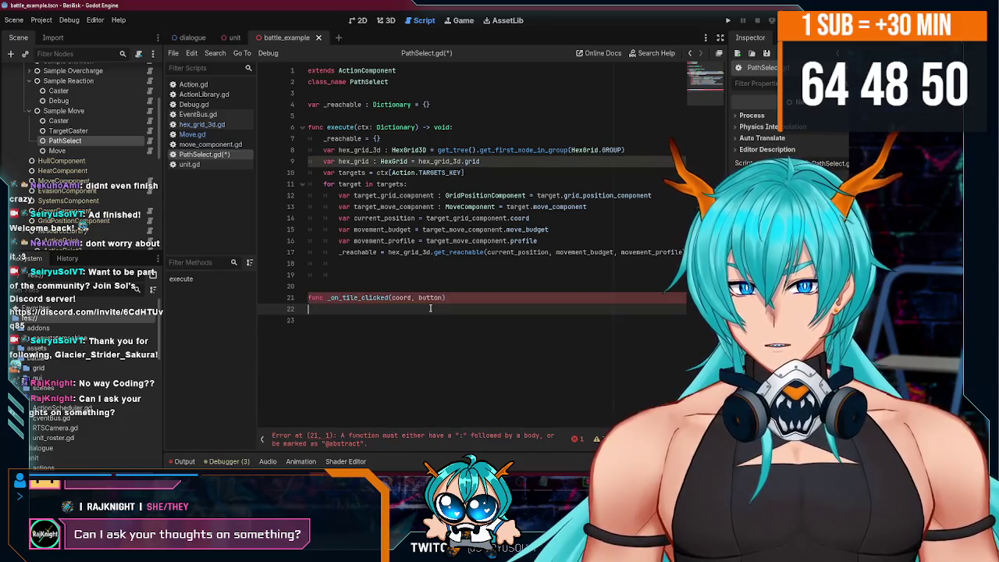
type(":")
key("Return")
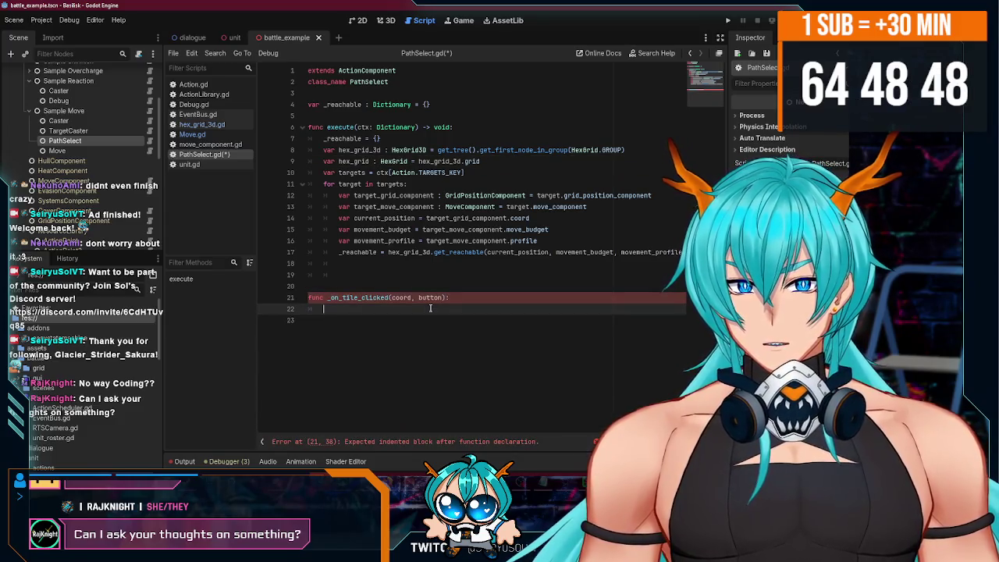
type("ifbutton == INOP")
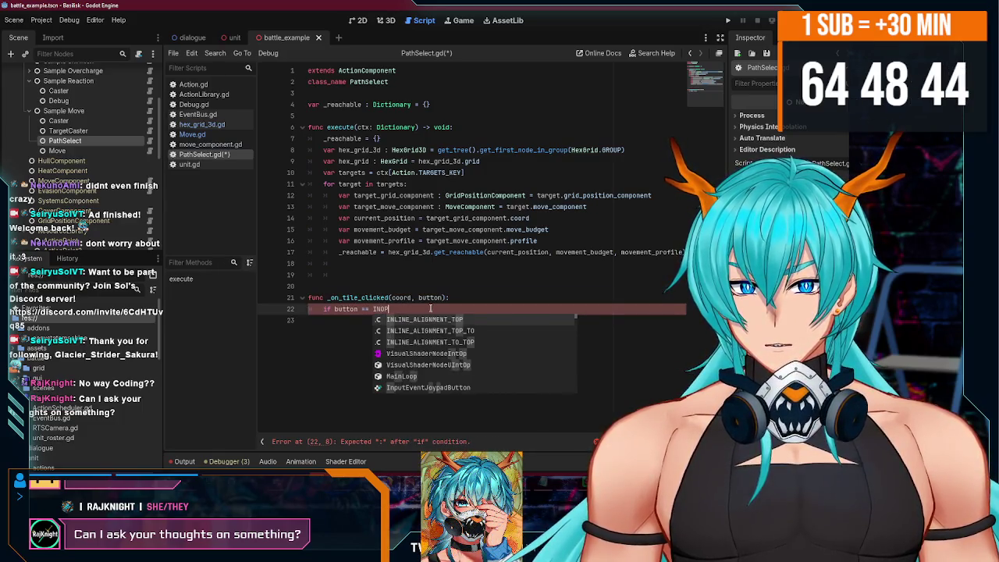
type("ML")
key("BackSpace")
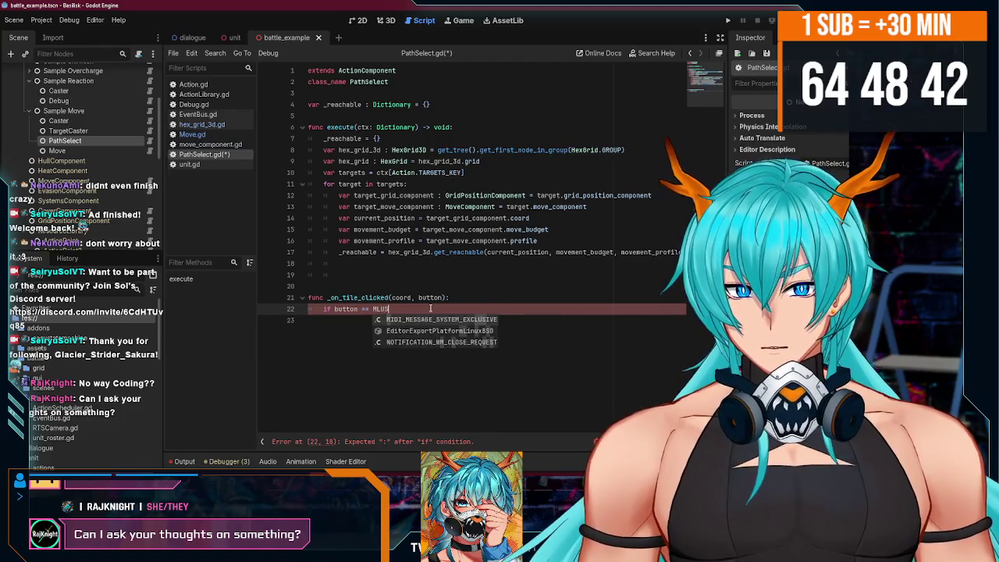
type("OUSE")
key("Return")
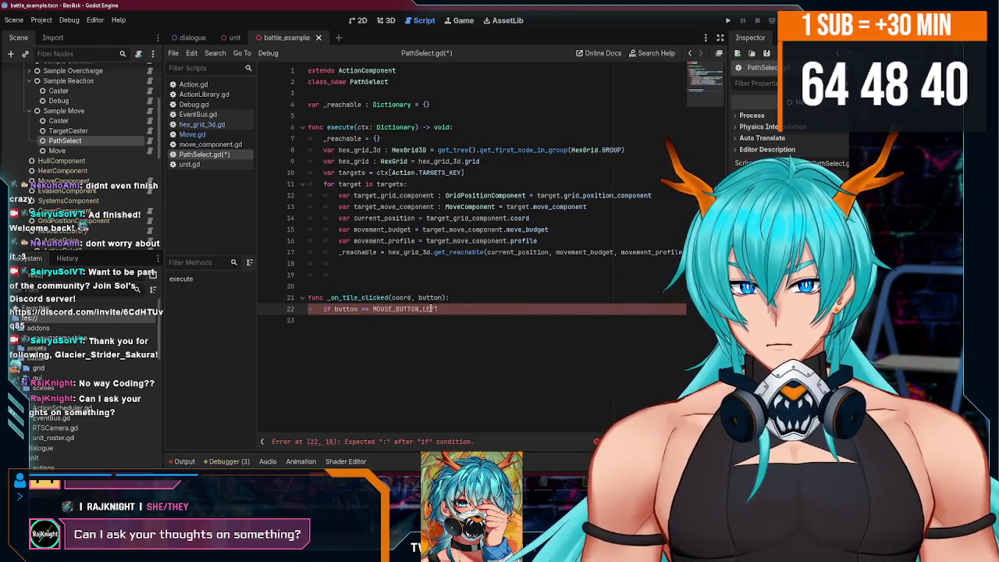
type("::")
key("Return")
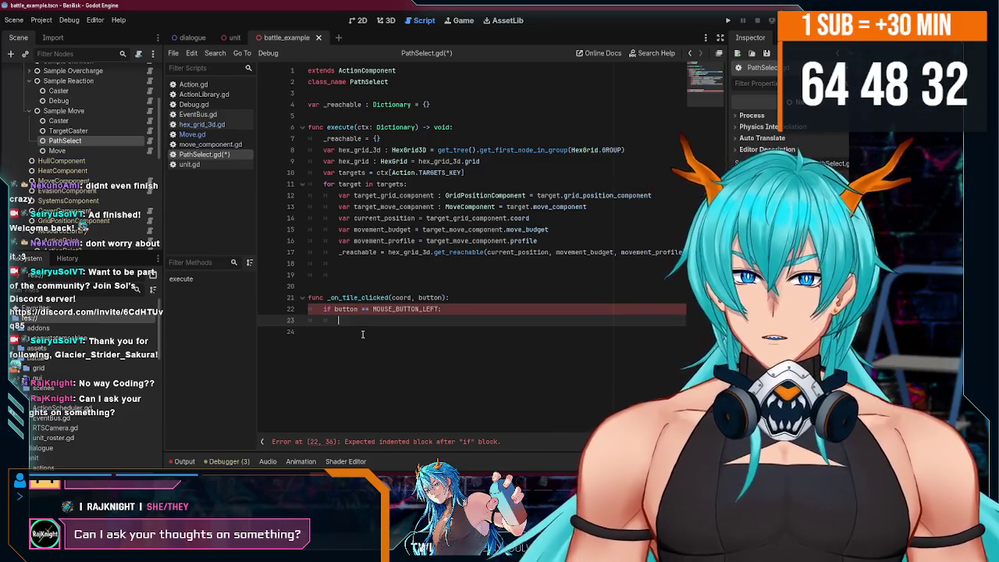
Remove the extra blank line before _on_tile_clicked.
left_click(360, 274)
key("BackSpace")
key("BackSpace")
key("BackSpace")
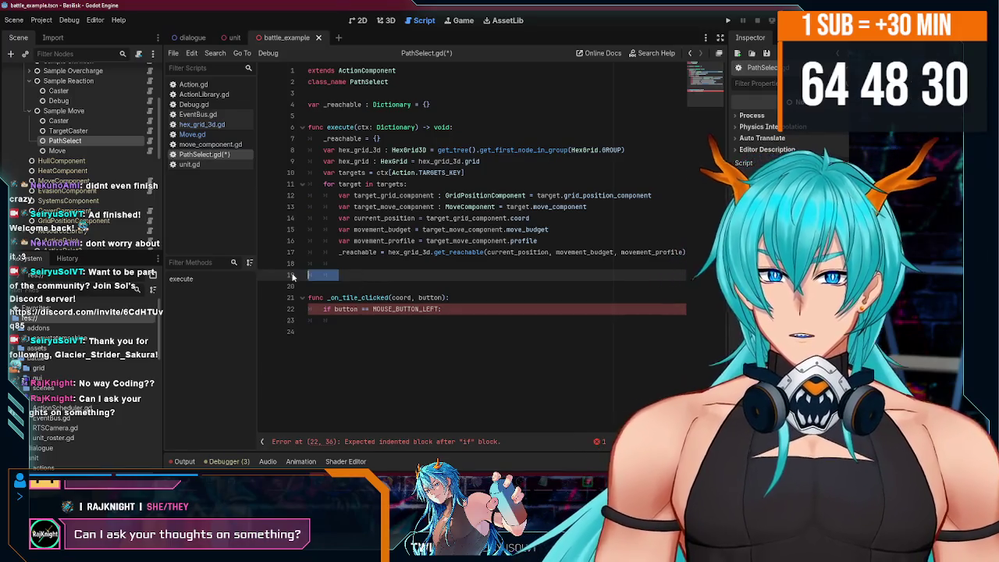
left_click(375, 309)
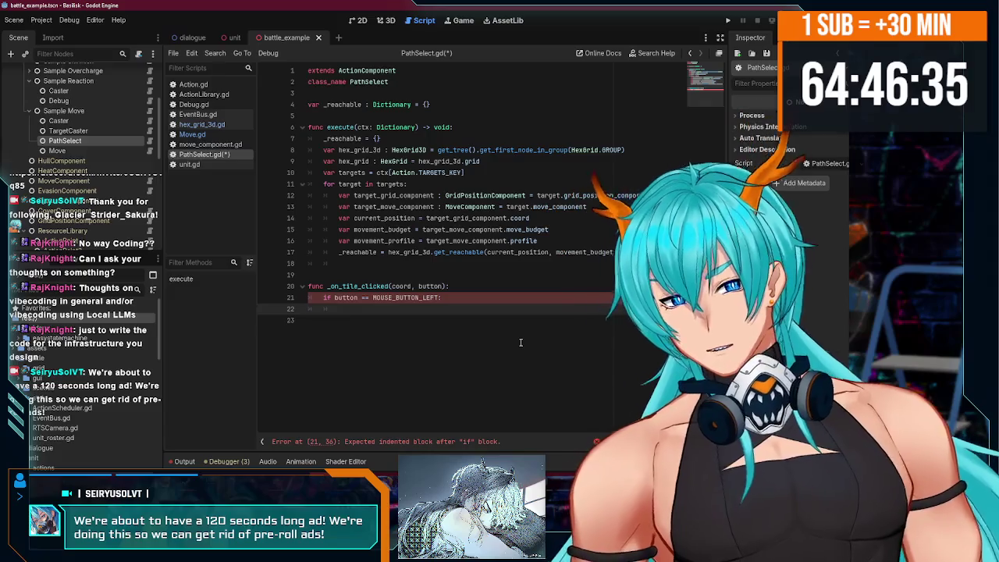
Switch from Godot to the OBS streaming software.
key("alt+Tab")
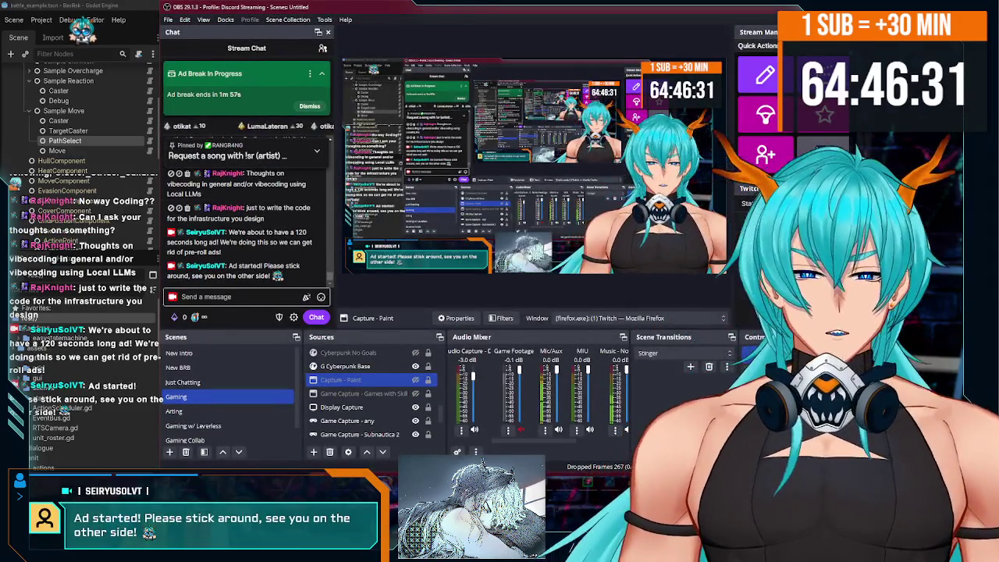
key("alt+Tab")
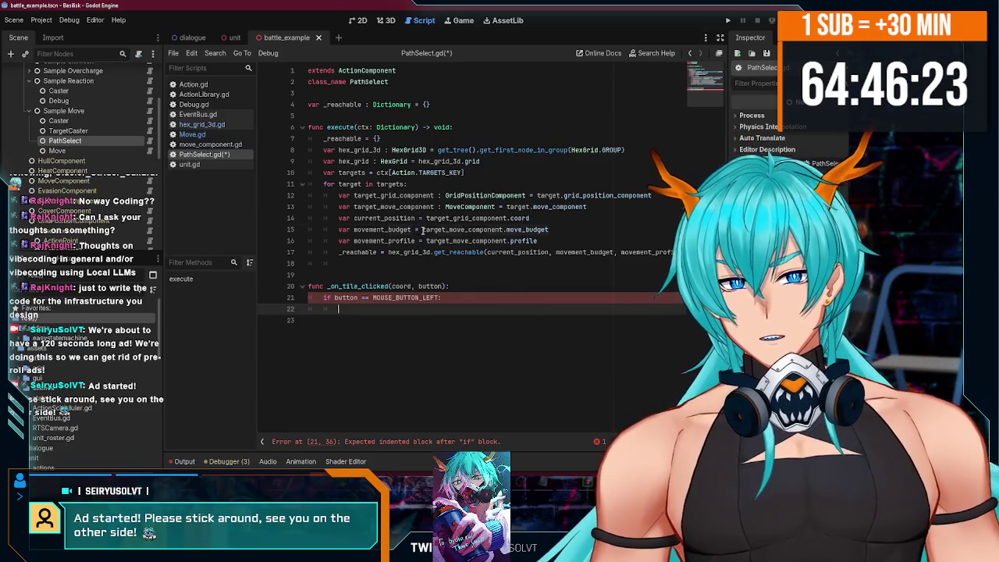
left_click_drag(422, 230, 464, 229)
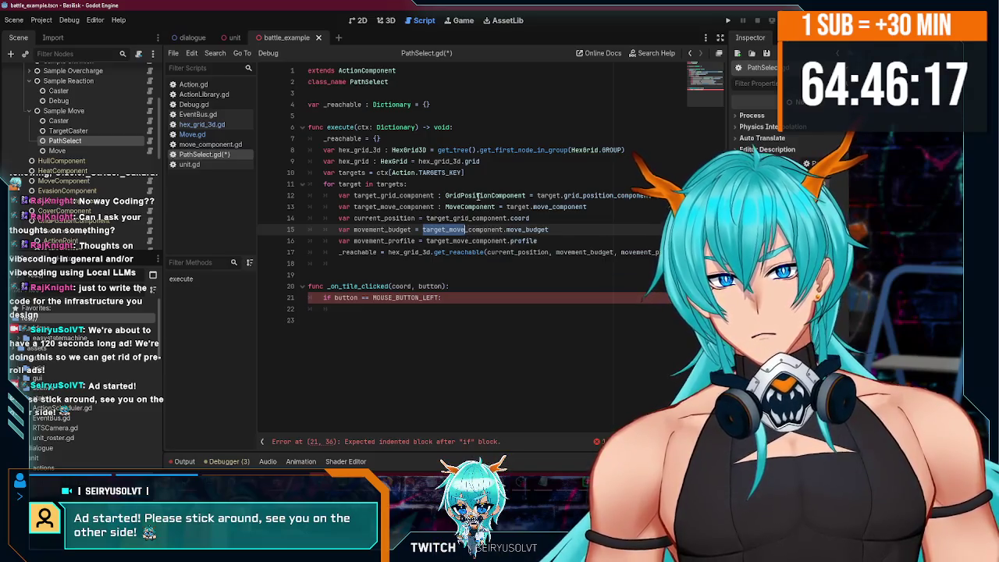
left_click(461, 230)
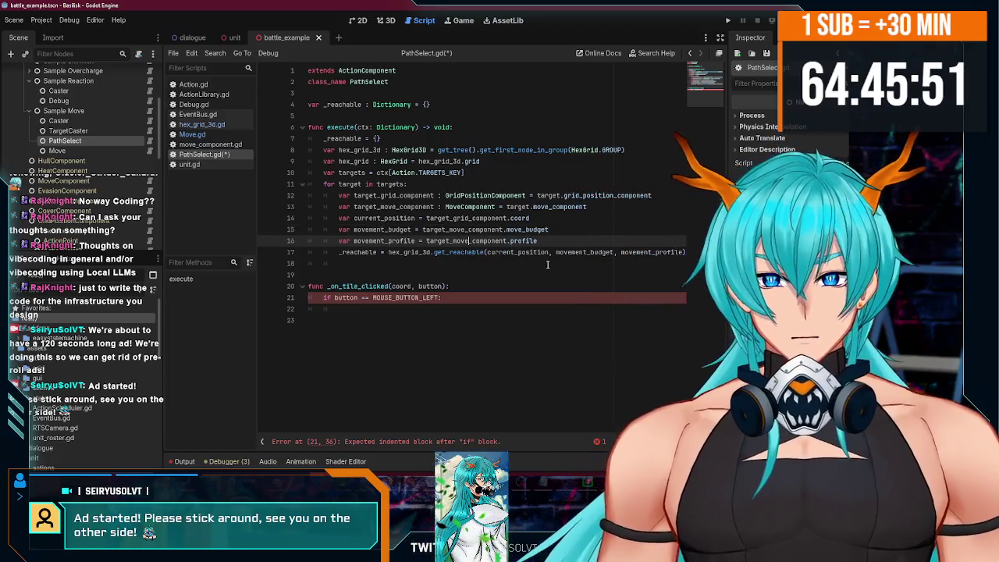
left_click(470, 288)
left_click(431, 268)
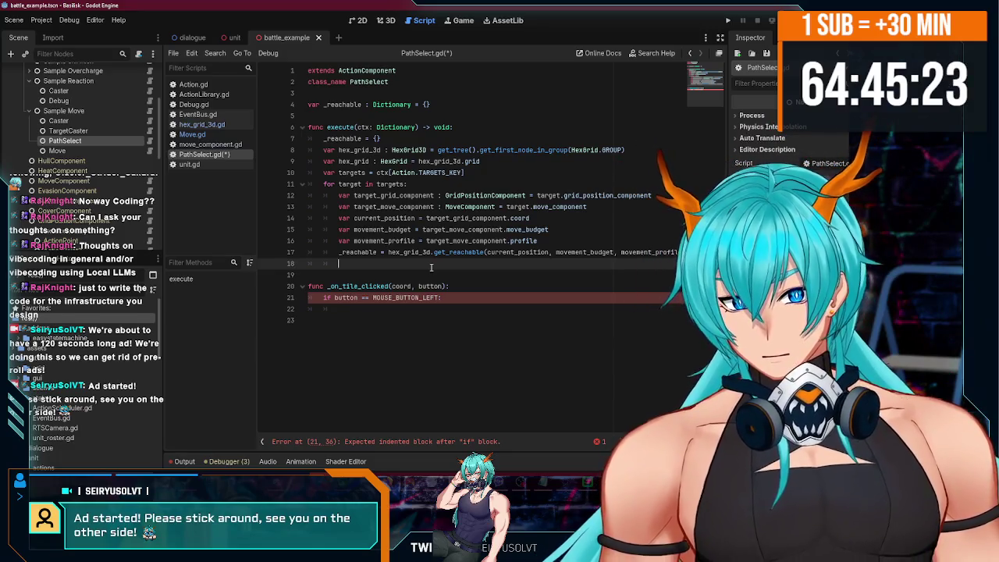
left_click(437, 307)
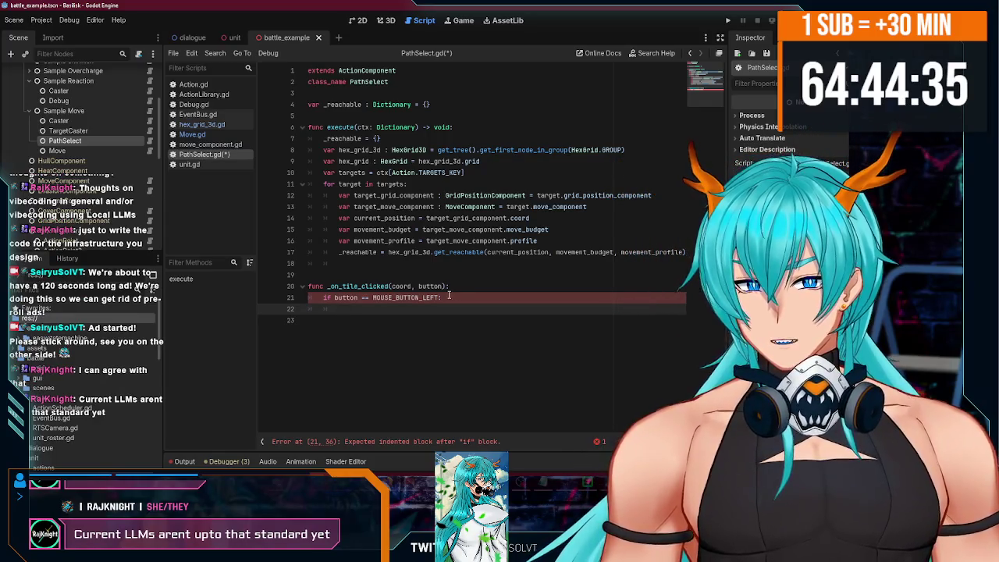
left_click(313, 314)
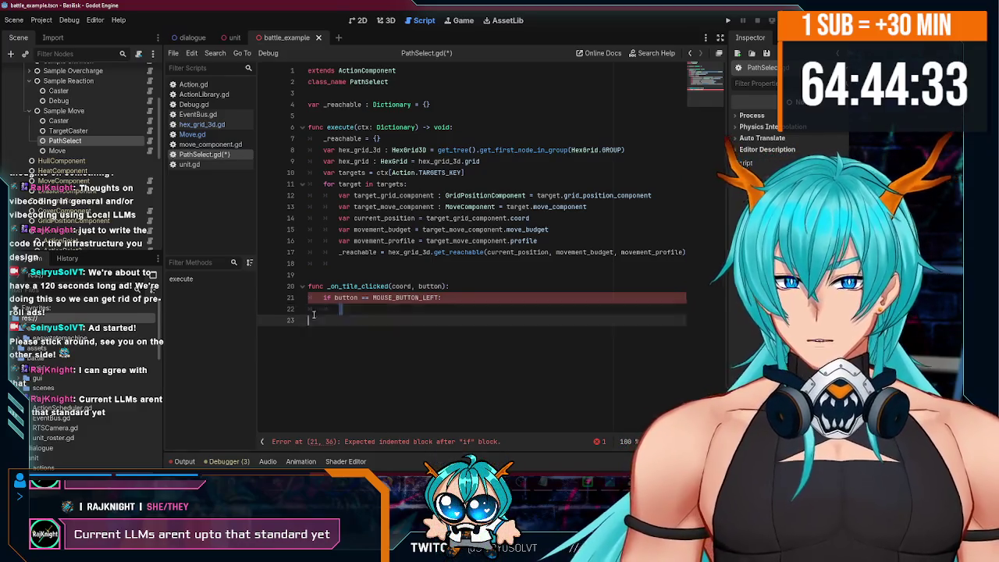
left_click(370, 310)
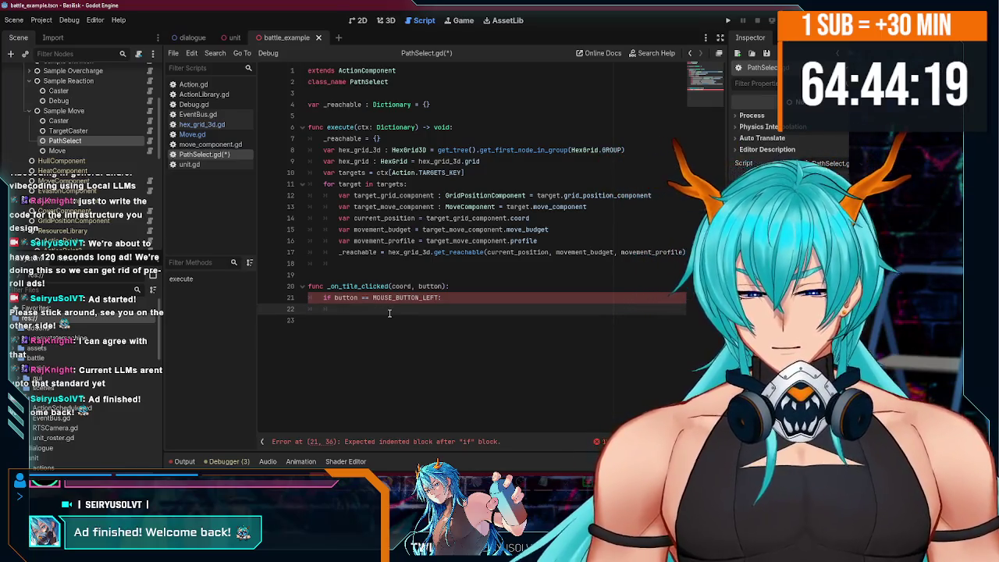
left_click(393, 263)
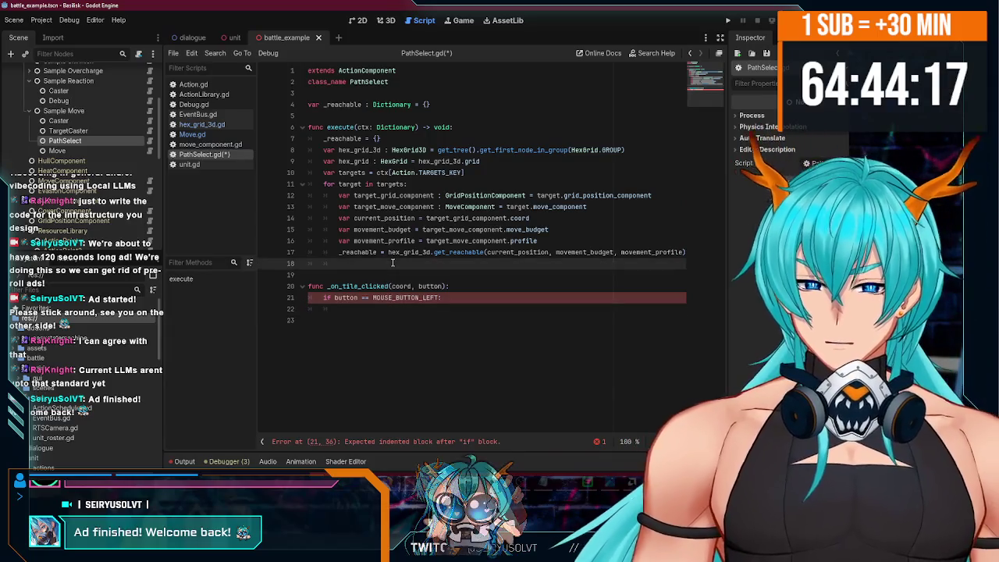
Start a connect() call on a new line at the end of execute, replacing a mistyped attempt.
key("Return")
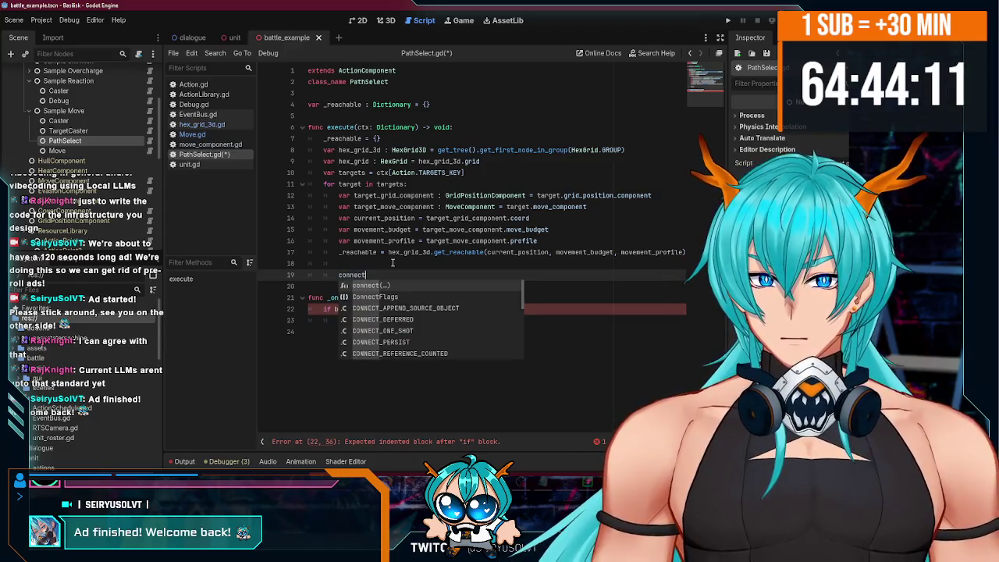
key("BackSpace")
key("BackSpace")
key("BackSpace")
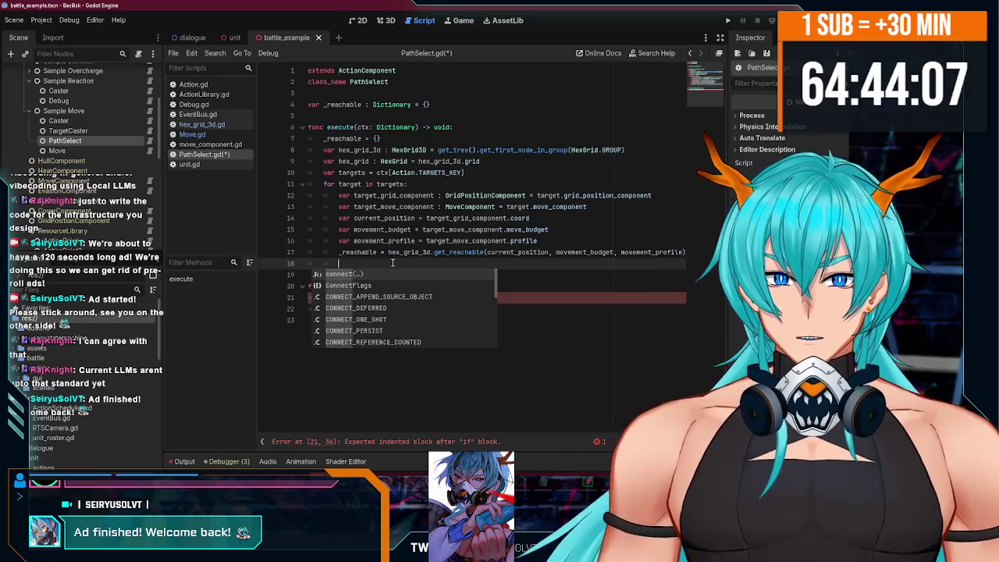
type("()connect")
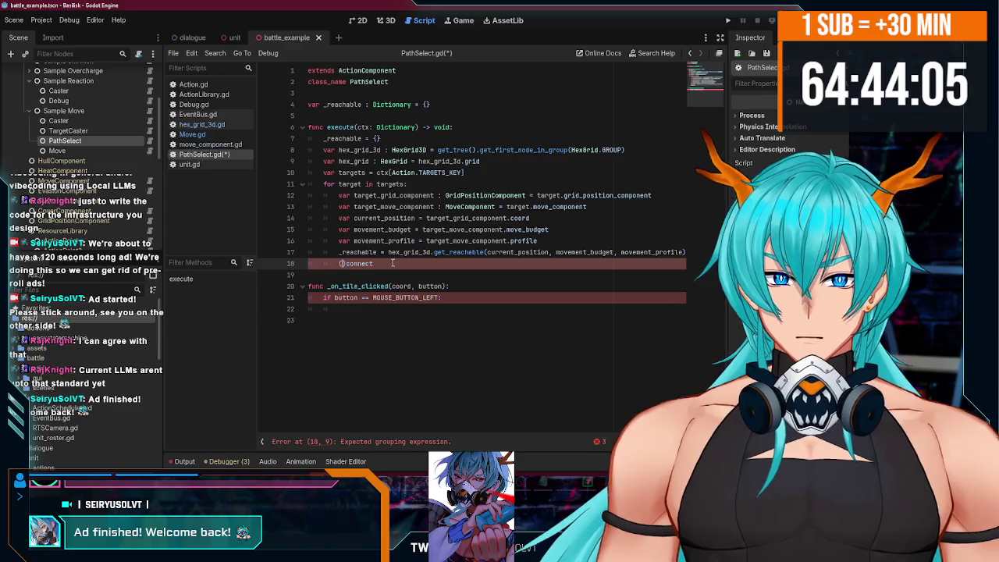
left_click_drag(393, 263, 340, 264)
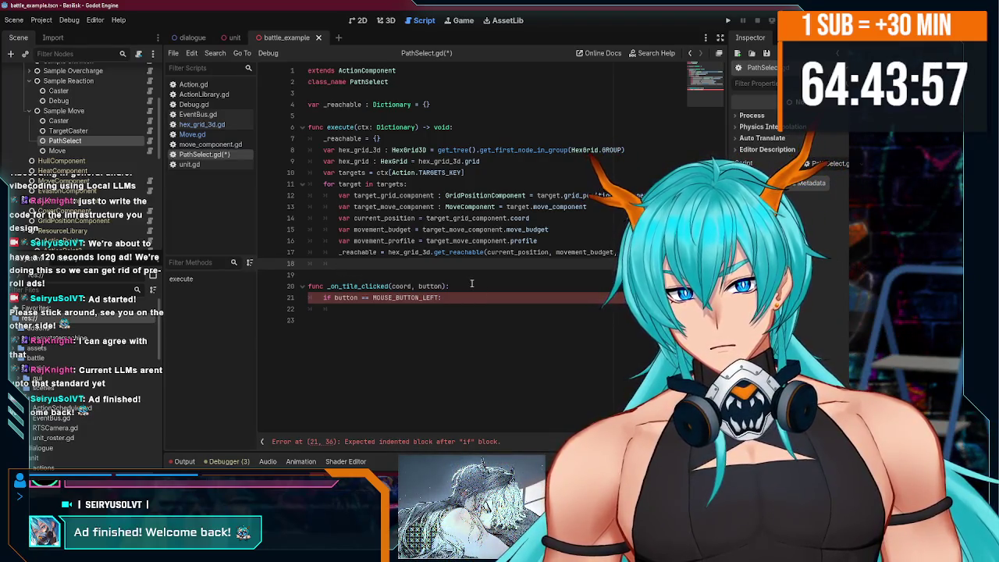
key("Return")
type("con")
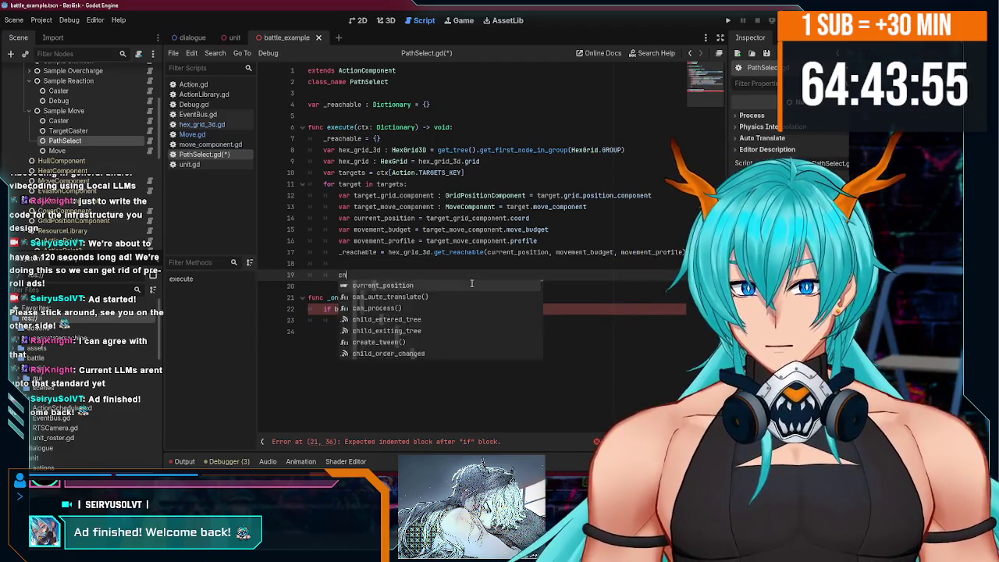
key("Return")
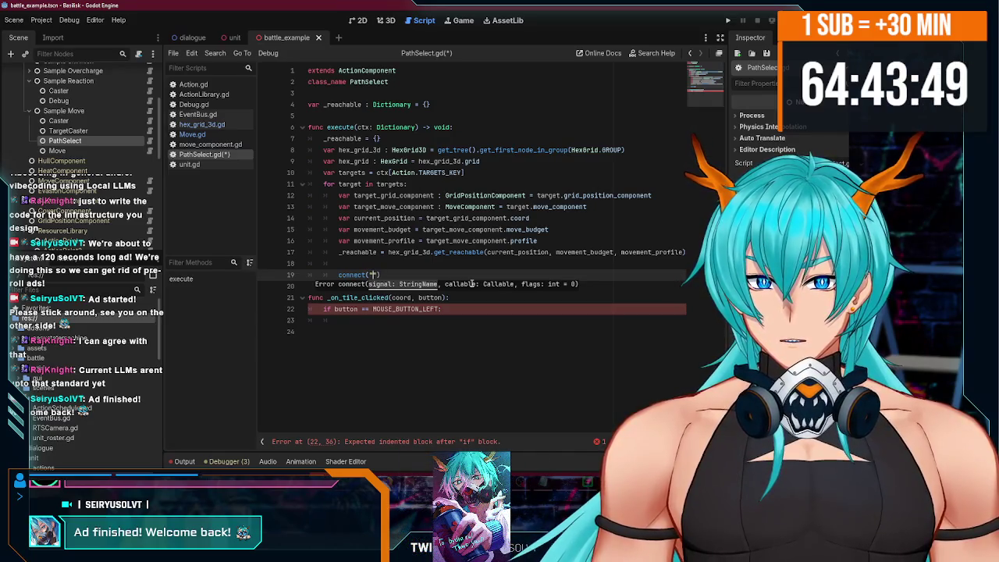
Complete connect("tile_clicked", _on_tile_clicked), copying the signal name from hex_grid_3d.gd, and save.
left_click(201, 124)
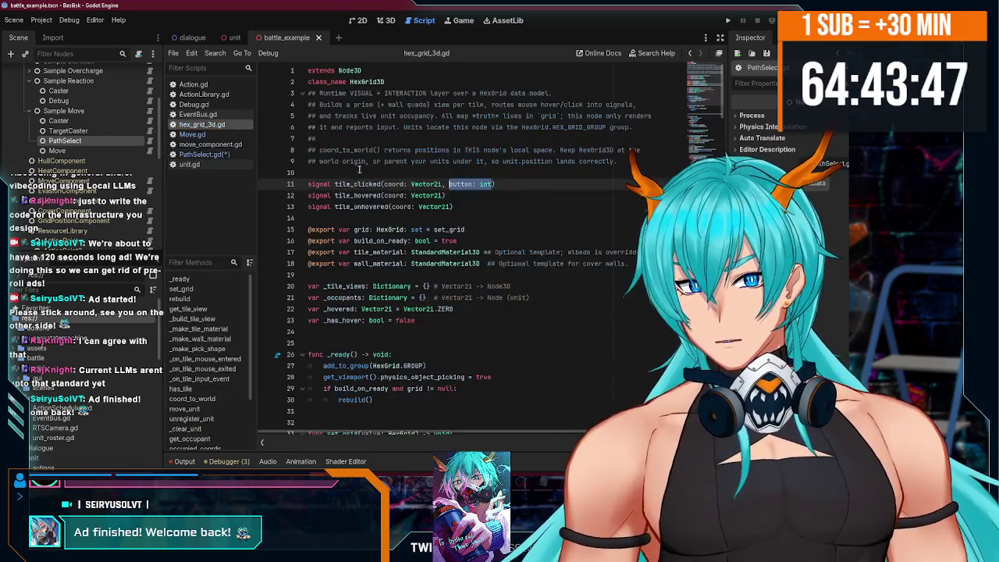
double_click(359, 183)
key("ctrl+c")
left_click(204, 154)
key("ctrl+v")
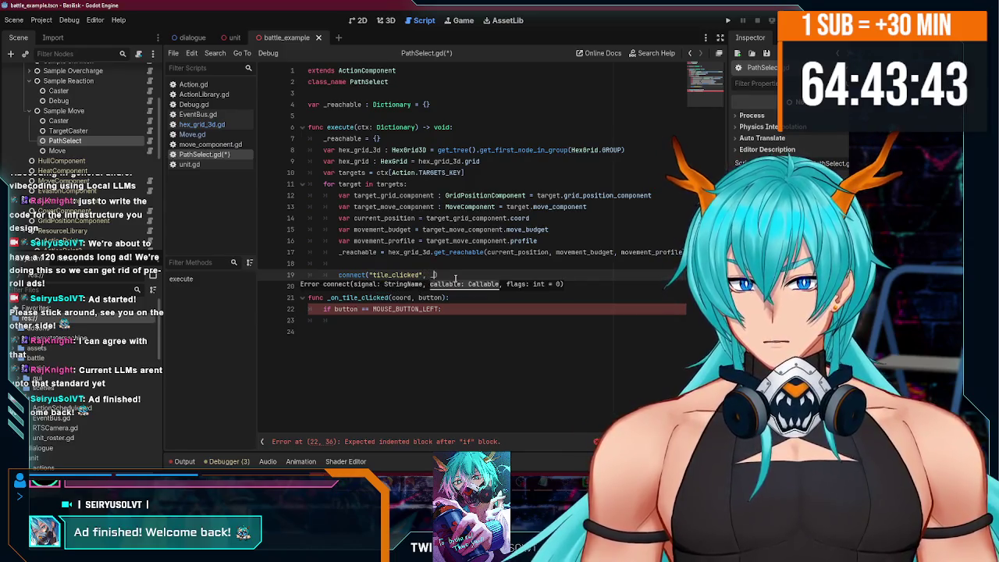
type("_on")
key("Return")
key("ctrl+s")
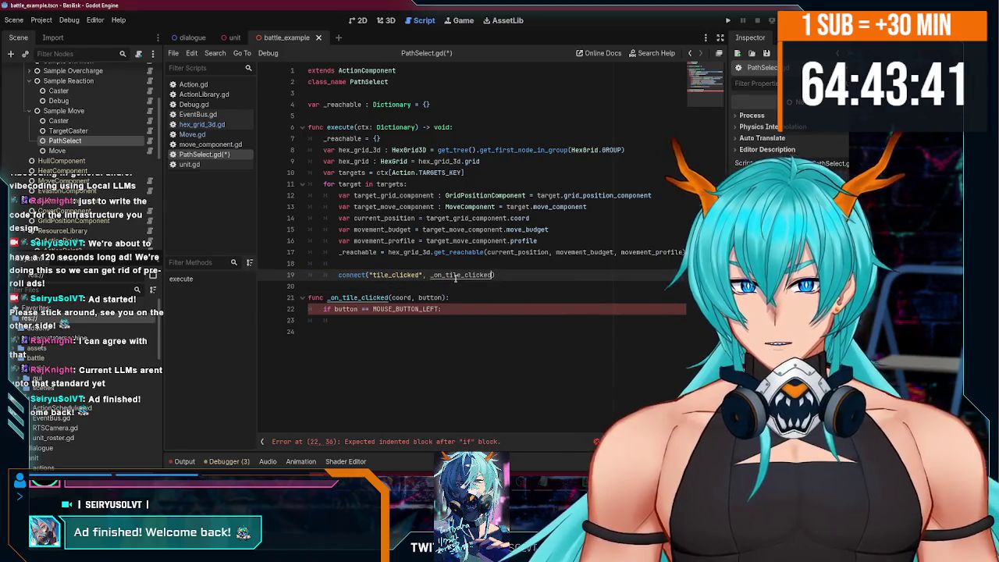
left_click(422, 320)
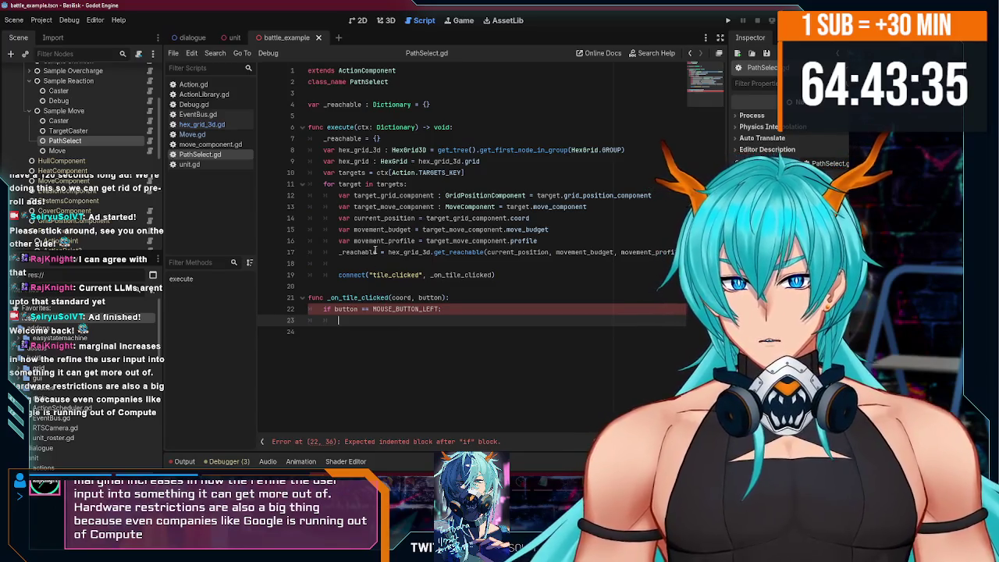
Declare a new func _find_path below the click handler.
left_click(365, 343)
key("Return")
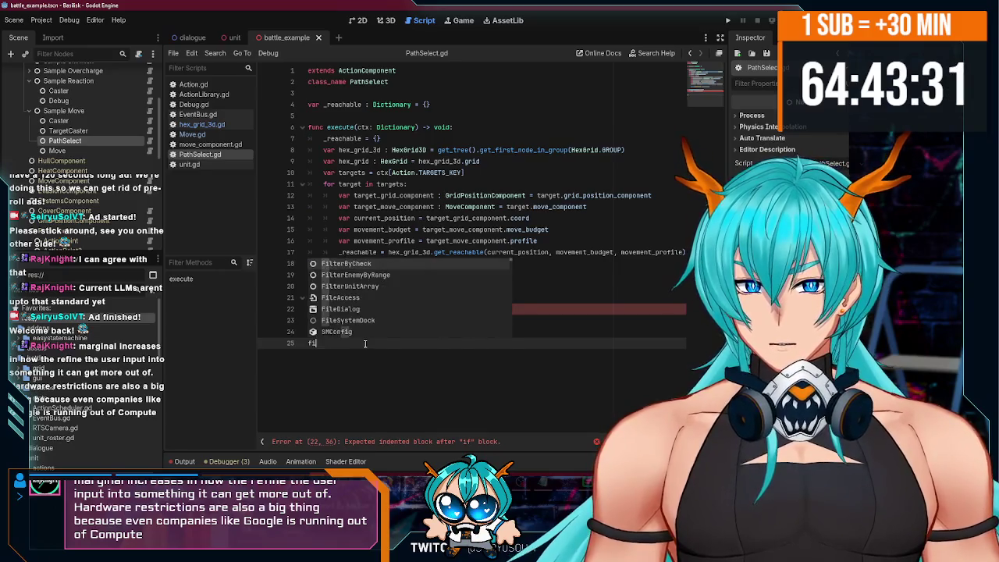
type("_")
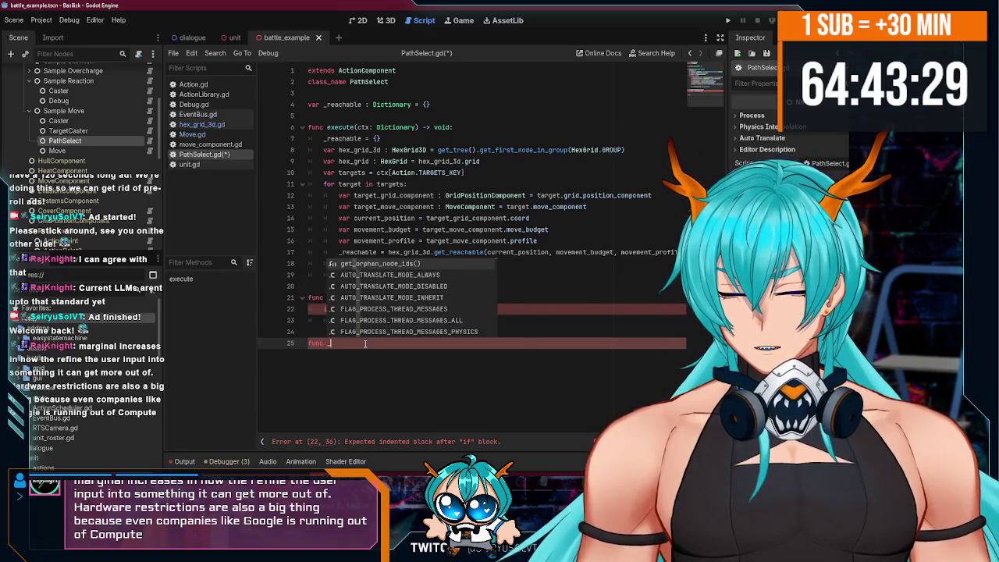
type("find_path(coord):")
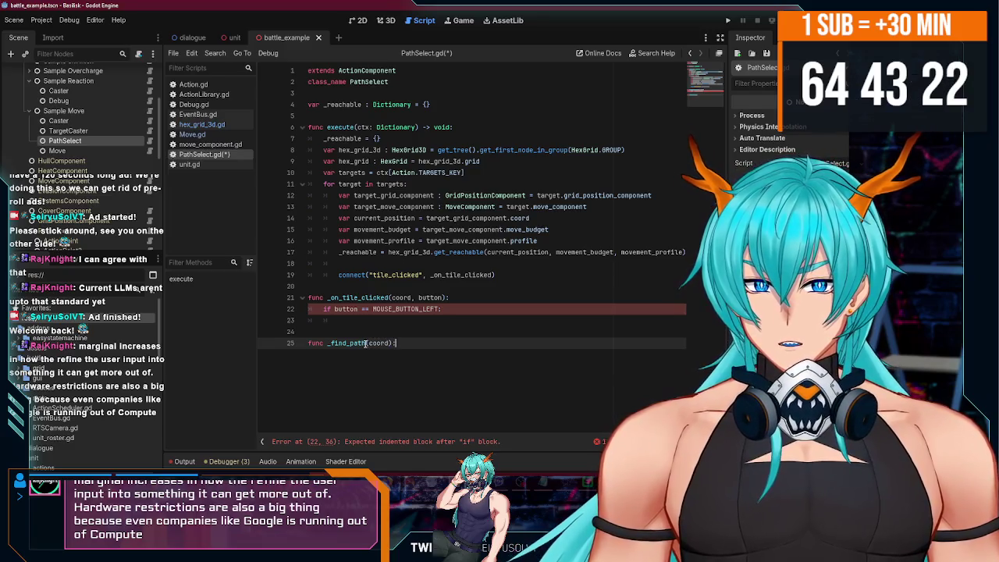
key("Return")
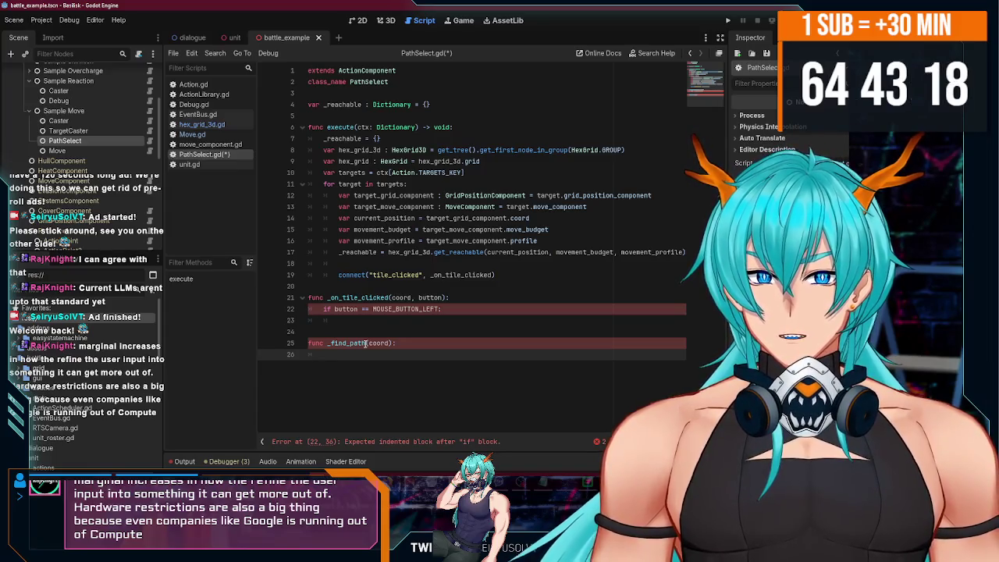
Nest the left-button check under 'if coord in _reachable:', call _find_path(coord) inside, and save.
left_click(482, 291)
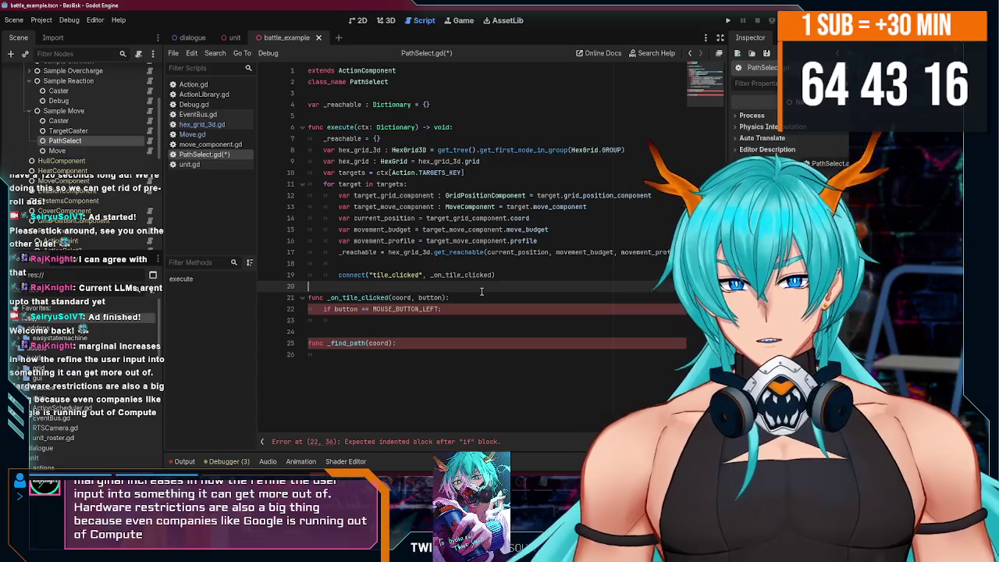
left_click(476, 294)
key("Return")
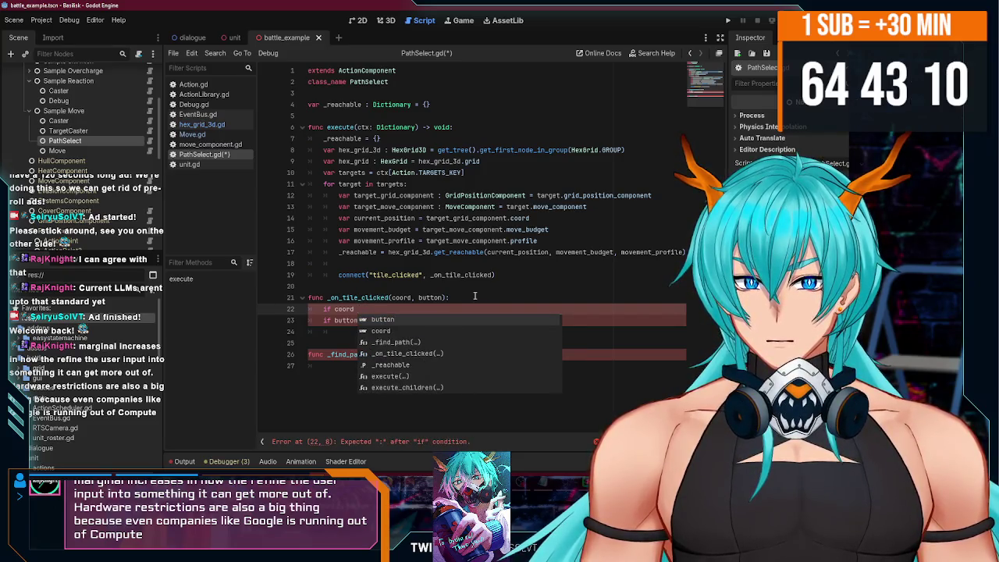
type("in _reachable")
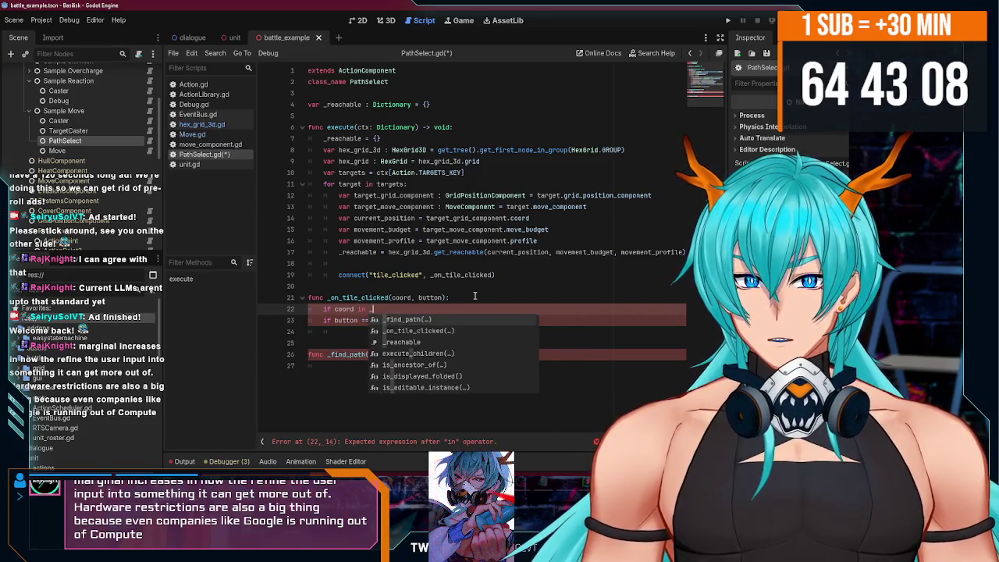
type("(")
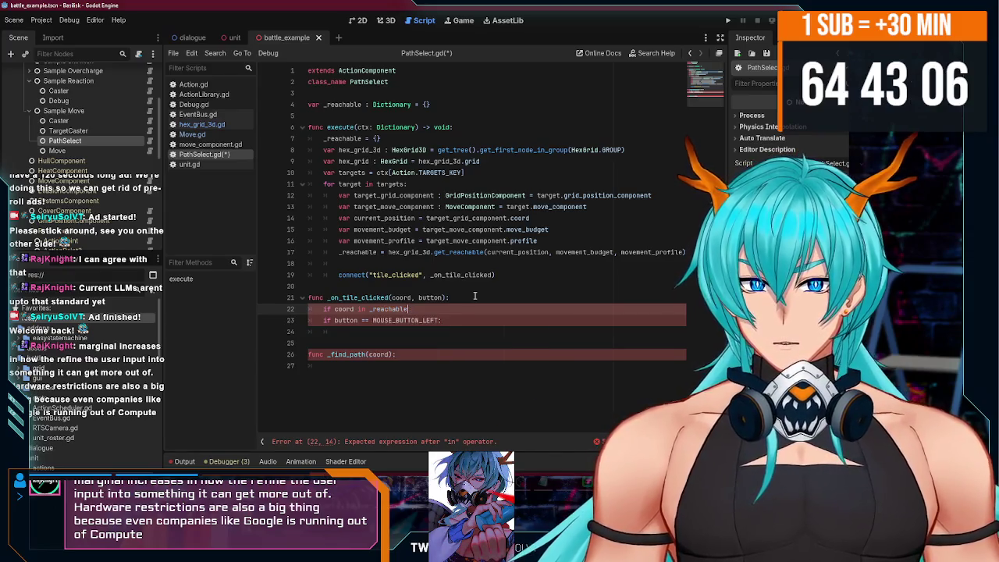
type(":")
left_click(326, 320)
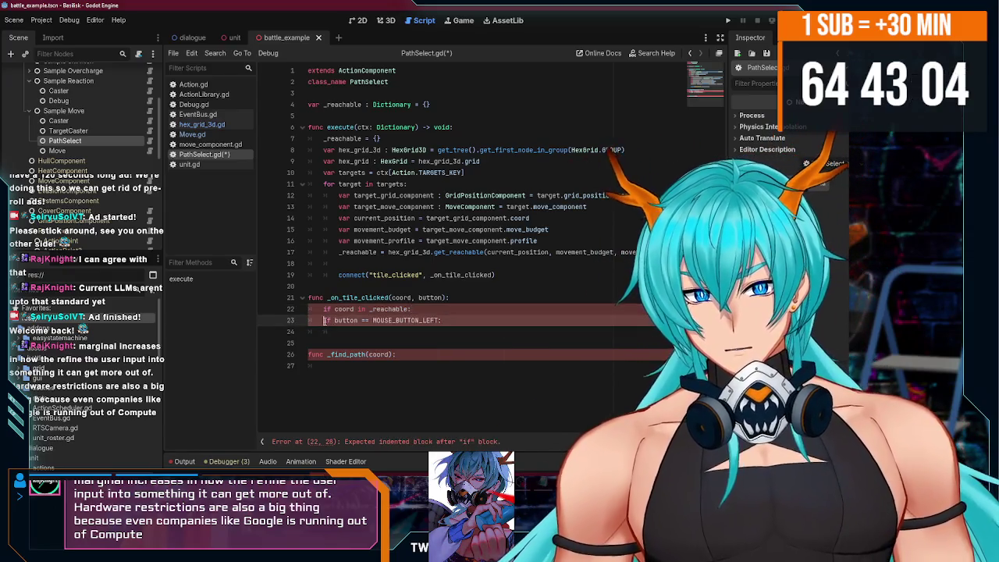
key("Tab")
left_click(348, 330)
key("Tab")
key("Tab")
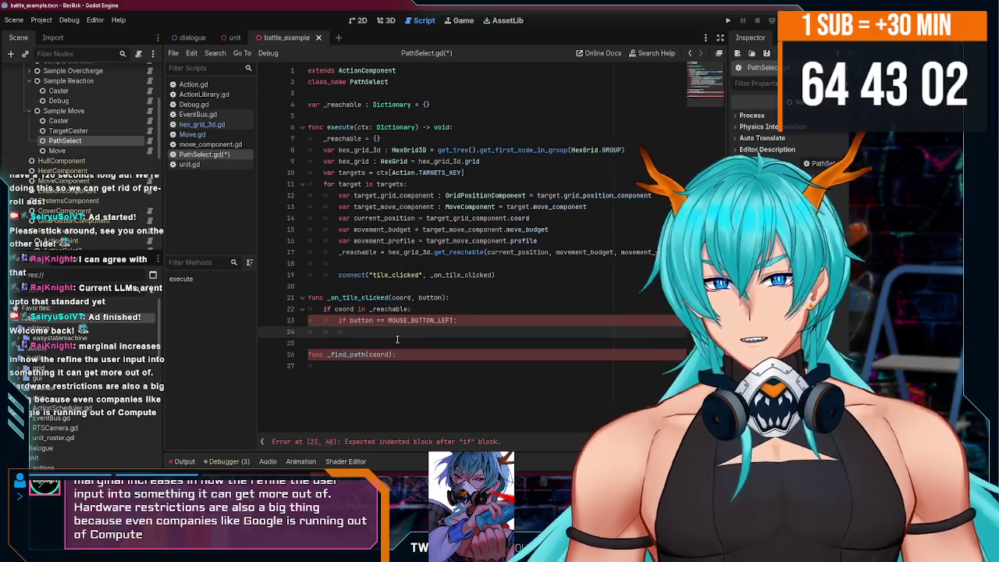
type("_find_path(")
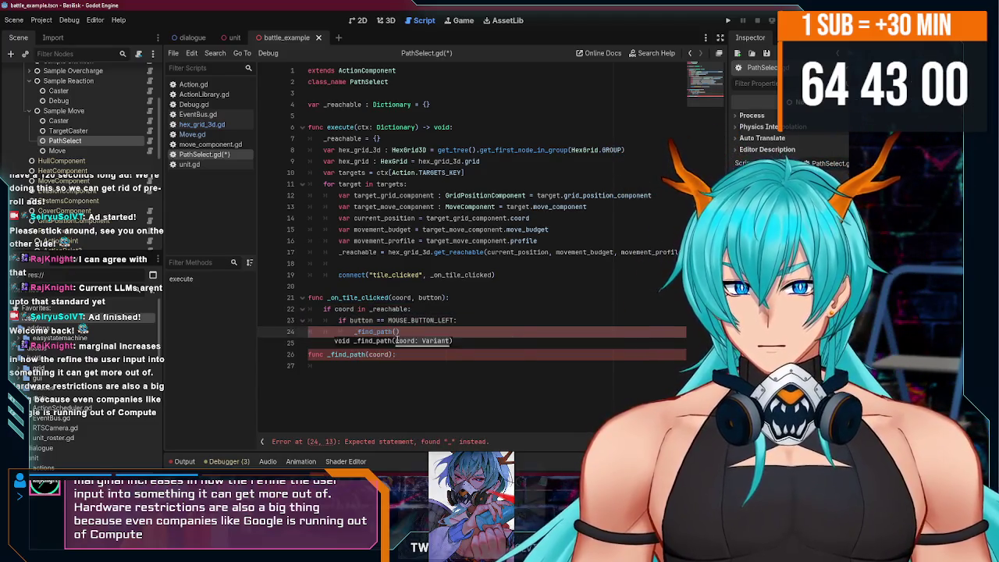
type("coord")
key("Return")
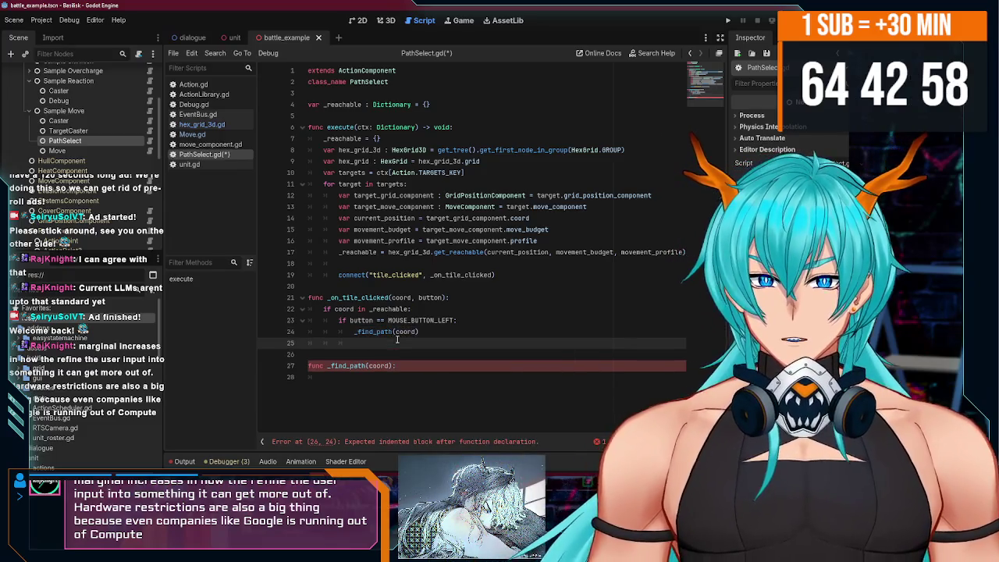
key("ctrl+s")
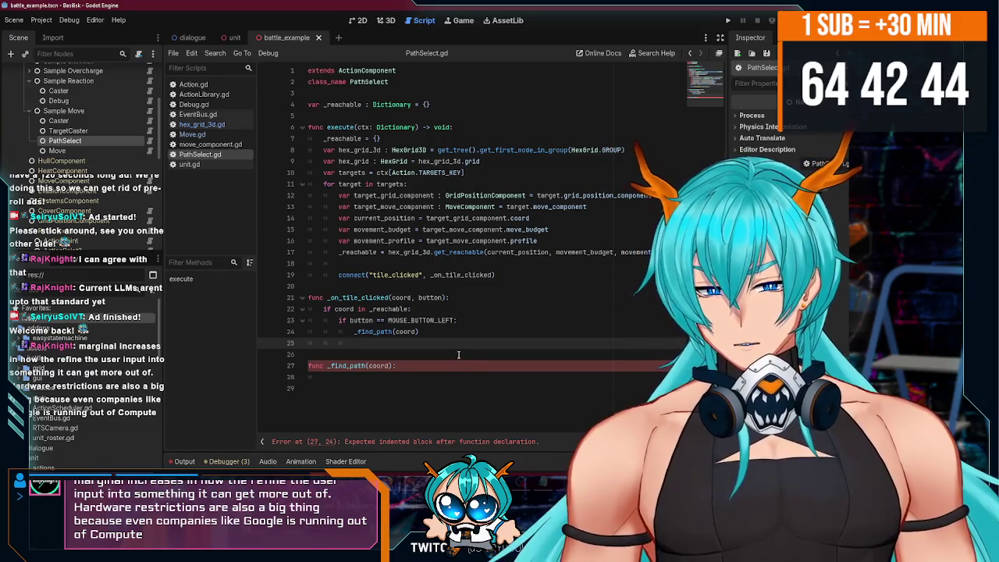
Remove the extra blank line between the functions.
left_click(424, 361)
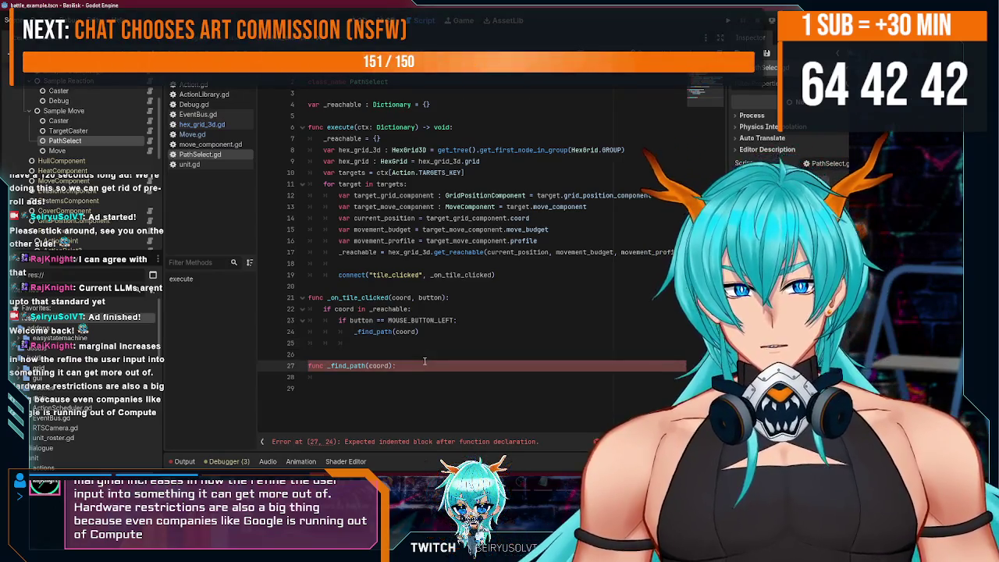
left_click(413, 373)
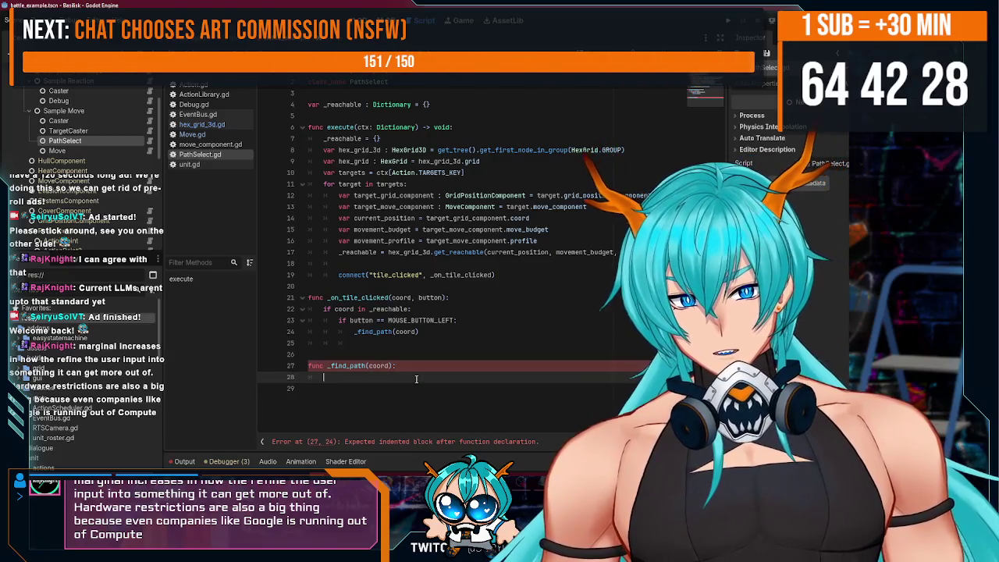
left_click(267, 343)
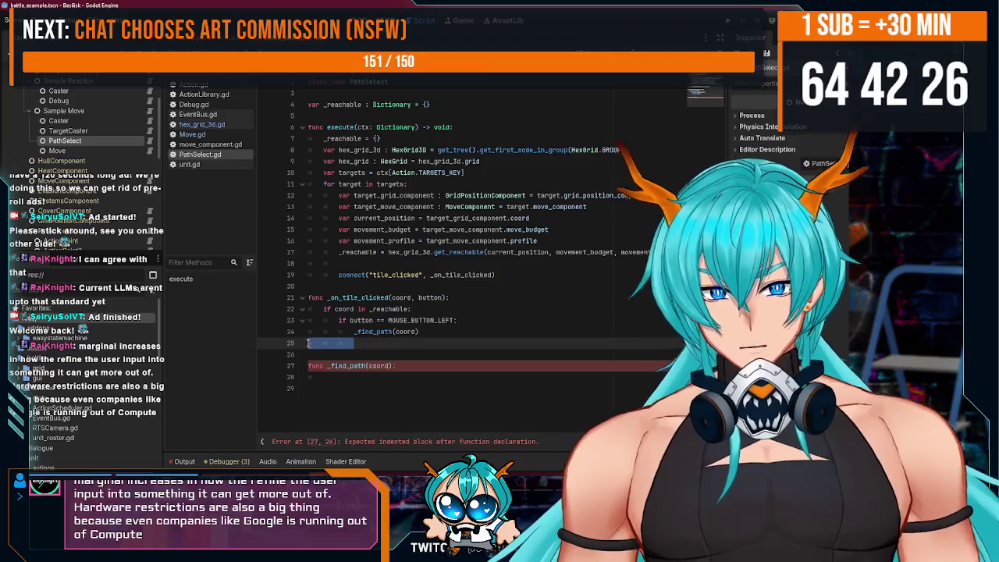
key("Delete")
left_click(418, 366)
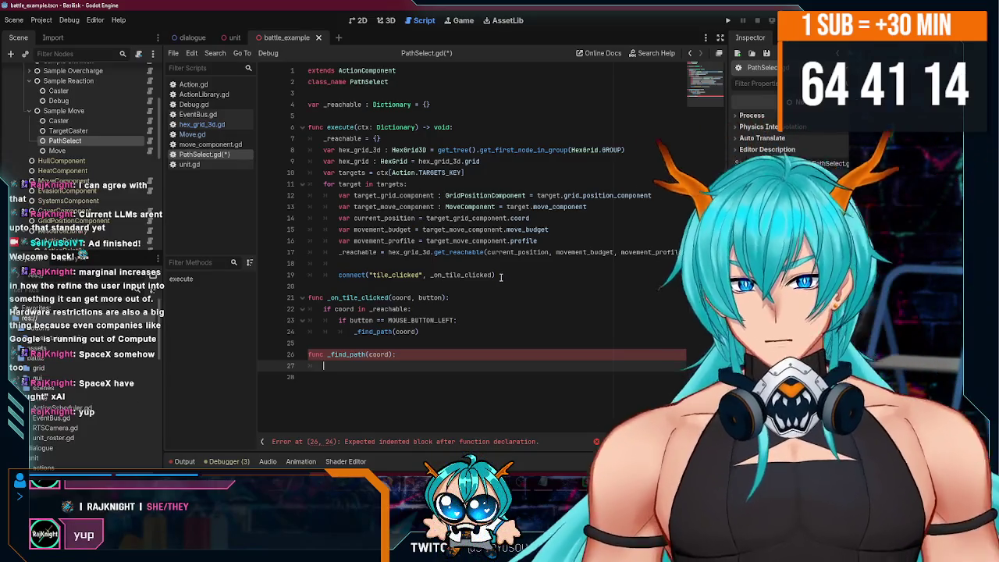
left_click(502, 277)
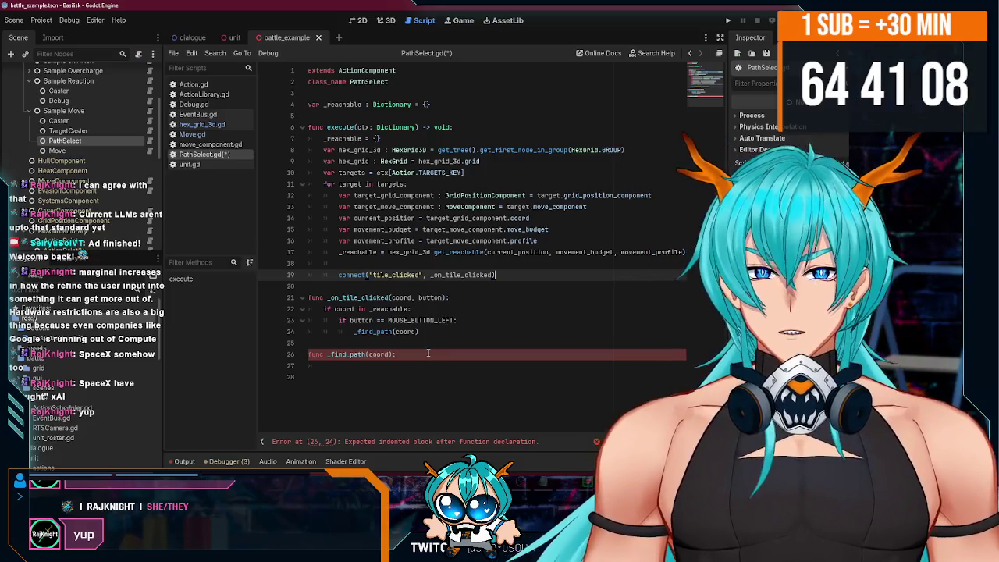
Add a new member variable line after _reachable, typing the HexGrid3D type for _grid.
left_click(446, 104)
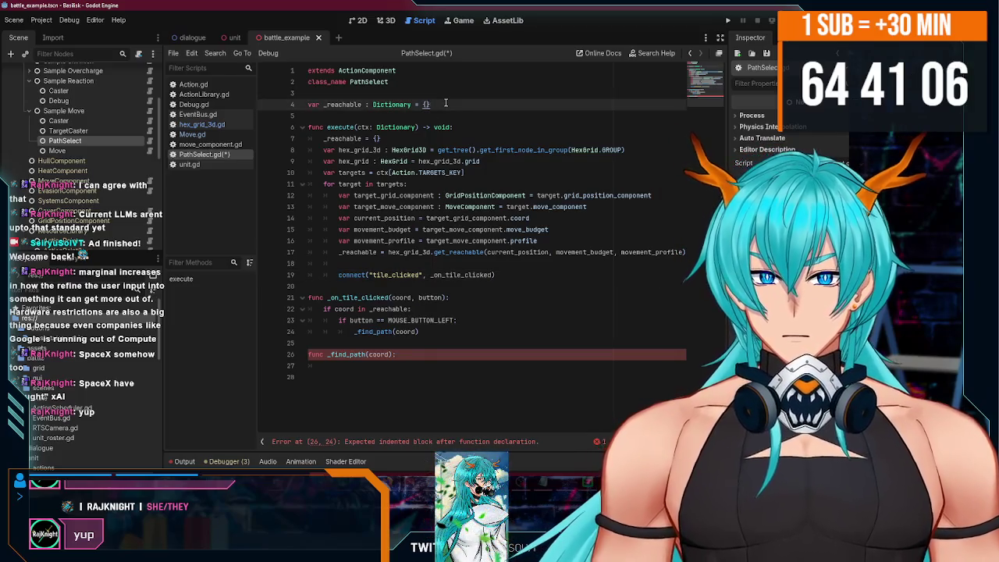
key("Return")
type("va")
type("c")
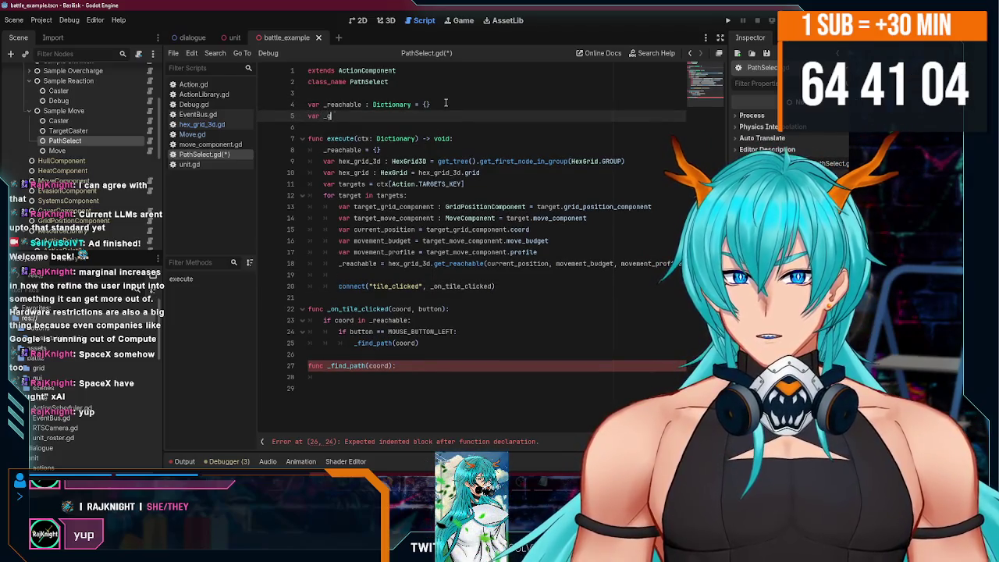
type(":He")
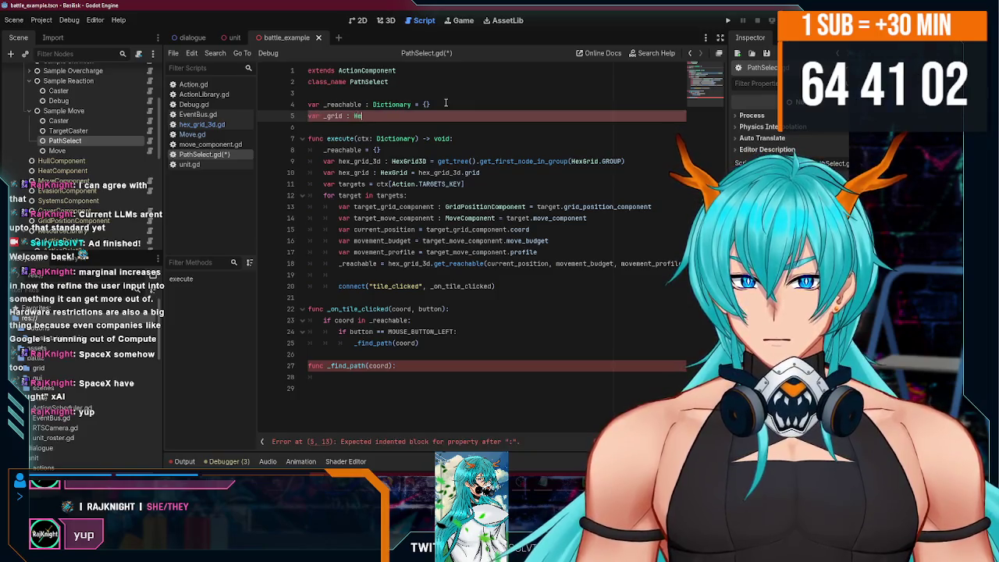
type("id")
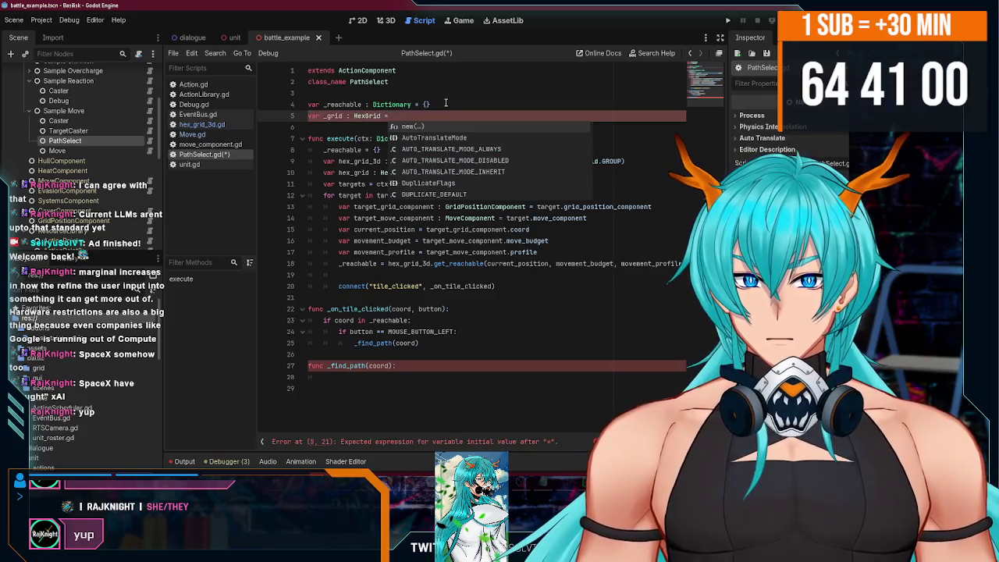
Replace the local hex_grid declaration with an untyped _grid assignment and save the script.
left_click(338, 172)
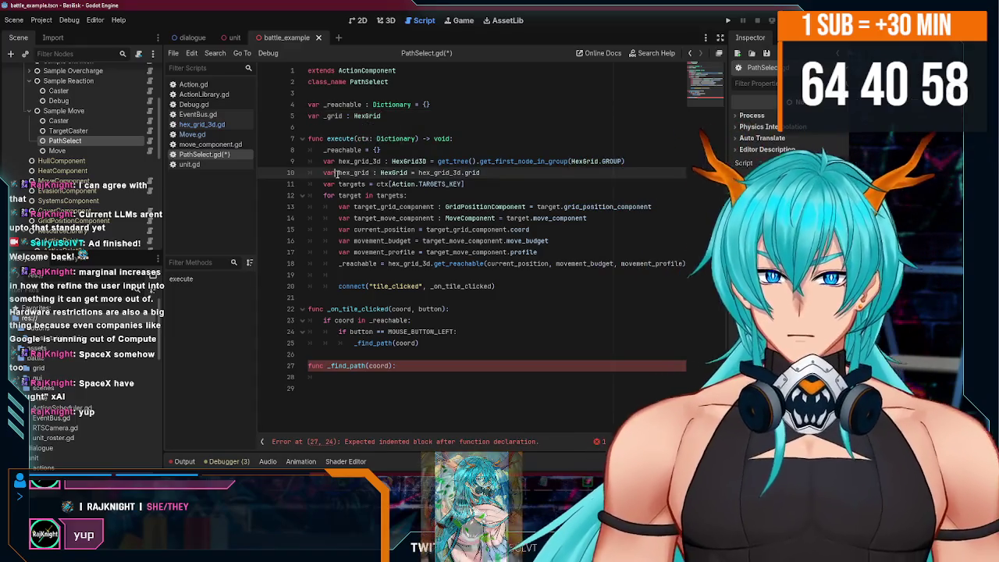
double_click(332, 115)
key("ctrl+c")
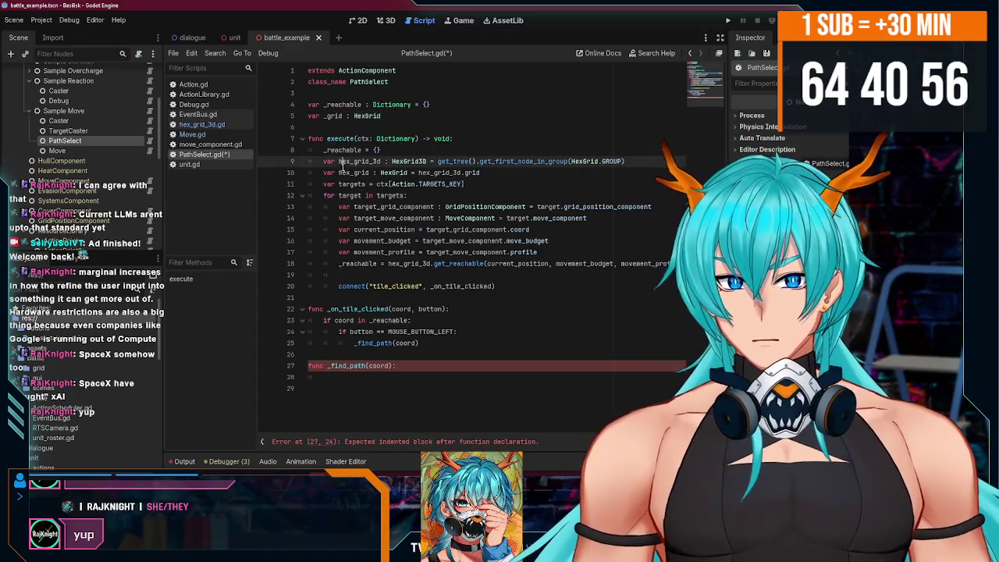
left_click_drag(324, 172, 353, 172)
key("ctrl+v")
key("Delete")
key("Delete")
key("Delete")
key("ctrl+s")
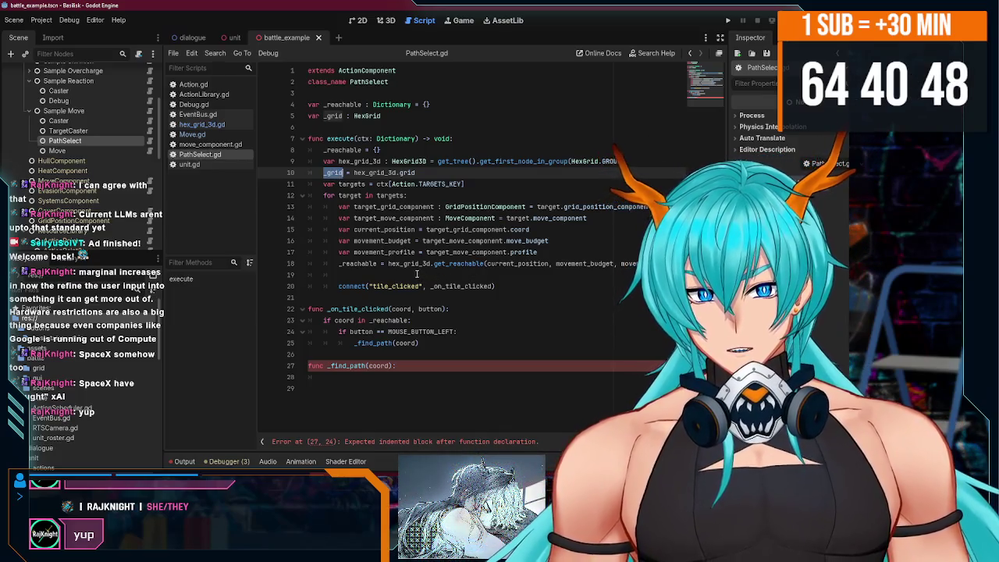
Assign the grid-group lookup straight to _grid on line 9 and delete redundant line 10.
mouse_move(418, 264)
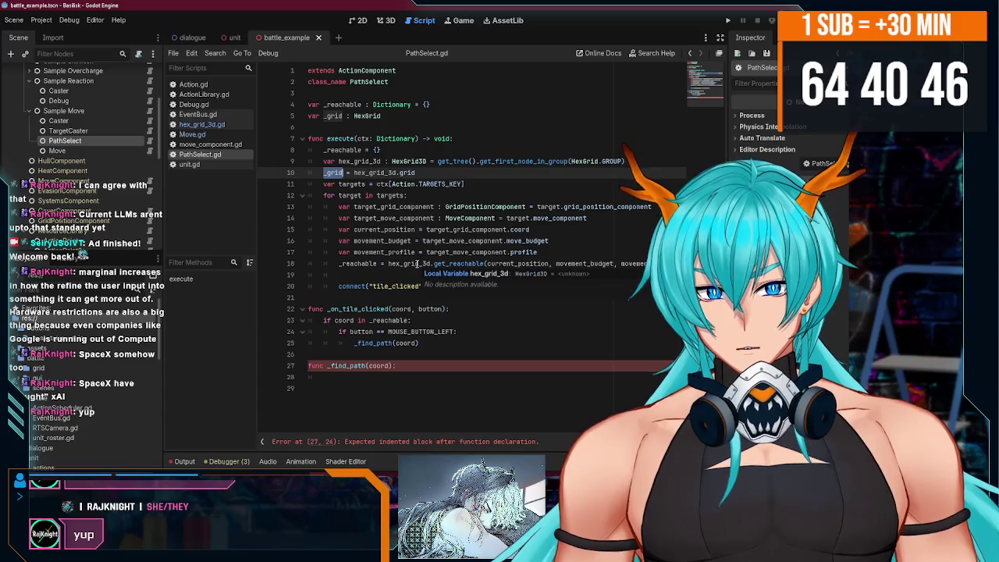
left_click(390, 271)
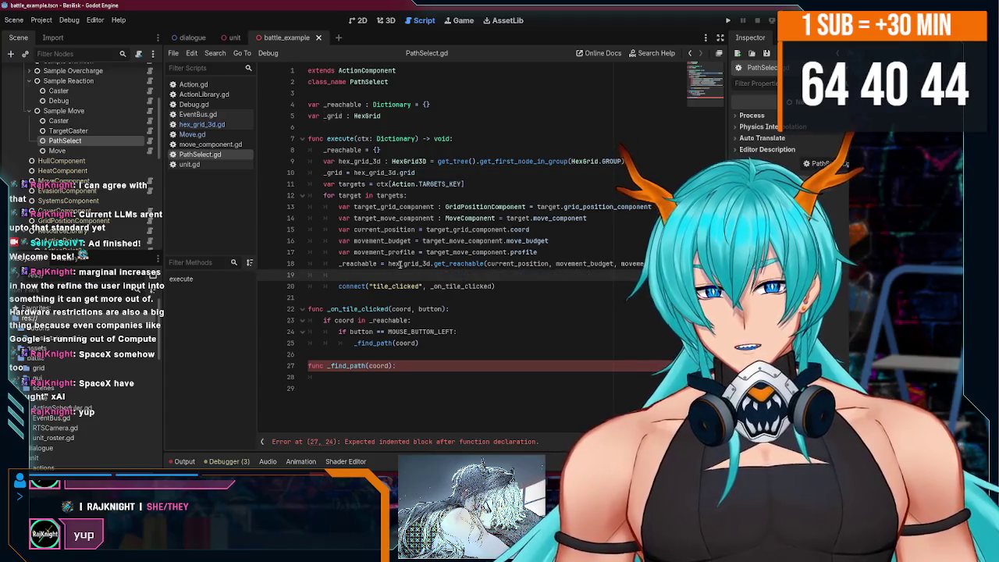
double_click(333, 173)
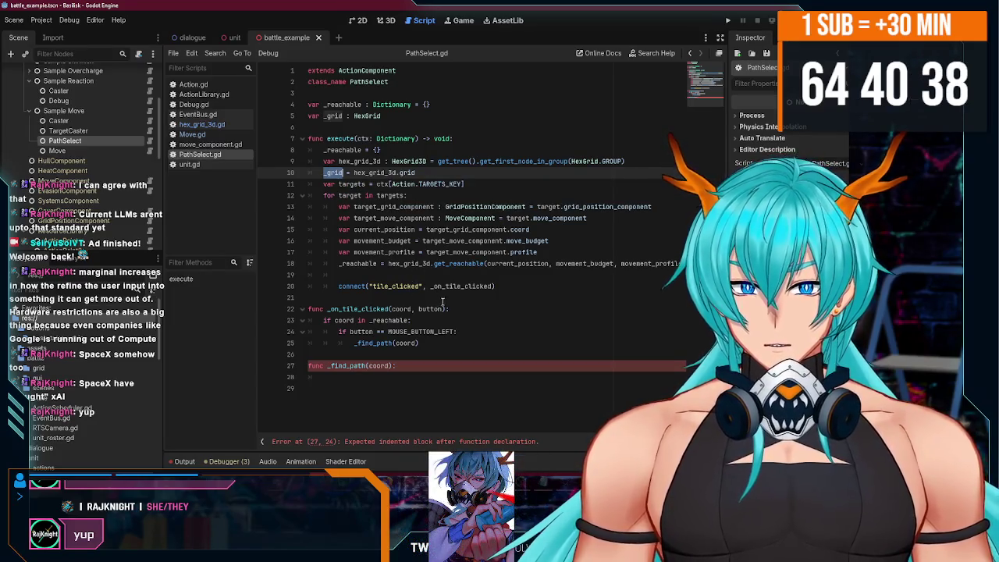
left_click(392, 378)
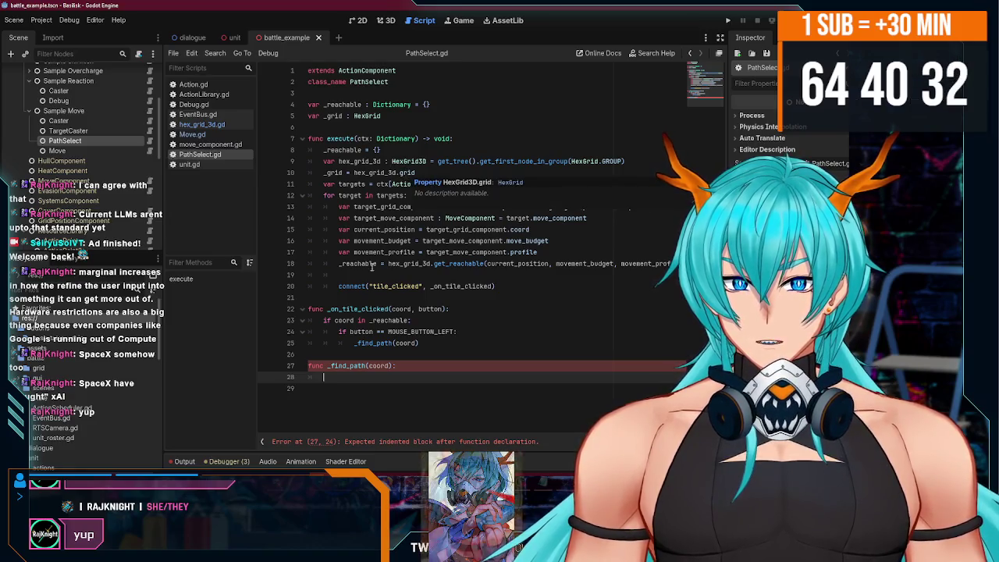
left_click(395, 117)
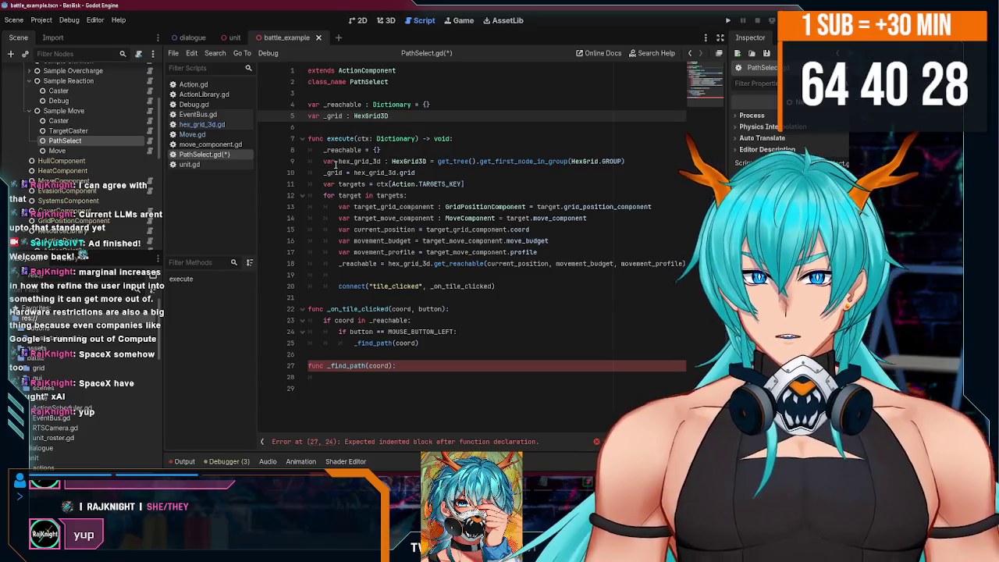
left_click_drag(435, 160, 323, 161)
type("_grid")
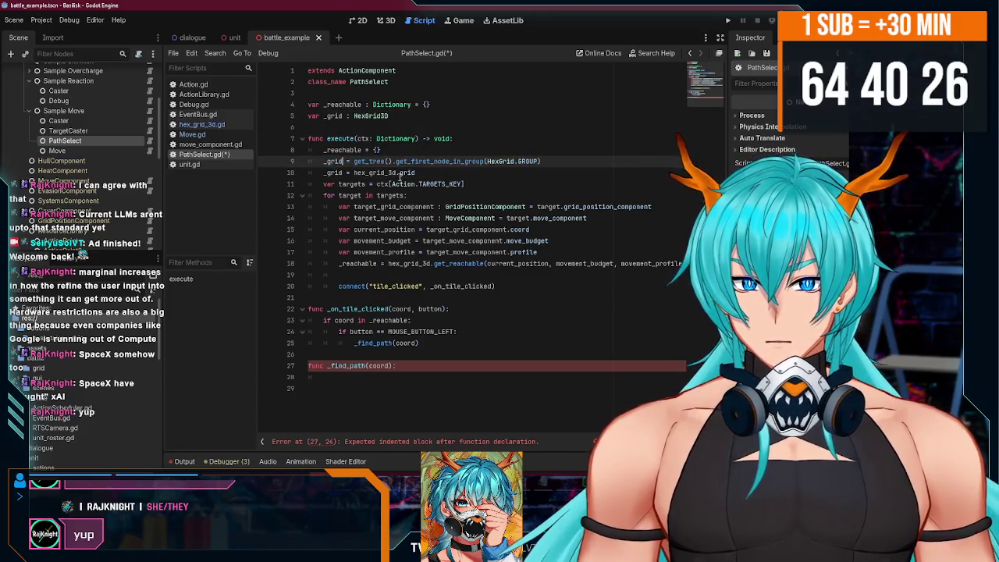
left_click_drag(415, 173, 323, 172)
key("BackSpace")
key("BackSpace")
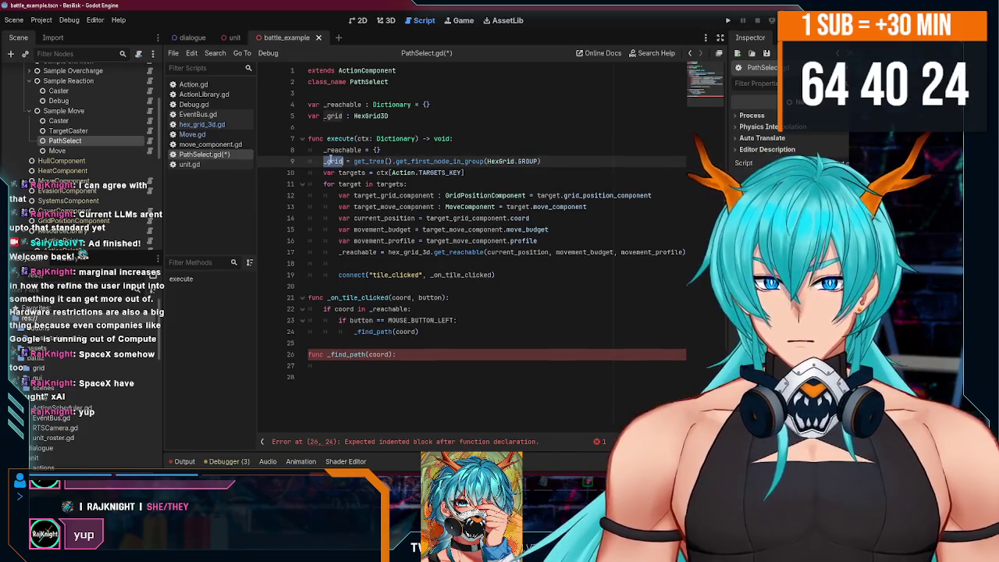
Call get_reachable on _grid instead of hex_grid_3d and save PathSelect.gd.
double_click(410, 252)
type("_grid")
key("ctrl+s")
left_click(395, 367)
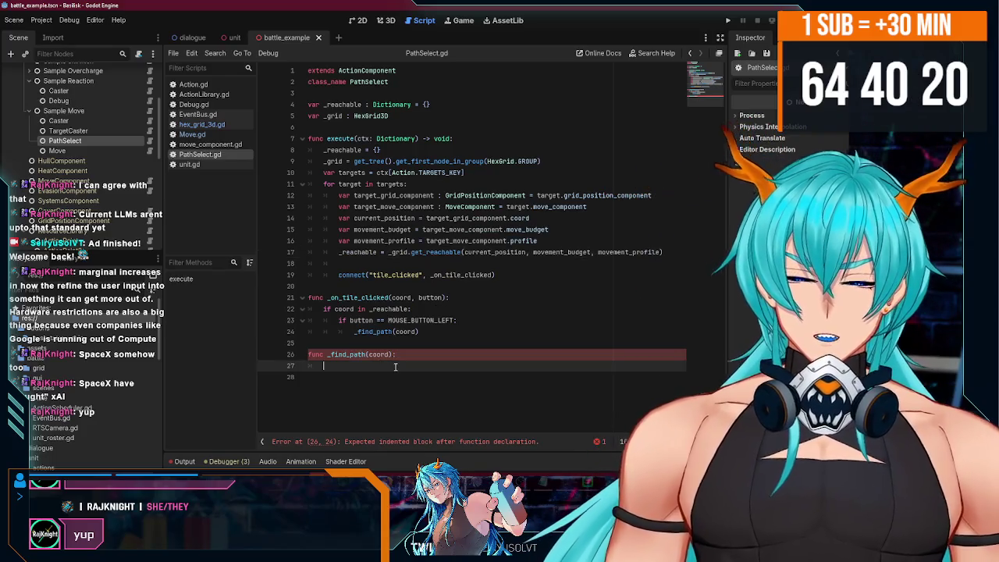
Type a _grid.find_path call in _find_path and add blank lines after the connect call.
type("_grid")
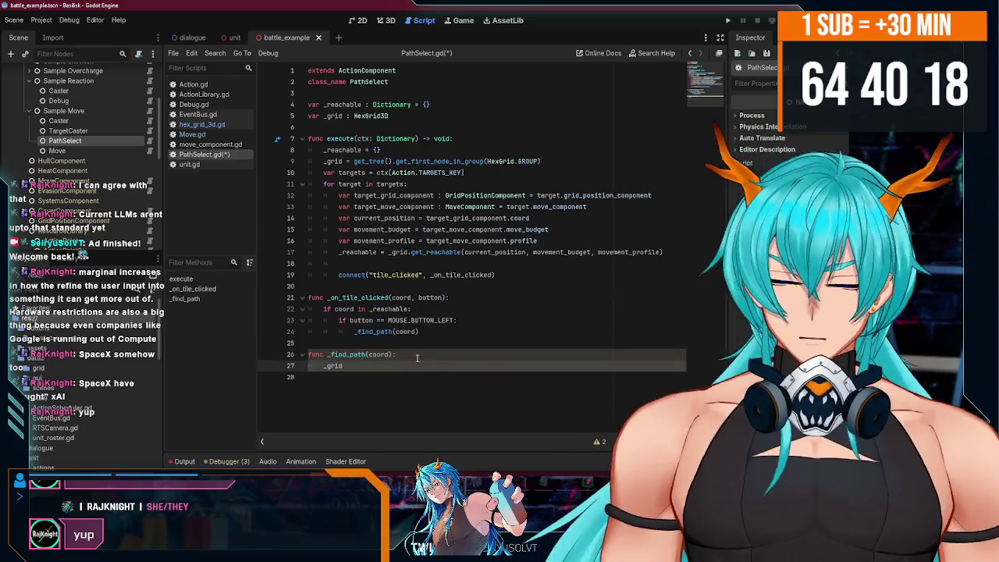
type(".f")
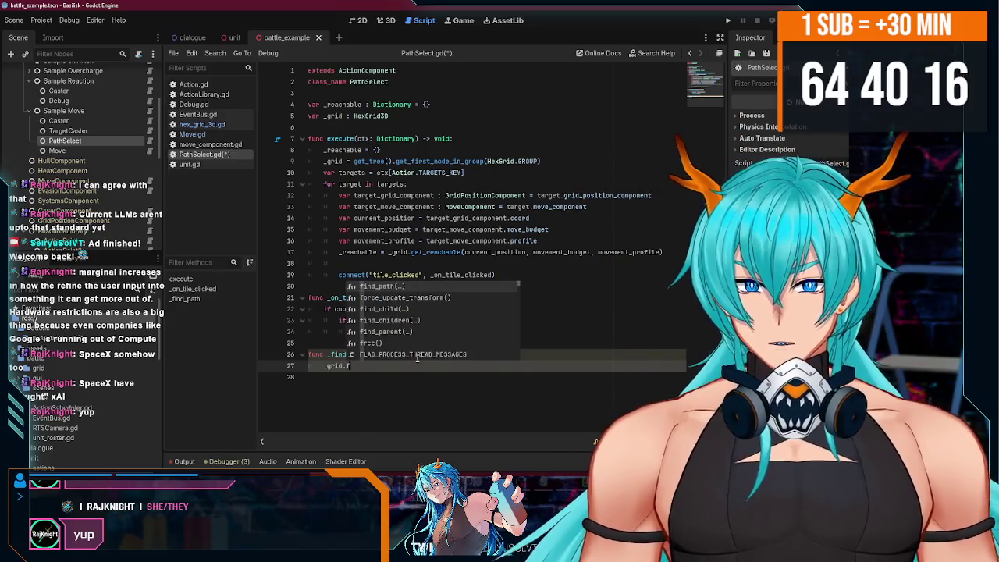
key("Return")
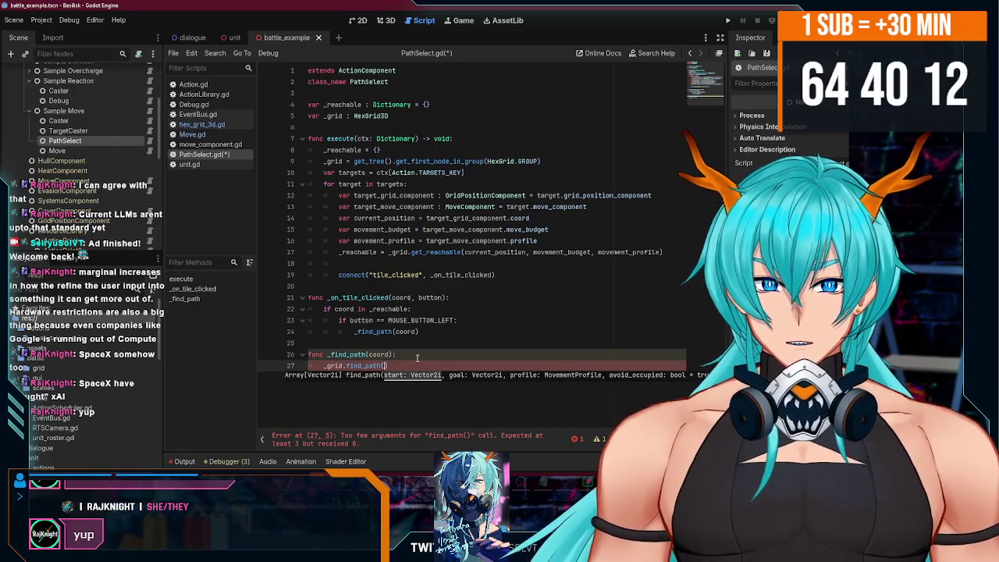
left_click(511, 278)
key("Return")
key("Return")
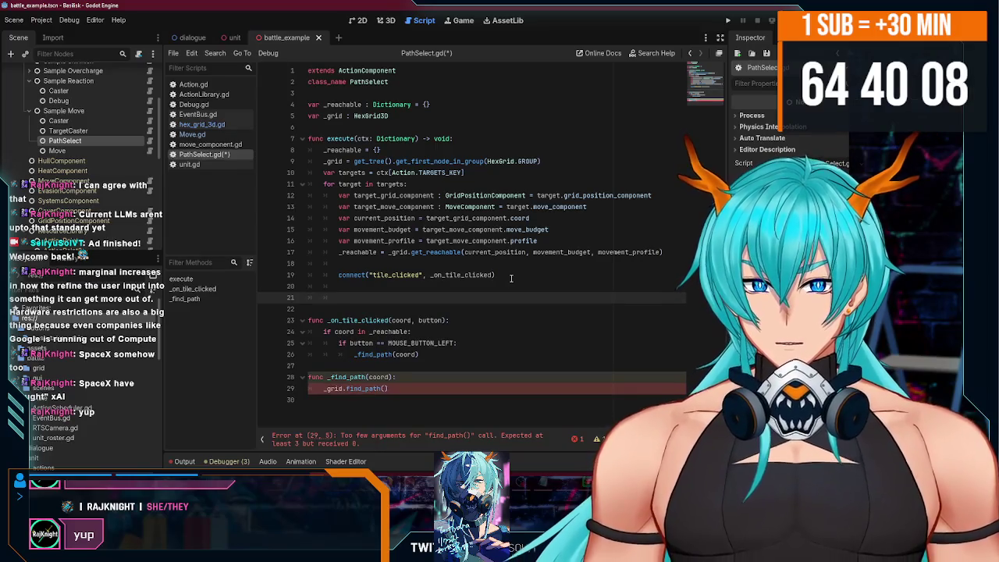
Delete the _find_path function and its _find_path(coord) call, leaving pass under the if.
left_click_drag(421, 389, 442, 356)
key("BackSpace")
key("BackSpace")
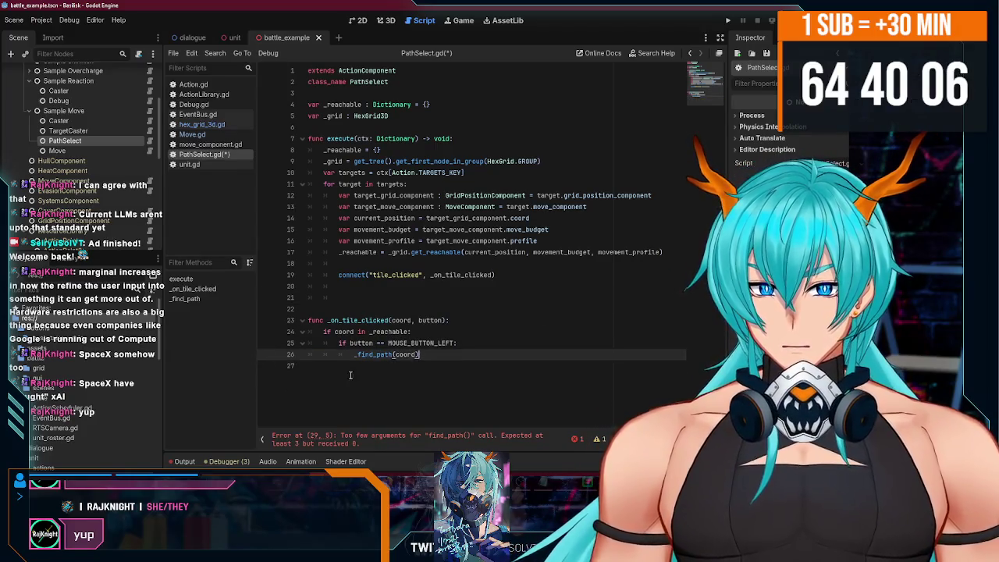
key("ctrl+shift+k")
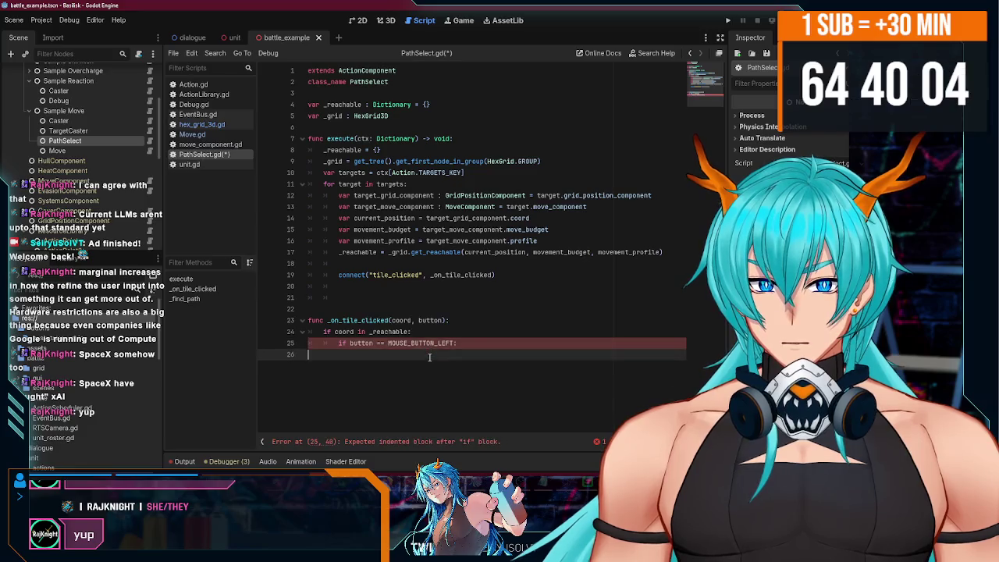
key("Tab")
key("Tab")
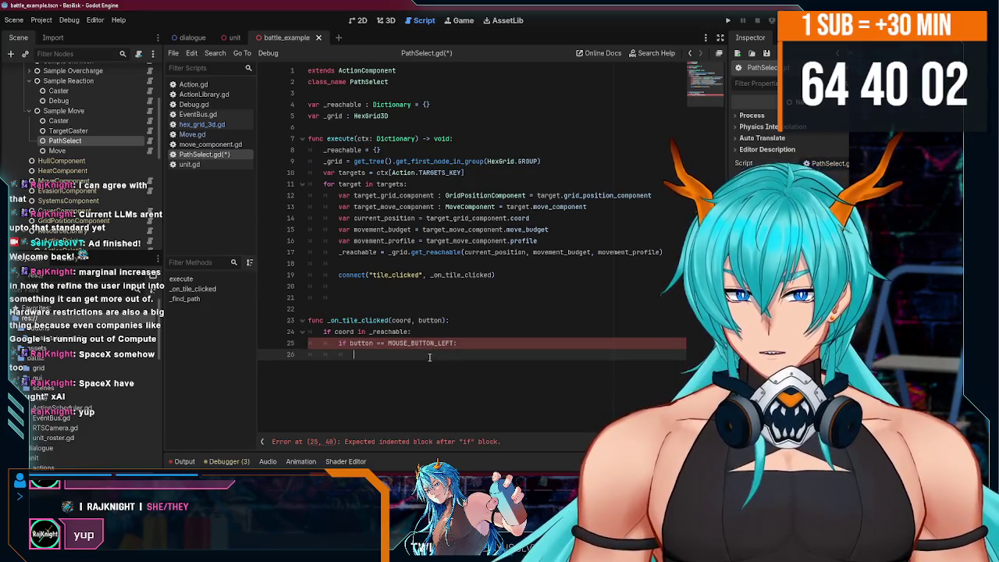
type("pass")
left_click(412, 277)
left_click(417, 287)
left_click(416, 298)
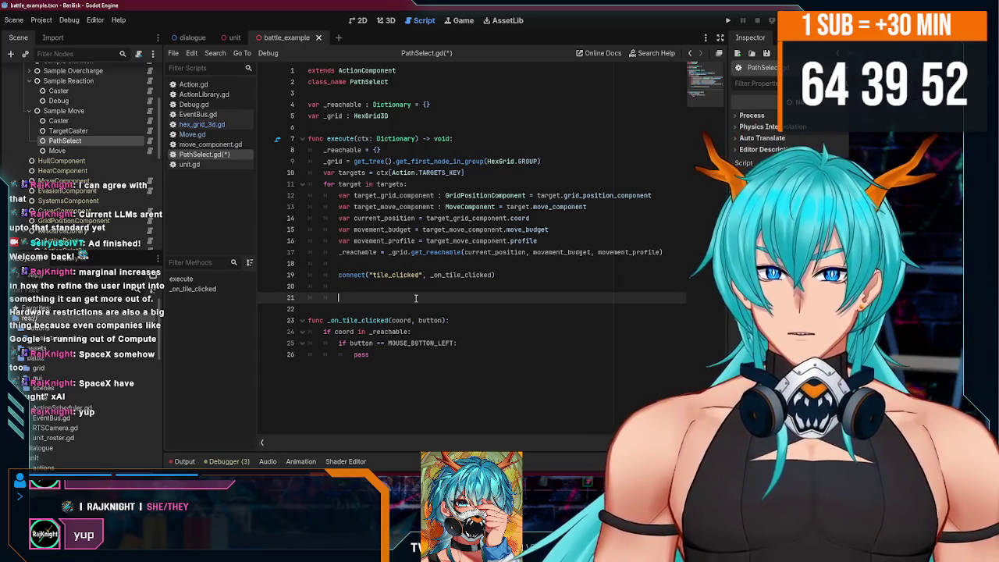
Start a _grid.find_path call on line 21 inside the targets loop.
type("v")
key("BackSpace")
key("BackSpace")
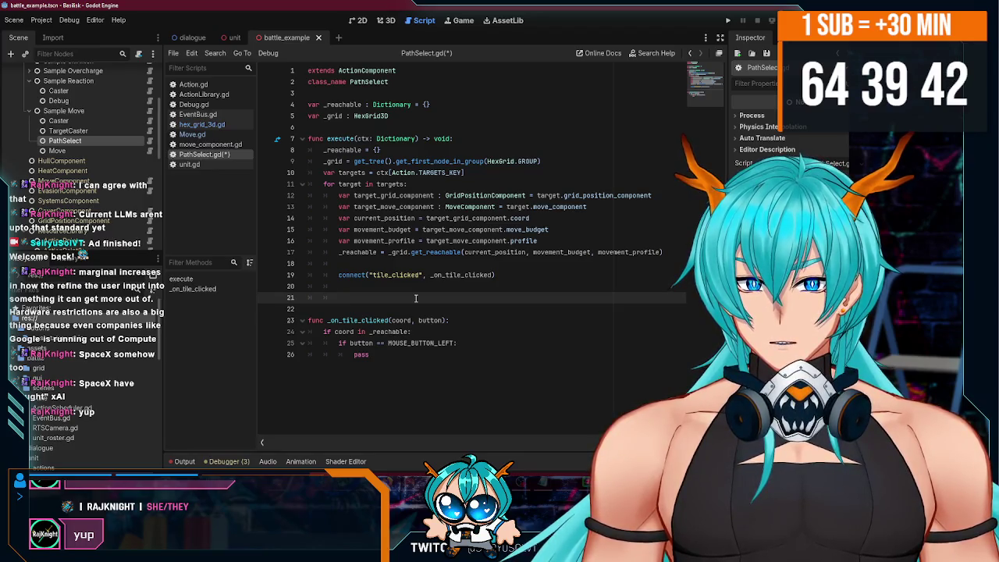
type("rid.g")
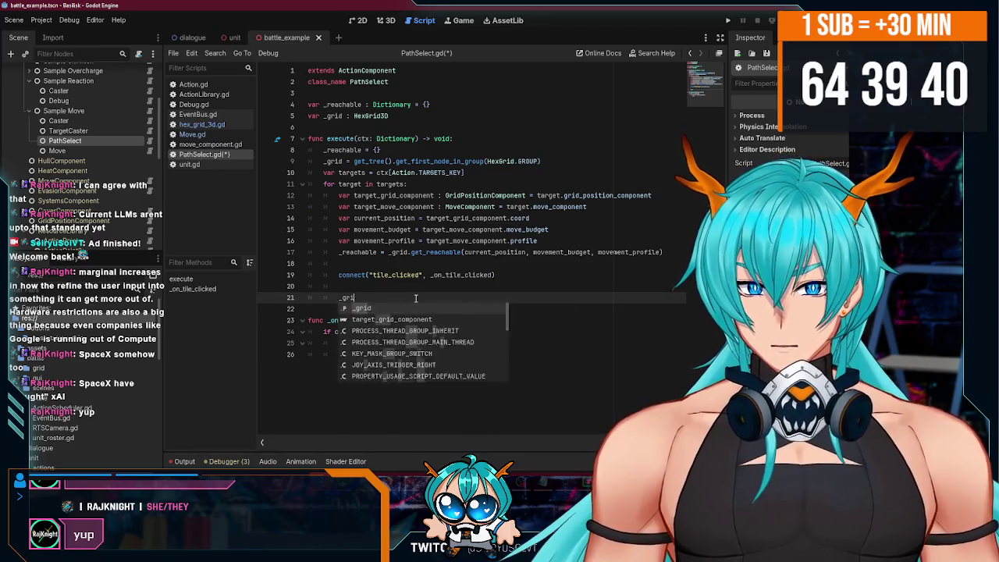
key("BackSpace")
type("find")
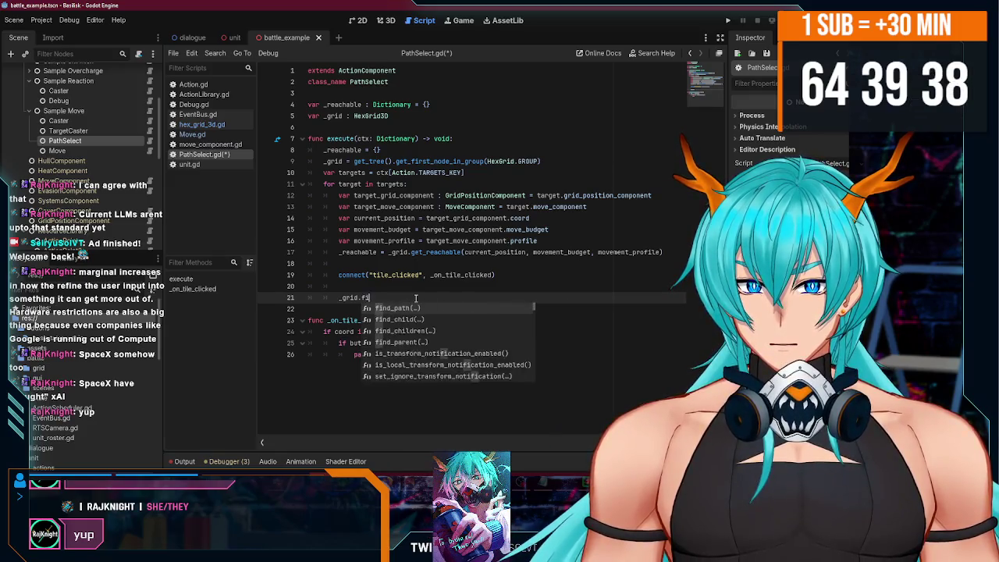
key("Return")
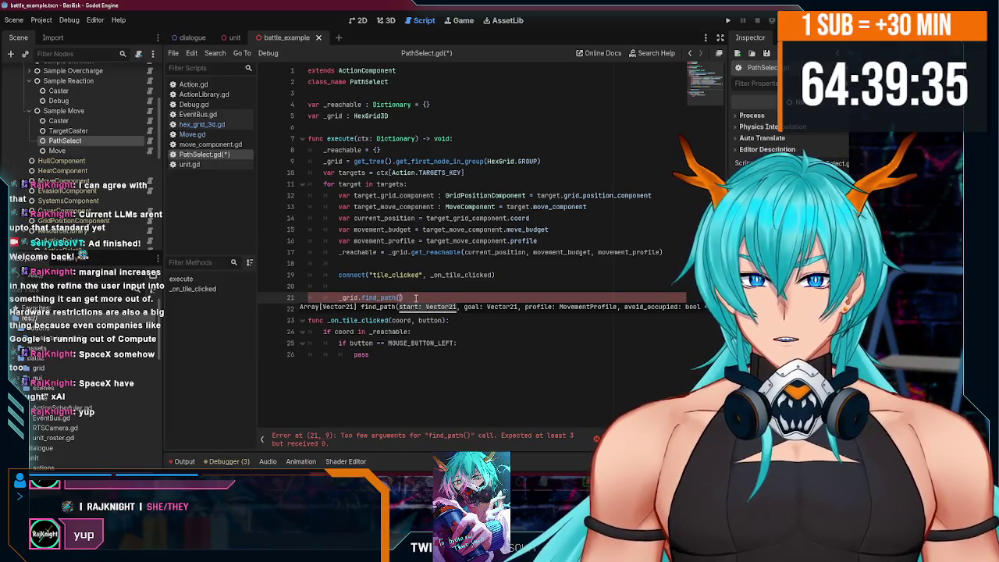
Pass current_position, goal and movement_profile as the find_path arguments.
type("c")
key("Return")
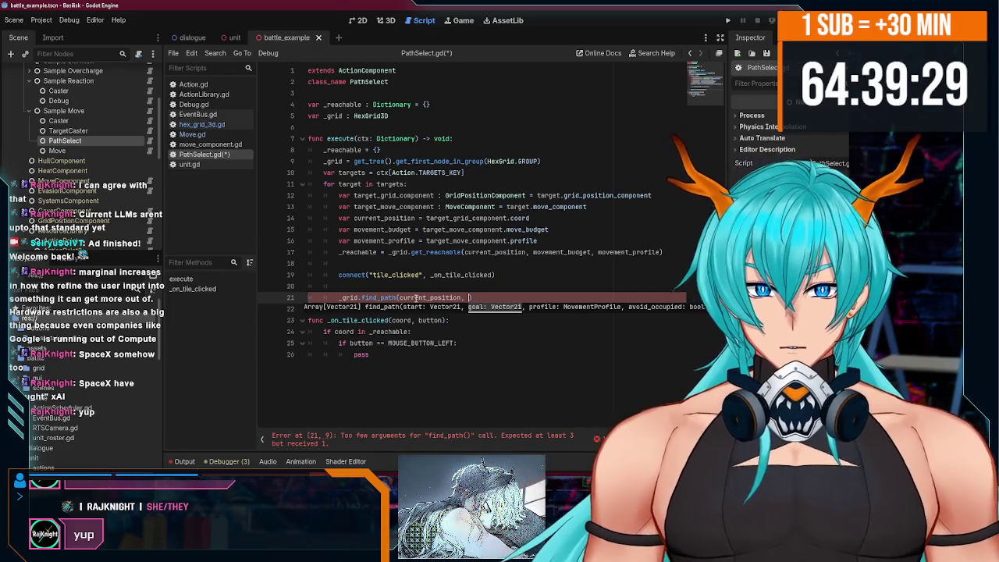
type("goal,")
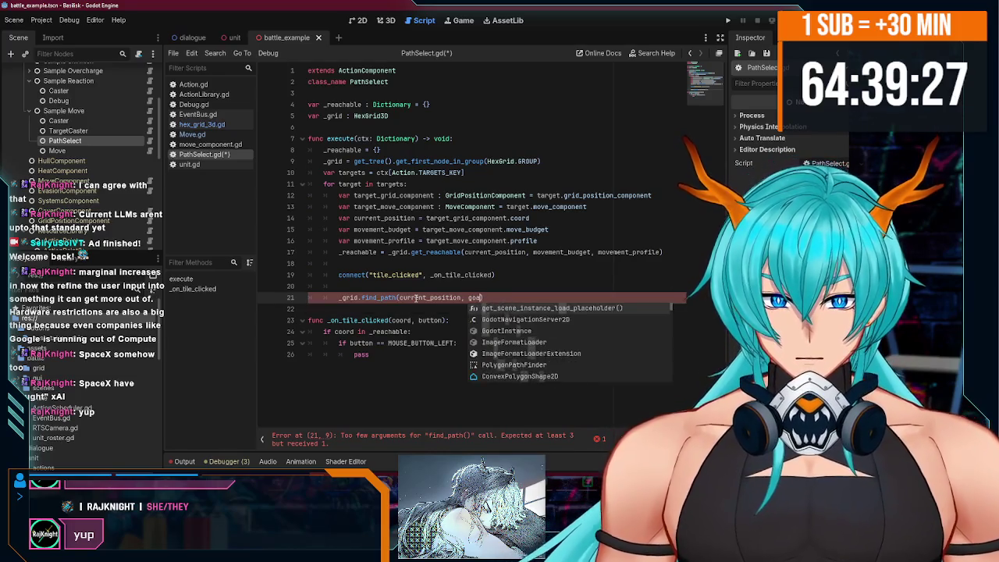
key("Escape")
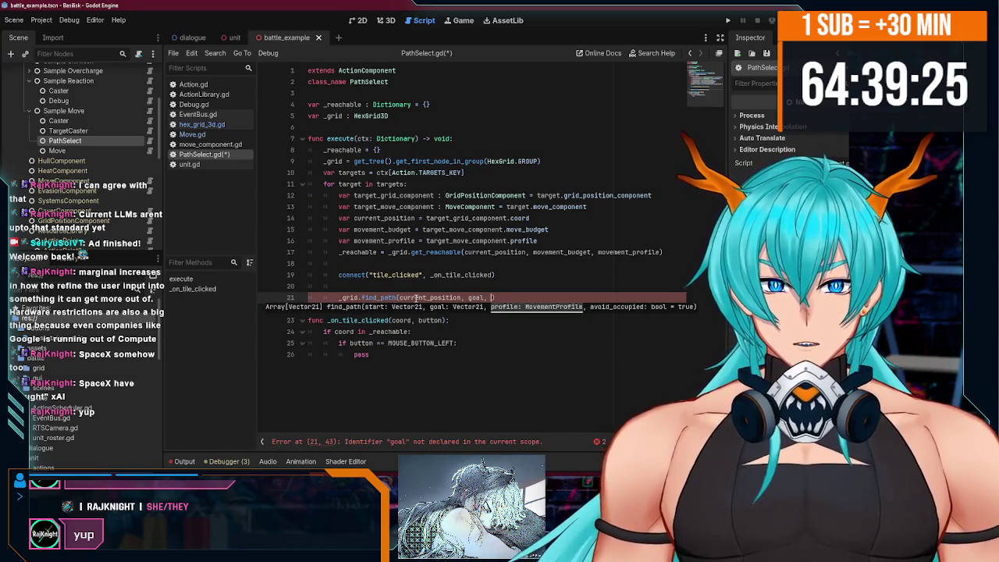
type("movmeent")
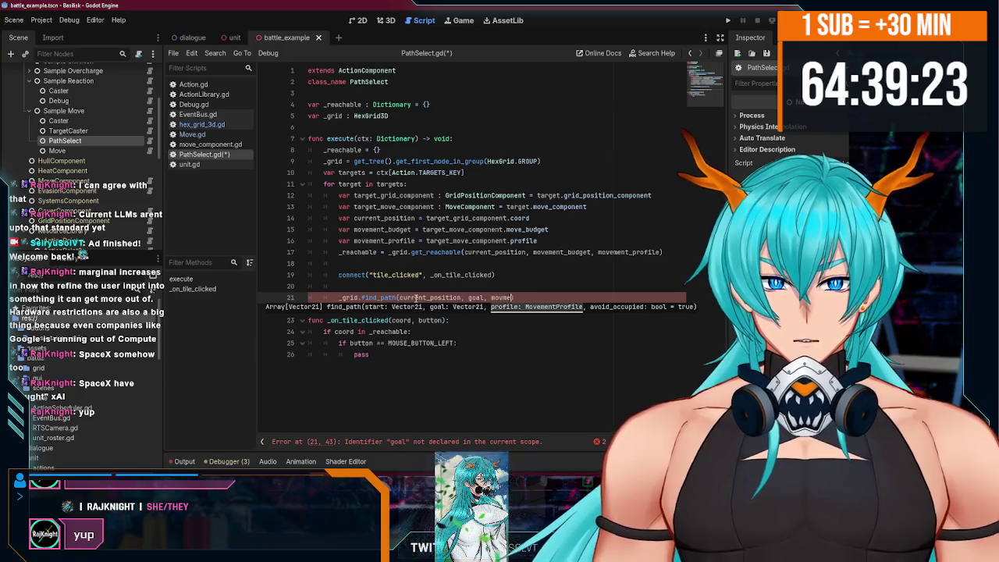
key("BackSpace")
key("BackSpace")
key("BackSpace")
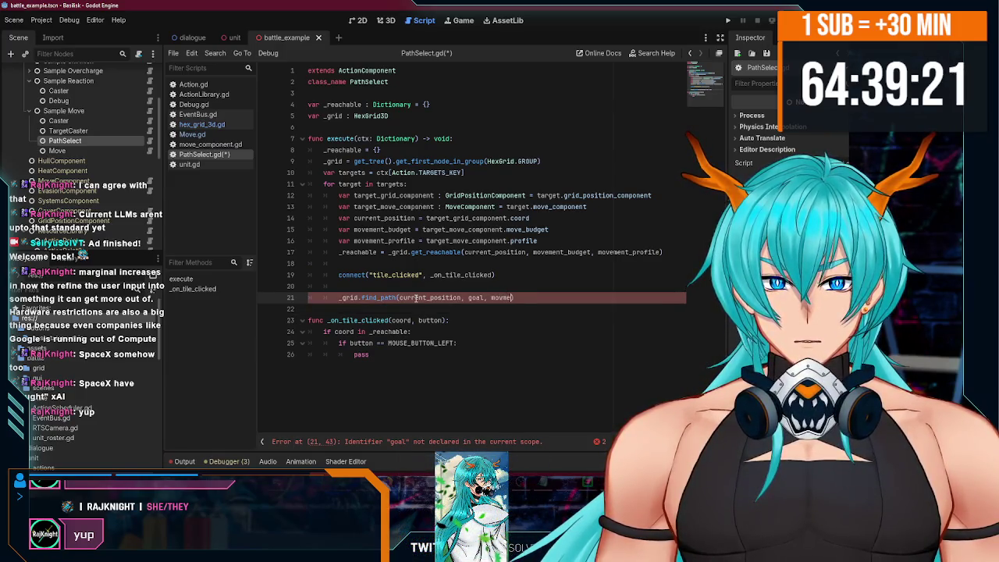
key("BackSpace")
key("BackSpace")
type("ement_bu")
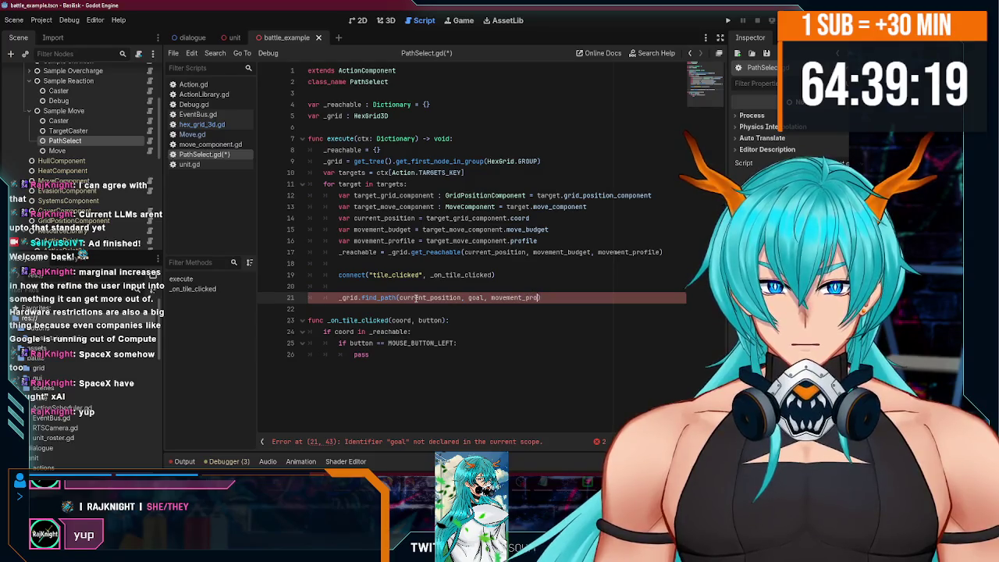
type("f")
key("Return")
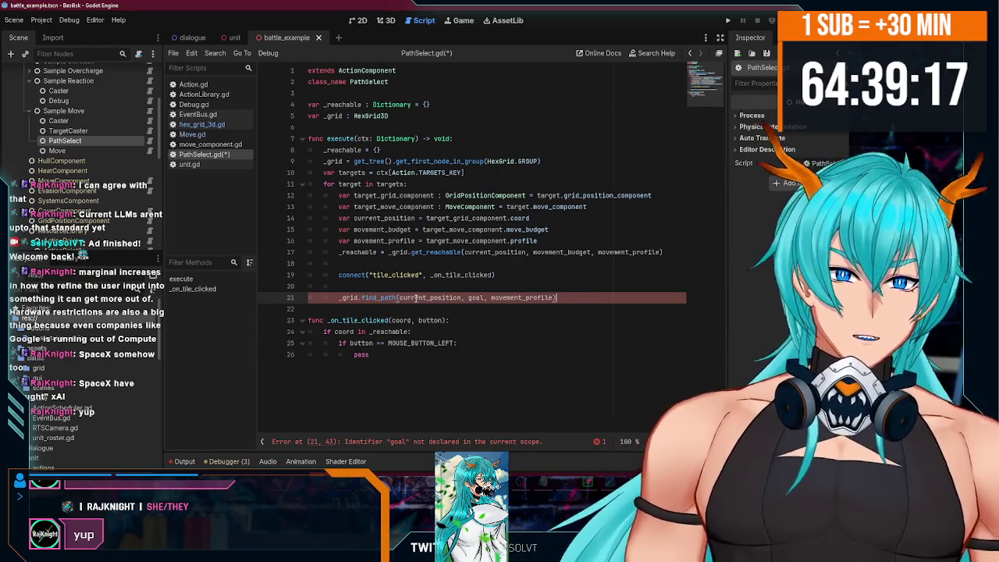
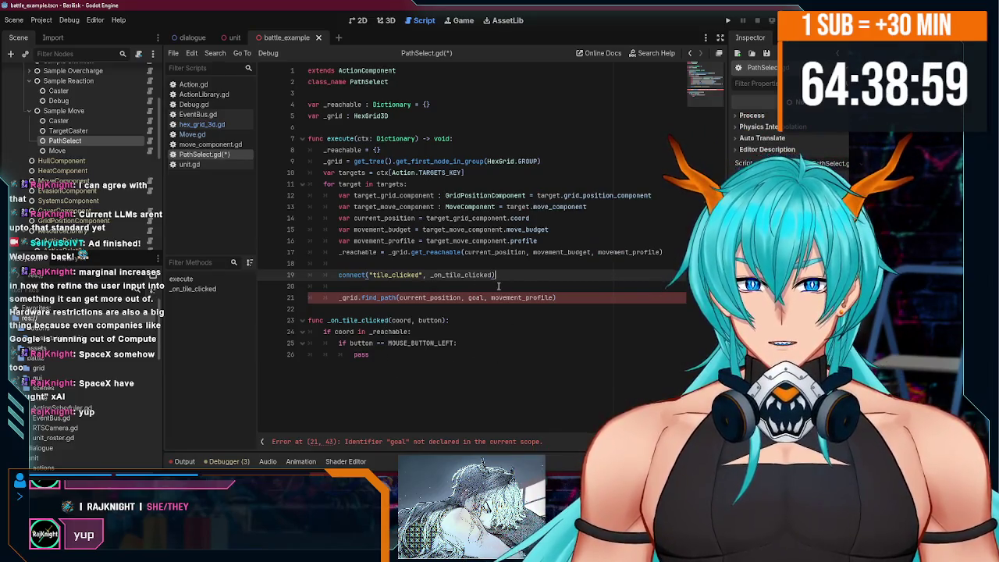
Add an await line before find_path and declare the member 'var _goal : Vector2i'.
key("Return")
type("await goal")
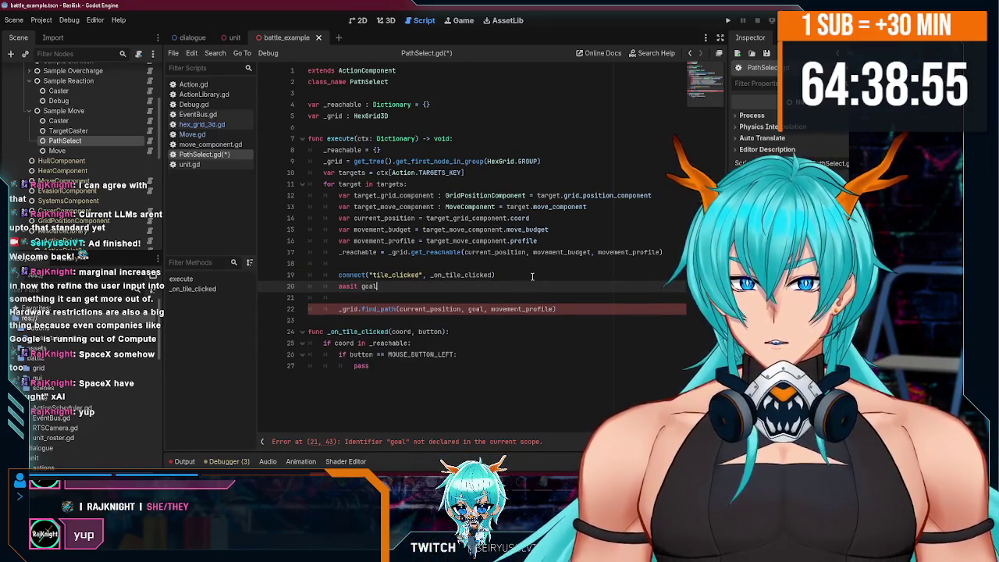
type("_r")
type("(g")
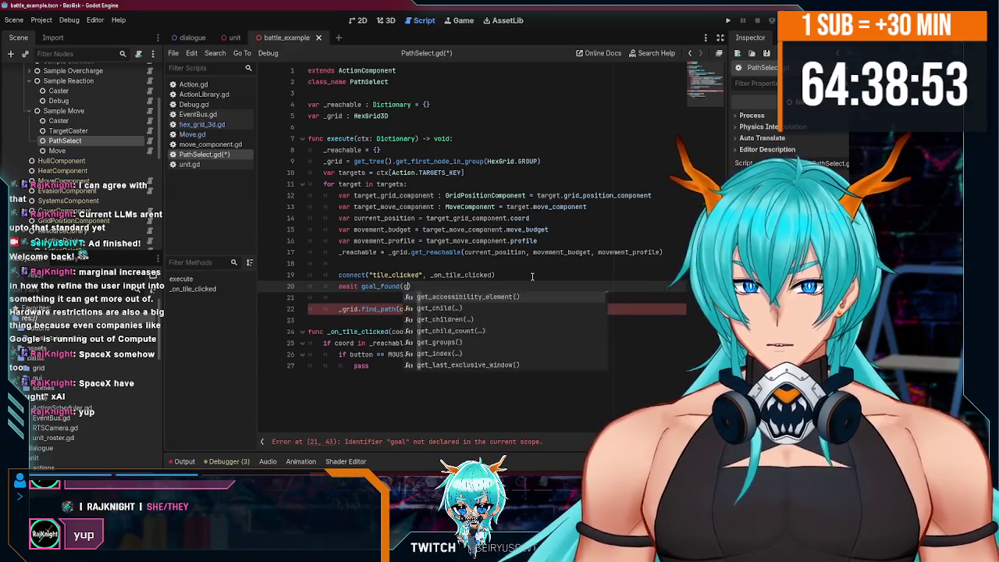
left_click(398, 127)
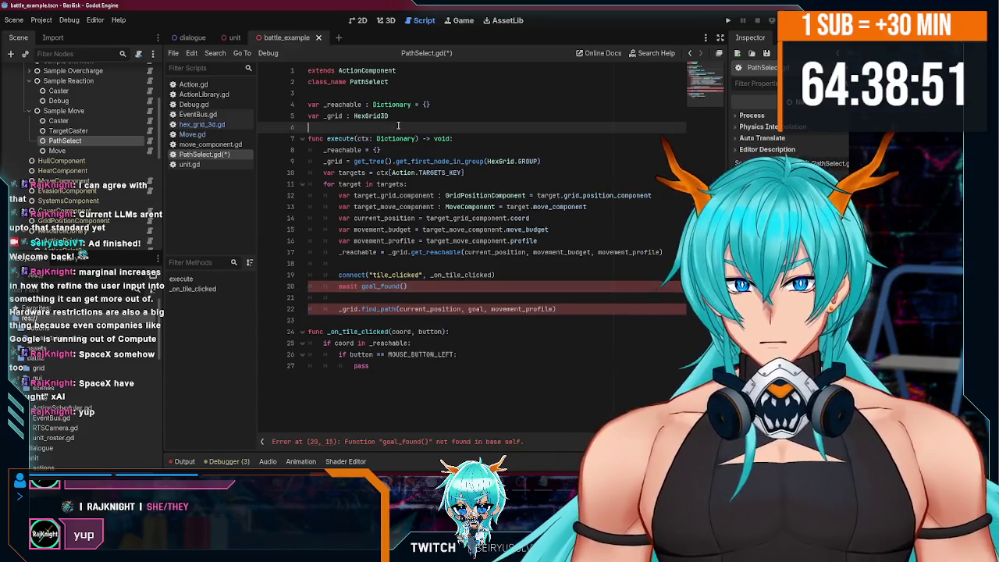
key("Return")
type("var ")
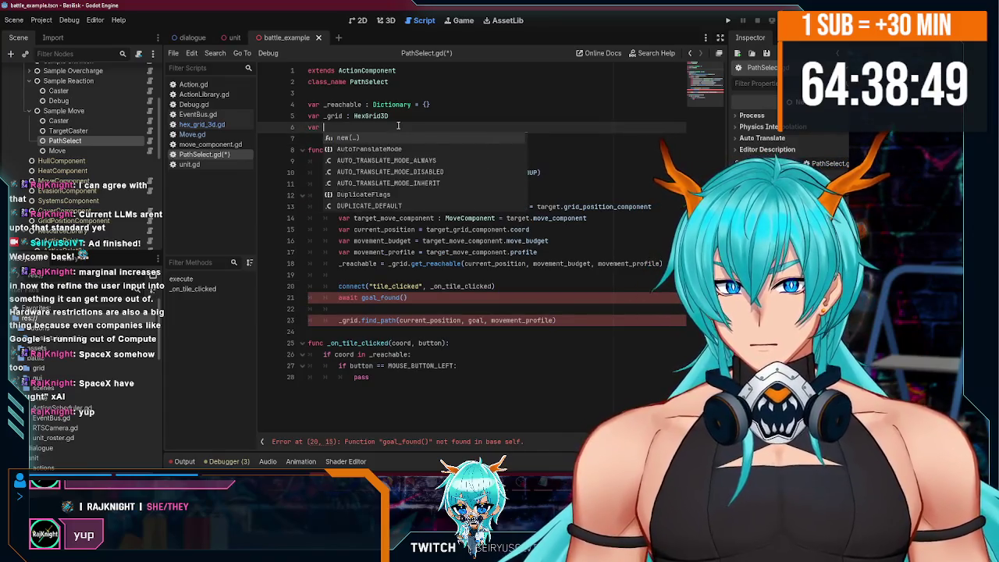
type("_goal :")
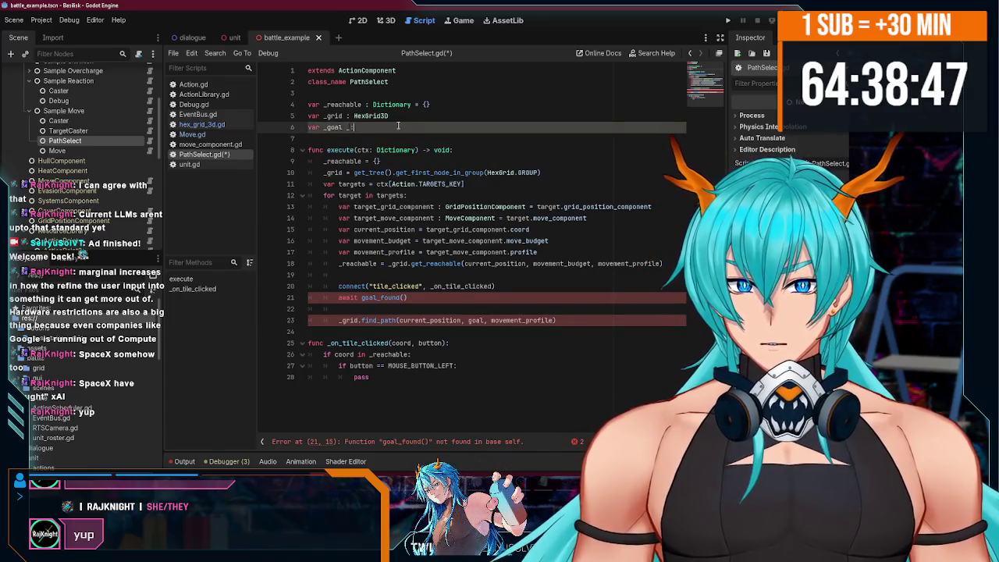
type(" Vect")
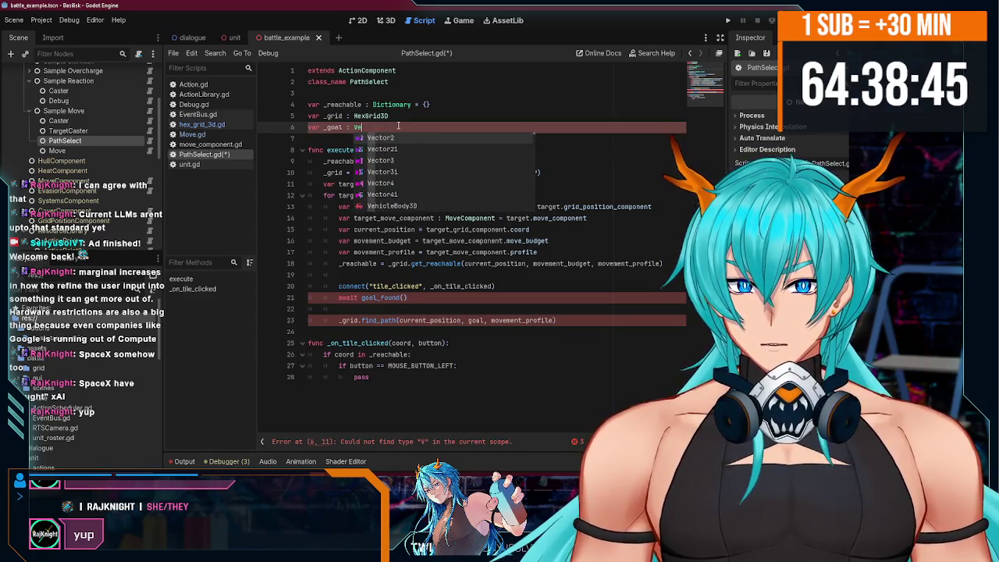
key("Down")
key("Return")
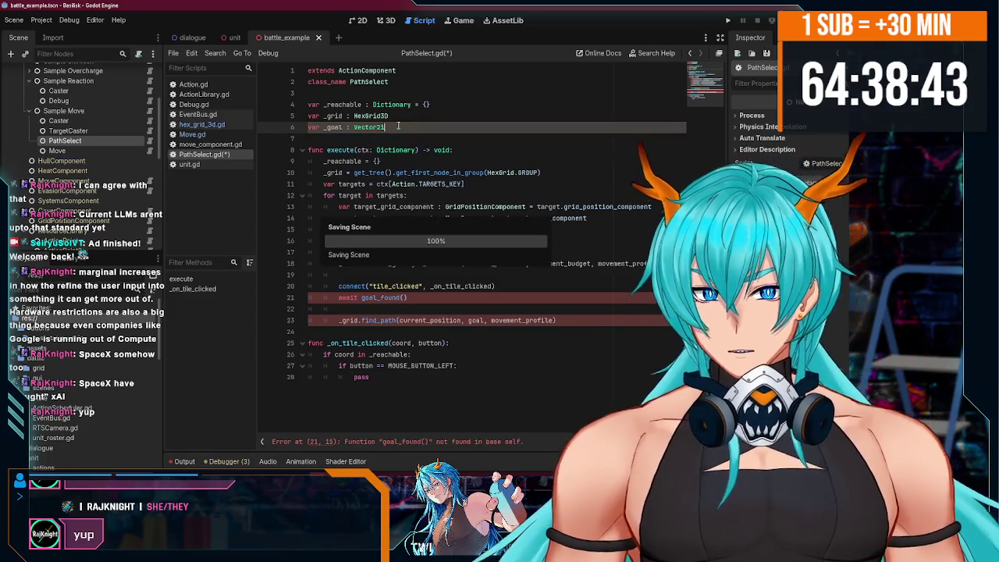
In the left-click branch of _on_tile_clicked, assign _goal = coord.
left_click(401, 392)
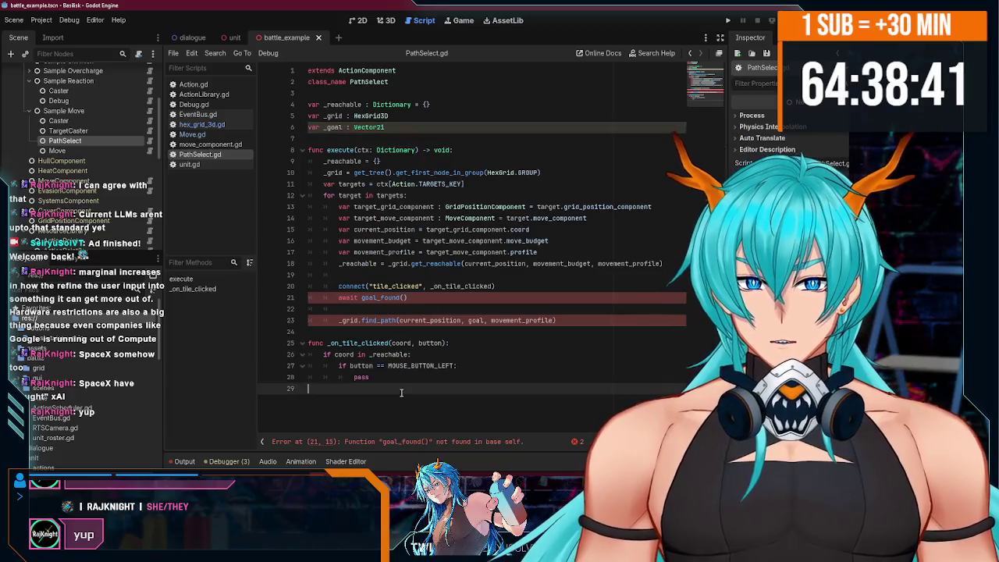
key("Return")
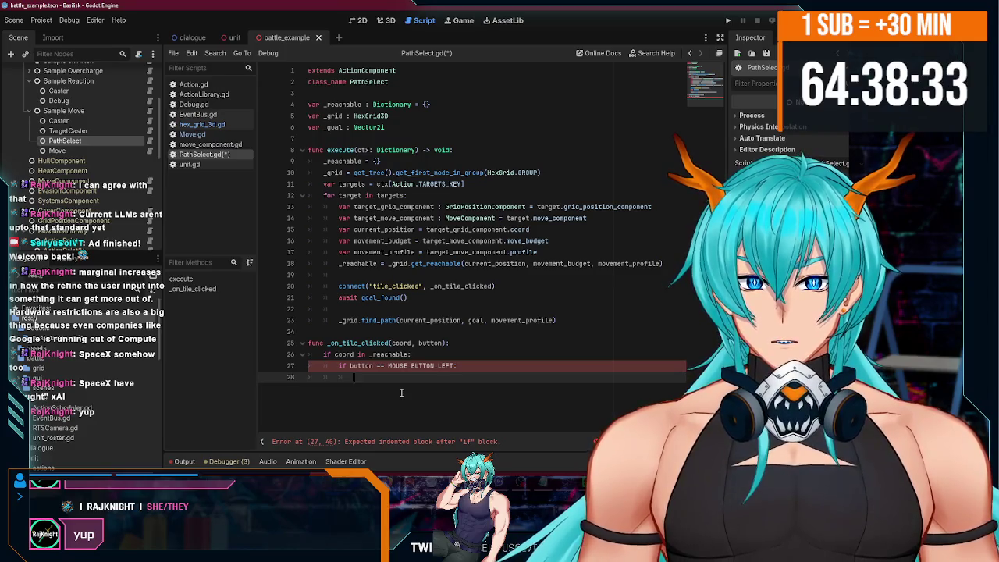
type("_goal = coord")
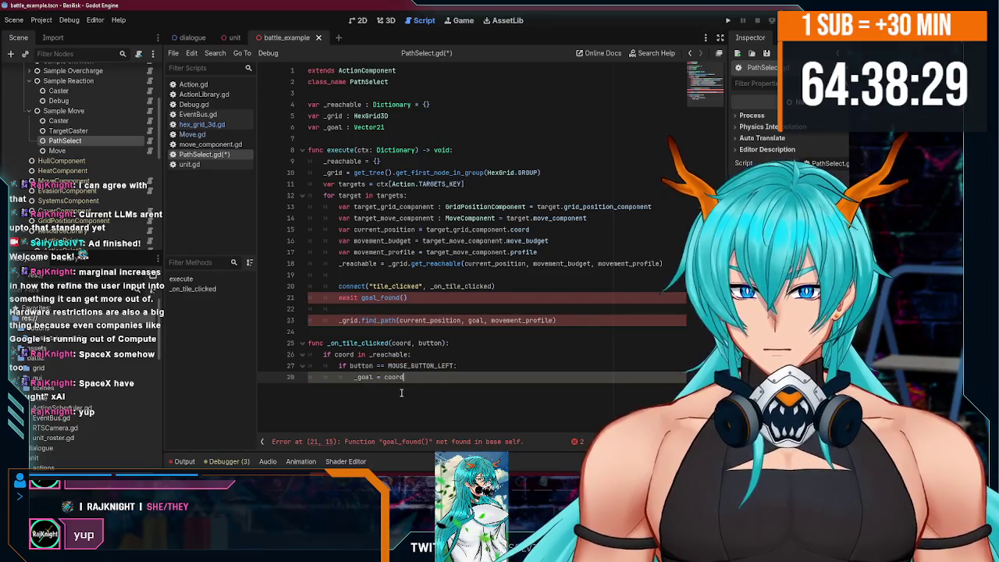
key("Return")
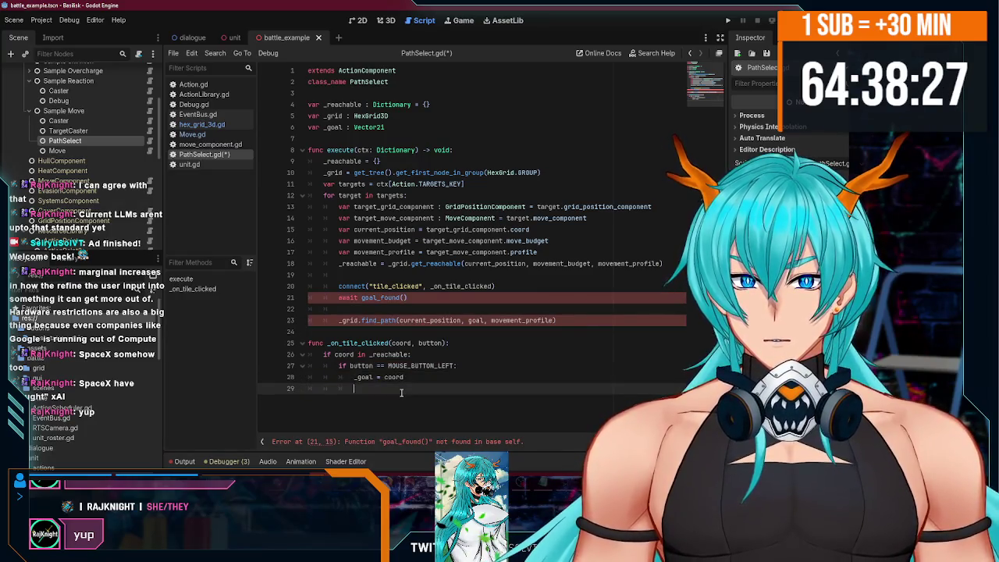
Declare 'signal goal_found(coord)' below the class name.
left_click(385, 93)
key("Return")
key("Return")
key("Up")
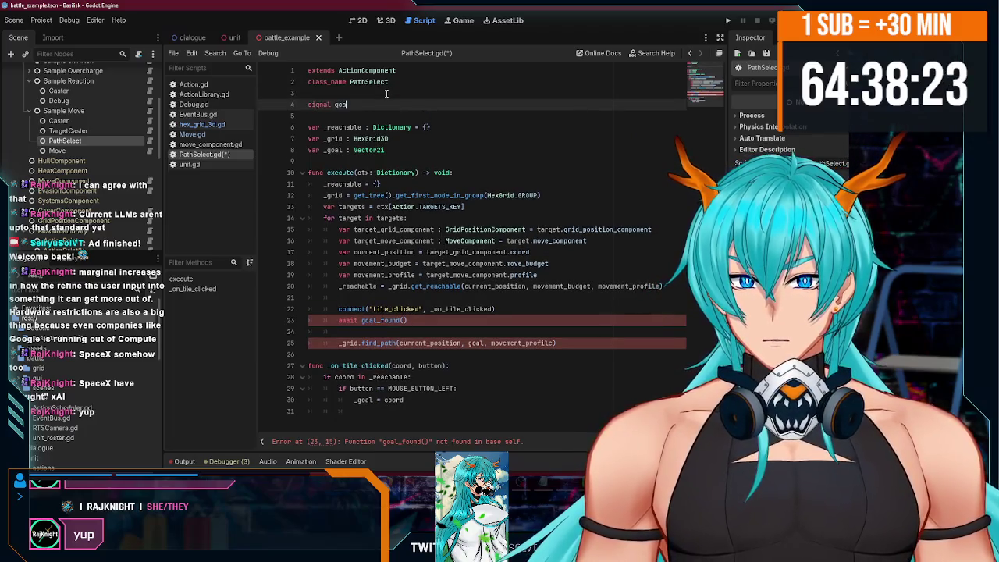
type("l_found")
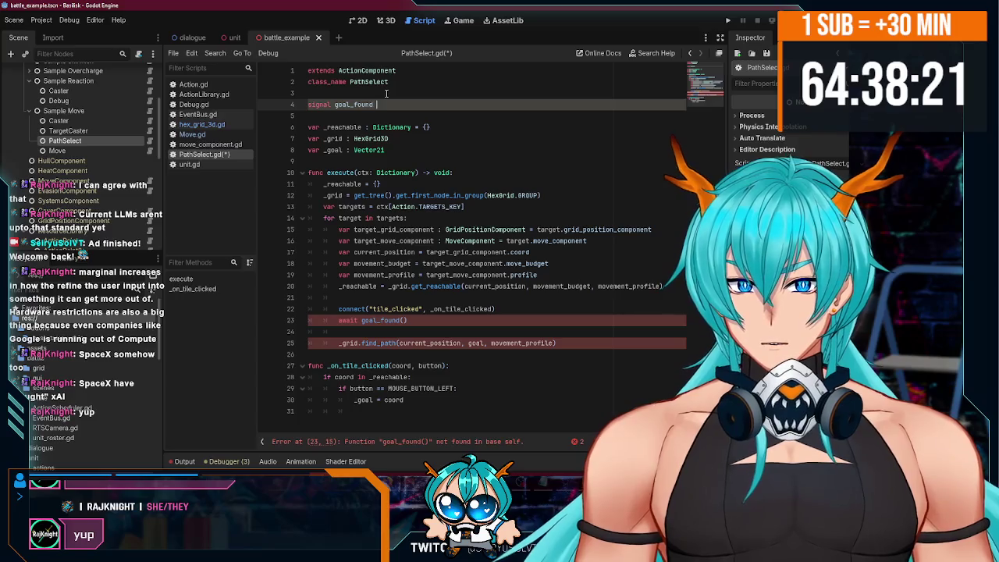
key("BackSpace")
type("coord")
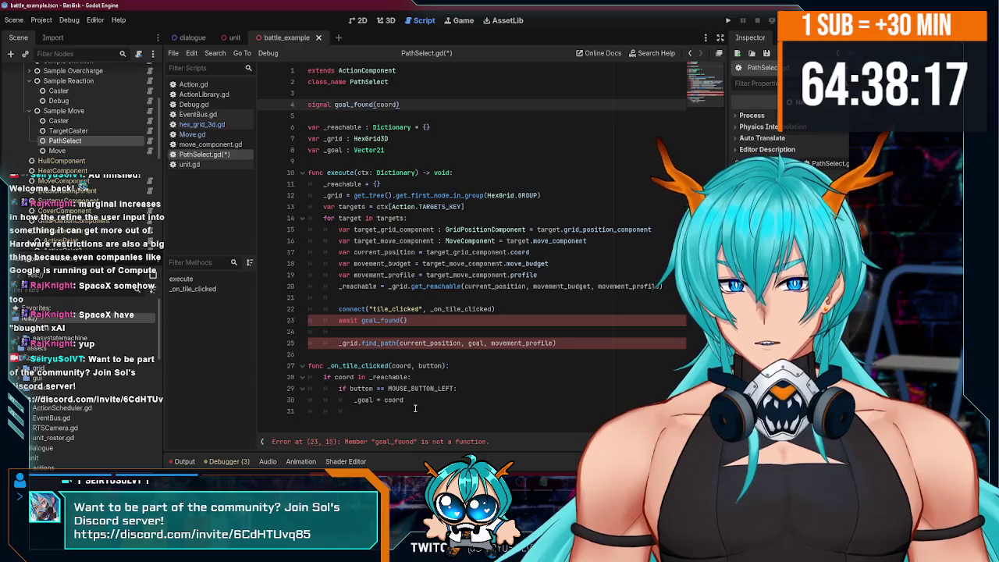
Emit goal_found.emit(coord) in the left-click branch and save the script.
left_click(414, 408)
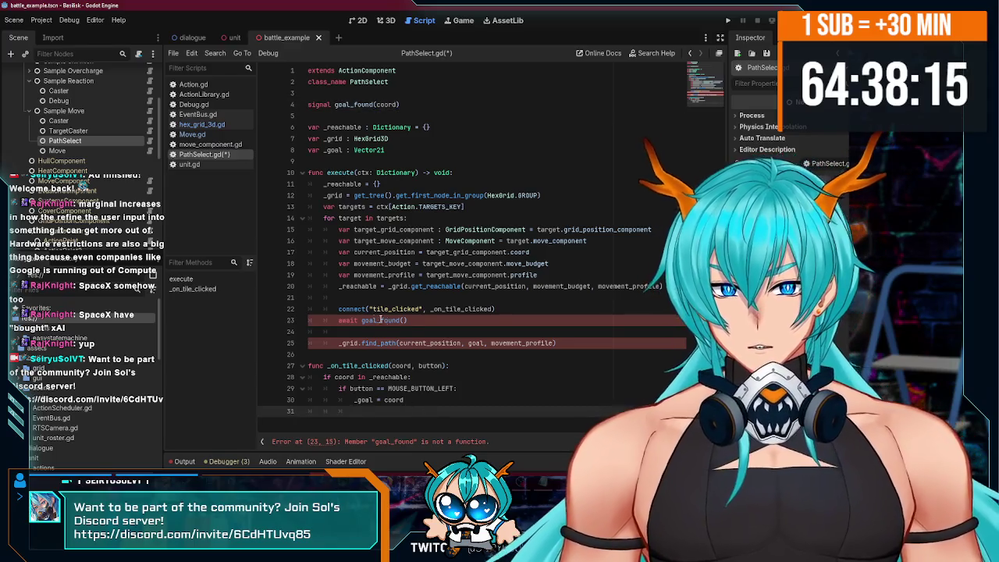
left_click(418, 318)
left_click(396, 414)
type("goal_found.em")
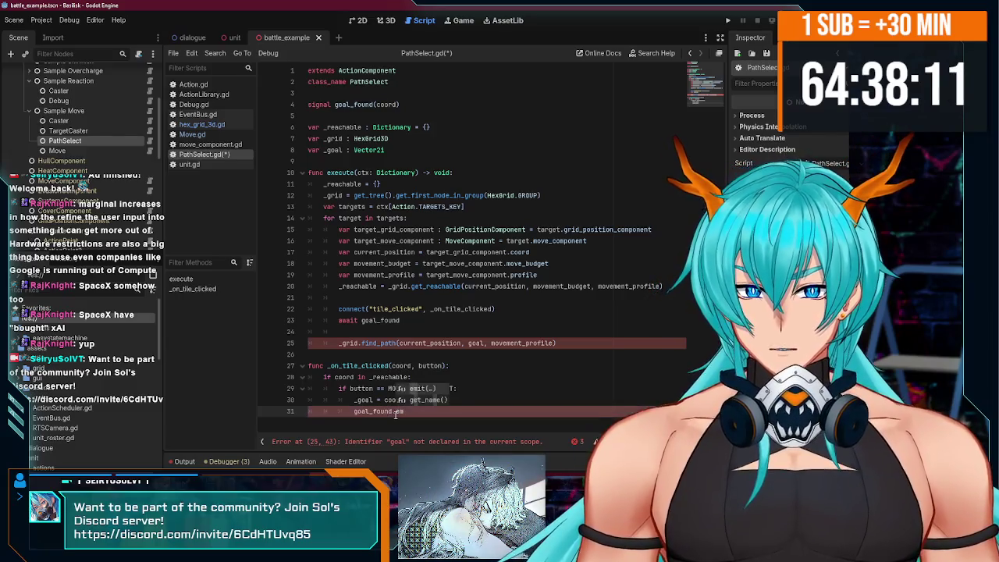
key("Return")
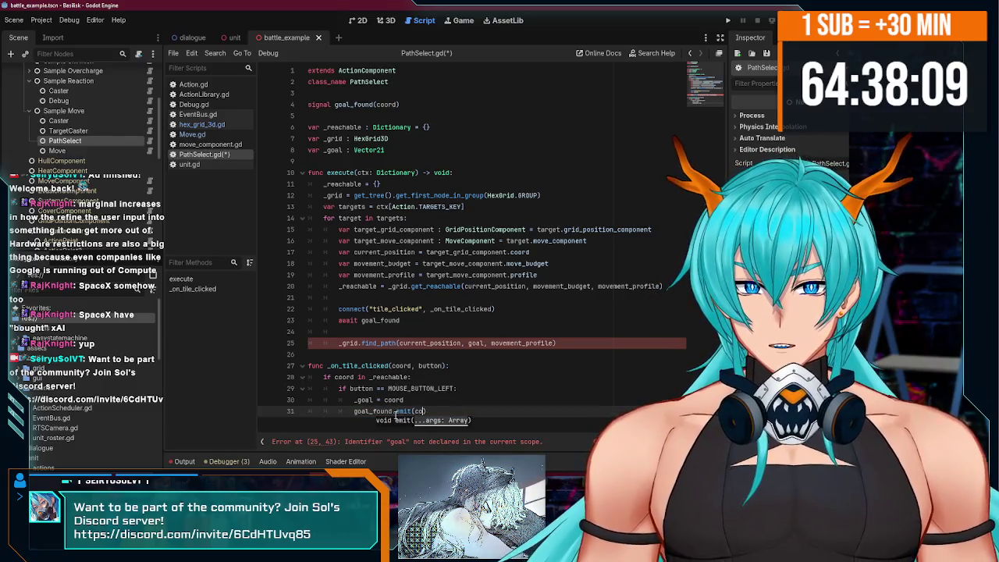
left_click(413, 320)
key("ctrl+s")
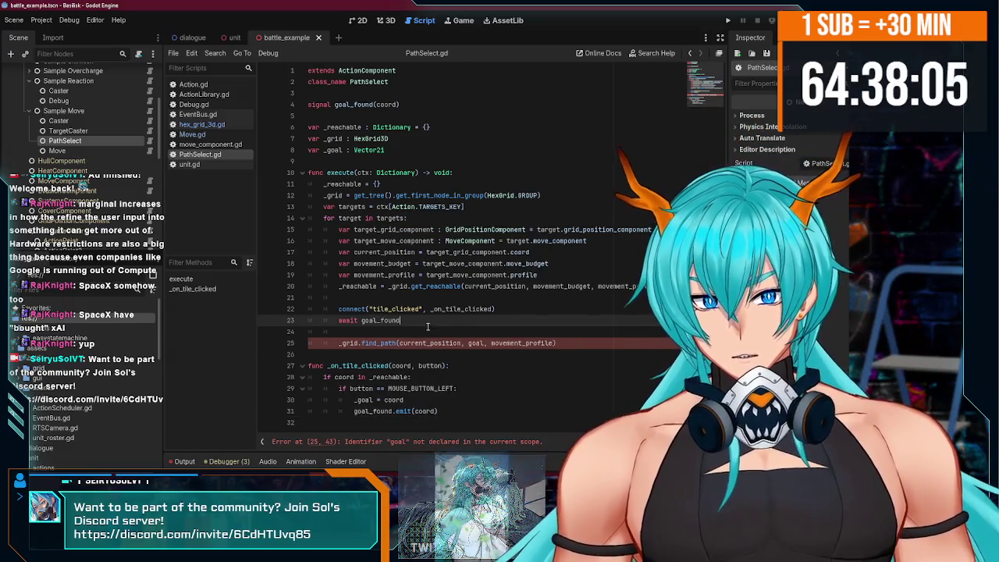
Pass _goal to find_path, save, and remove the trailing blank lines.
left_click(468, 344)
type("_")
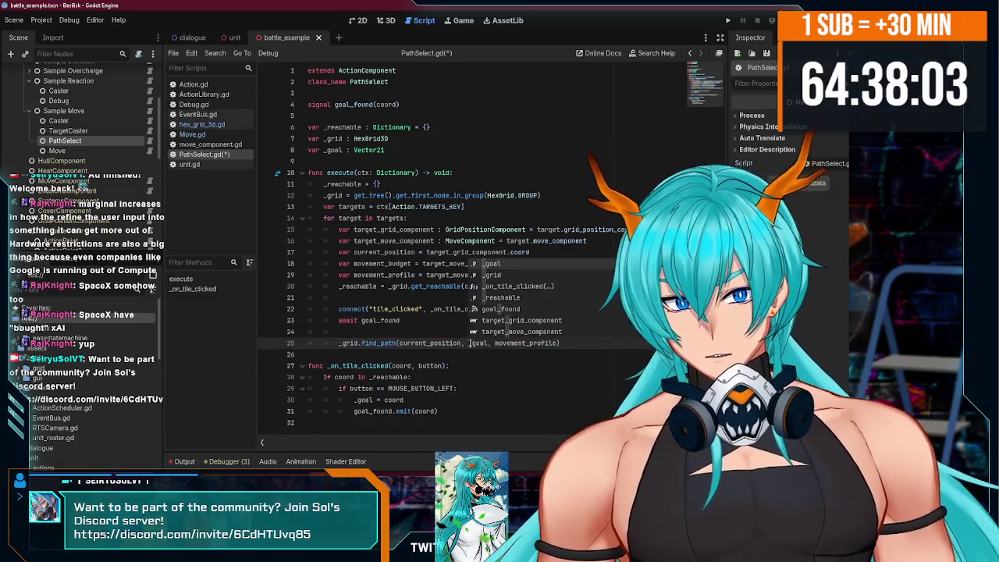
left_click(445, 422)
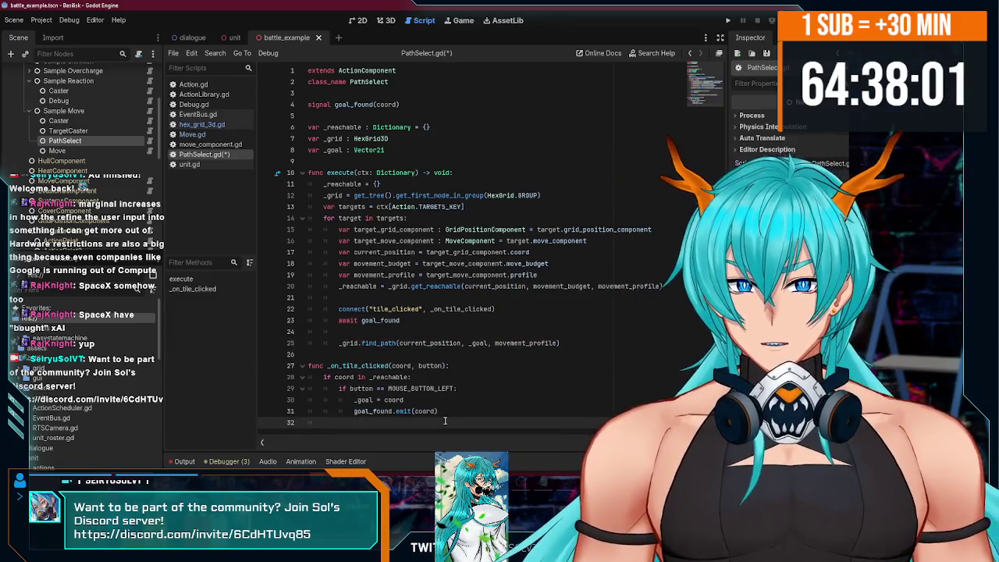
key("ctrl+s")
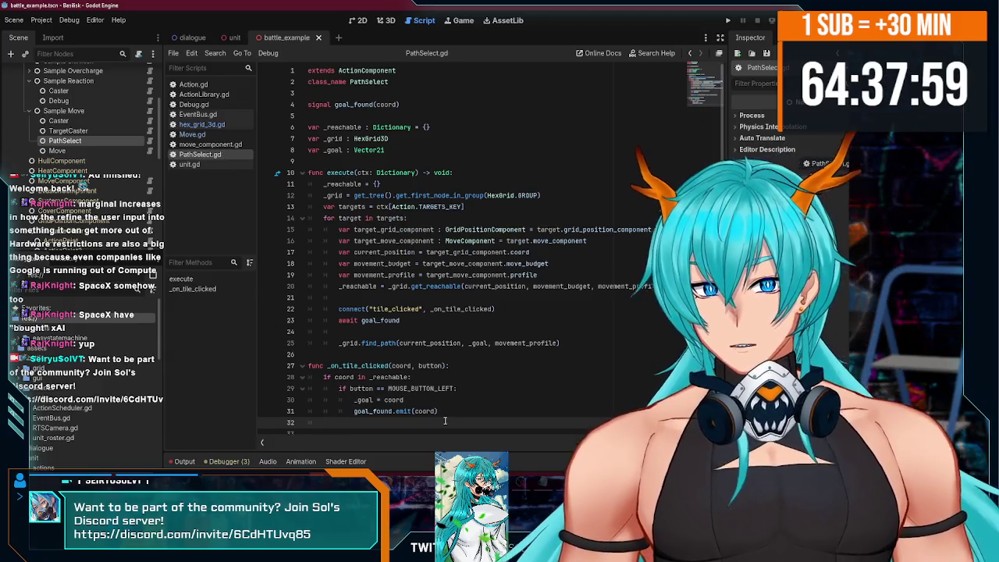
key("BackSpace")
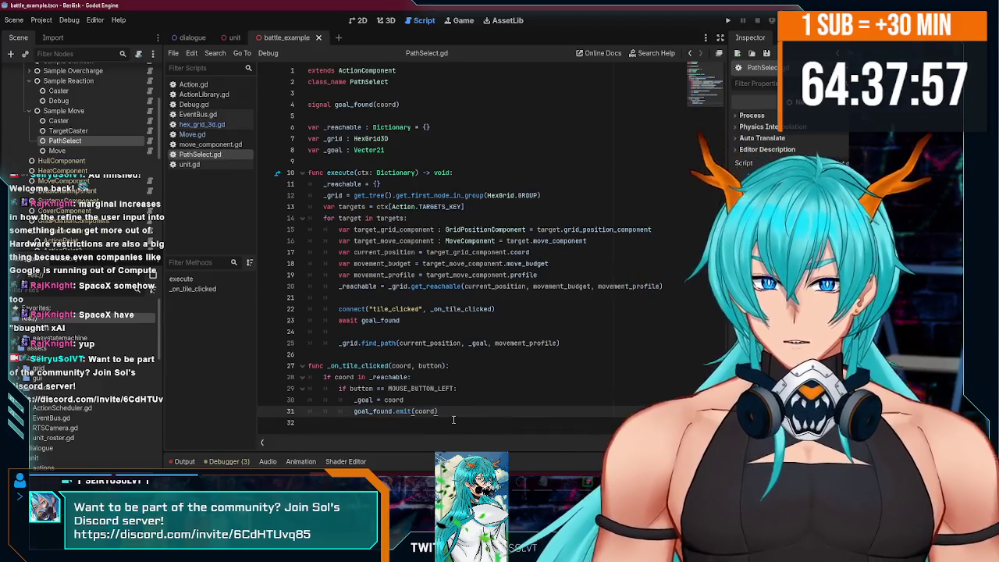
double_click(414, 321)
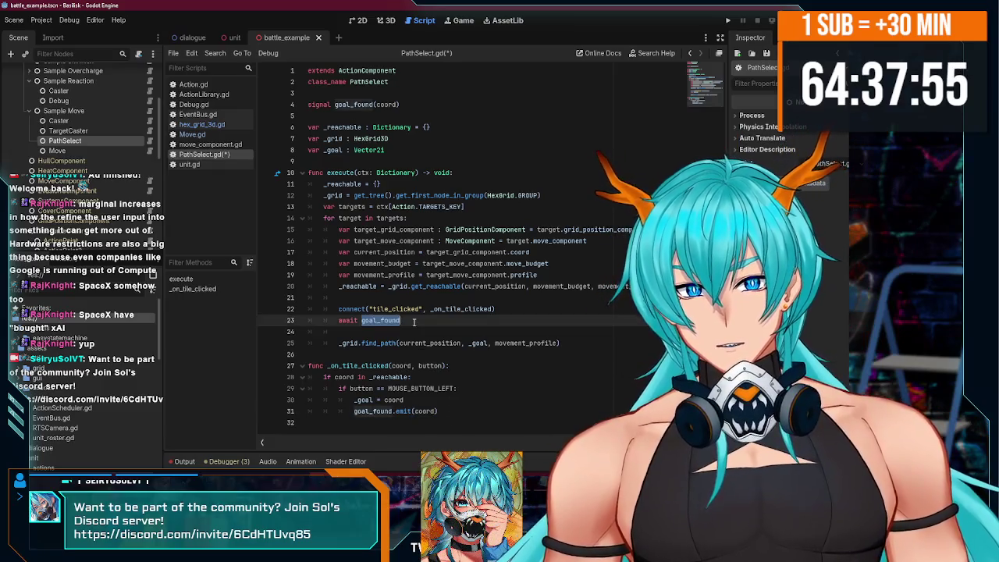
triple_click(359, 321)
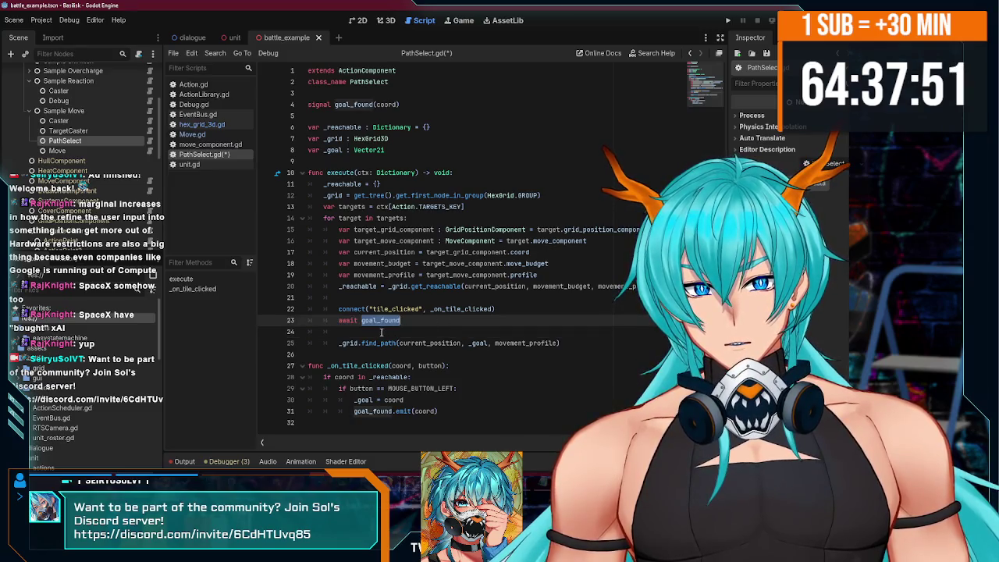
left_click(369, 333)
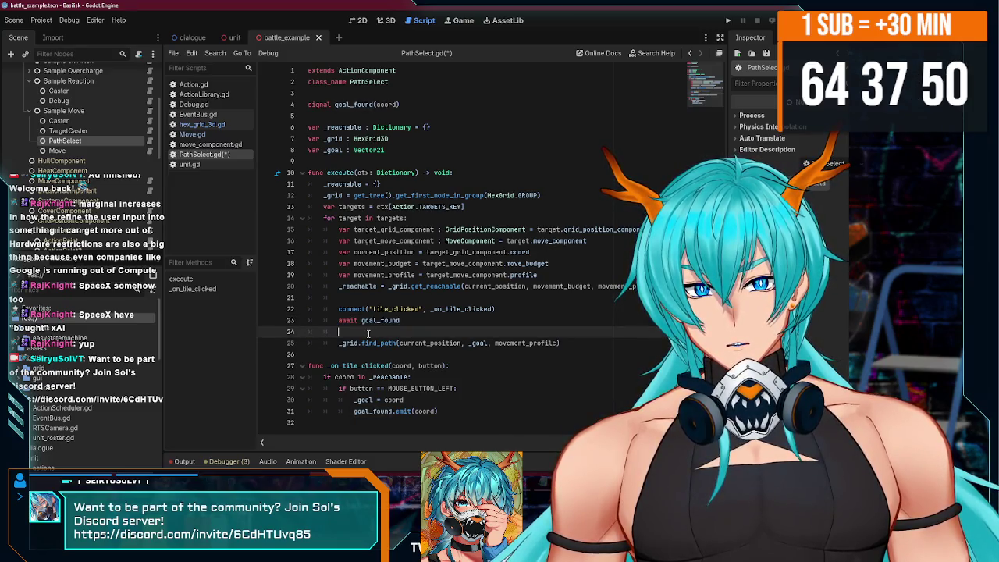
left_click(405, 429)
key("BackSpace")
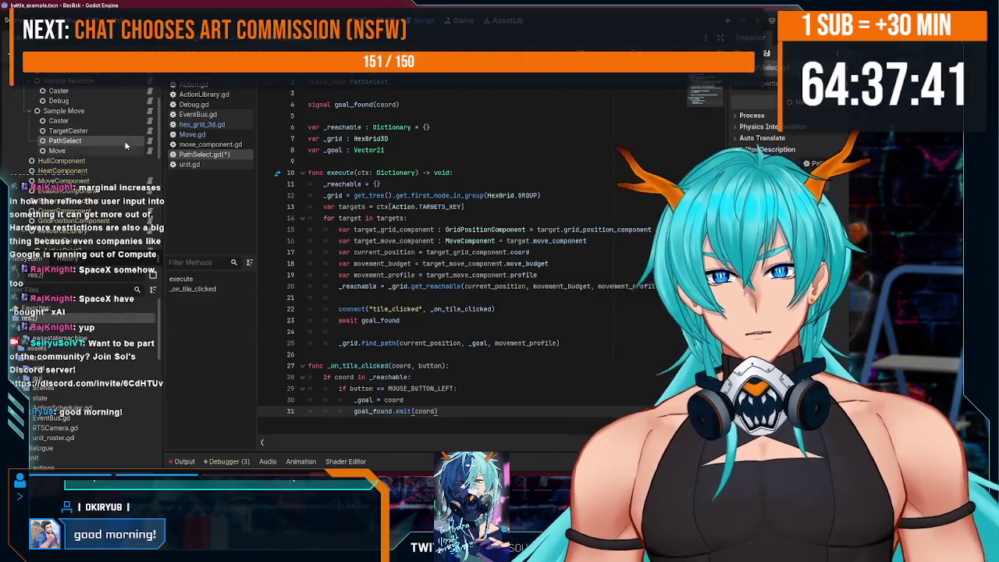
Inspect the MoveComponent's move budget, speed and profile settings.
scroll(105, 129, "up", 3)
scroll(100, 119, "down", 5)
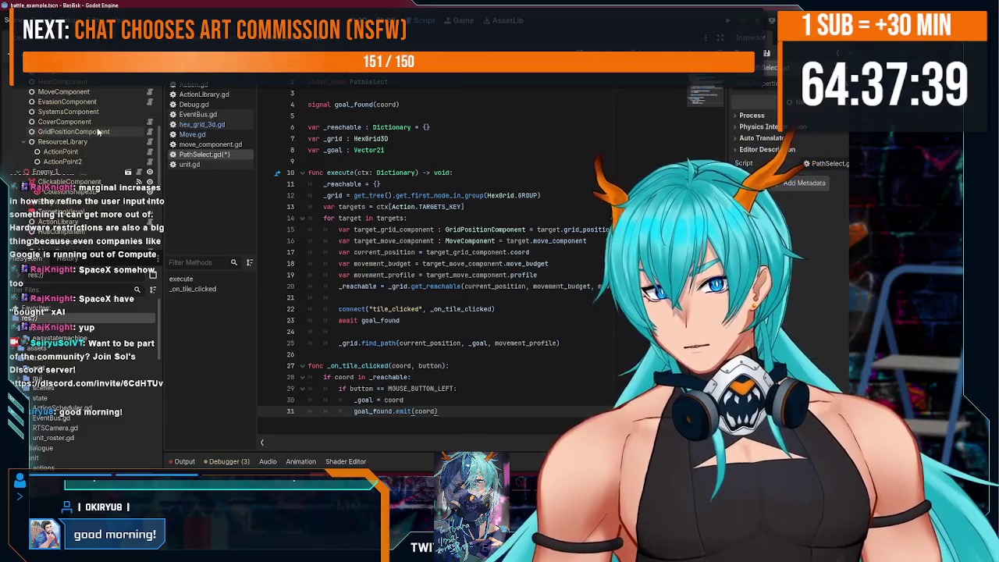
left_click(100, 91)
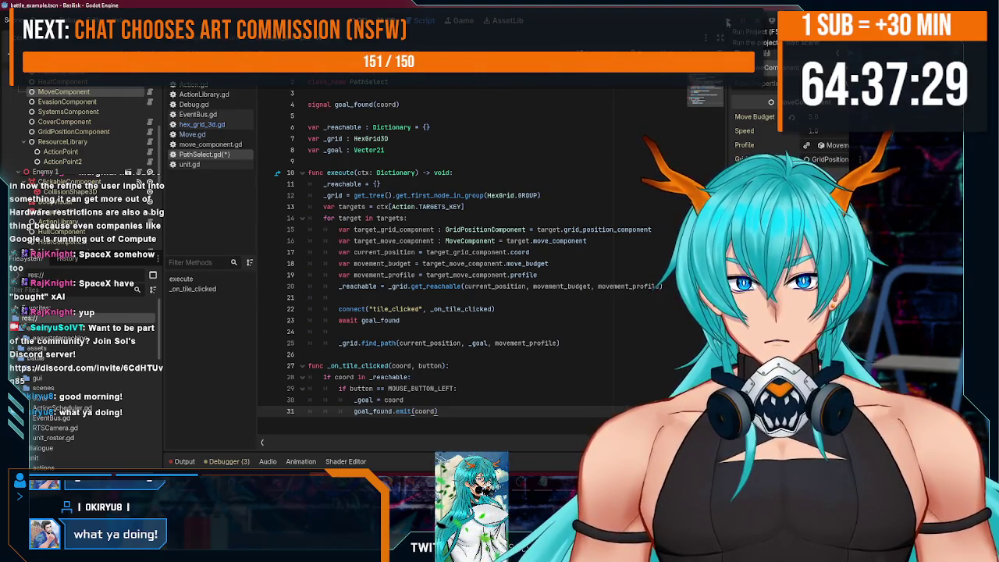
scroll(90, 147, "down", 2)
scroll(94, 147, "up", 5)
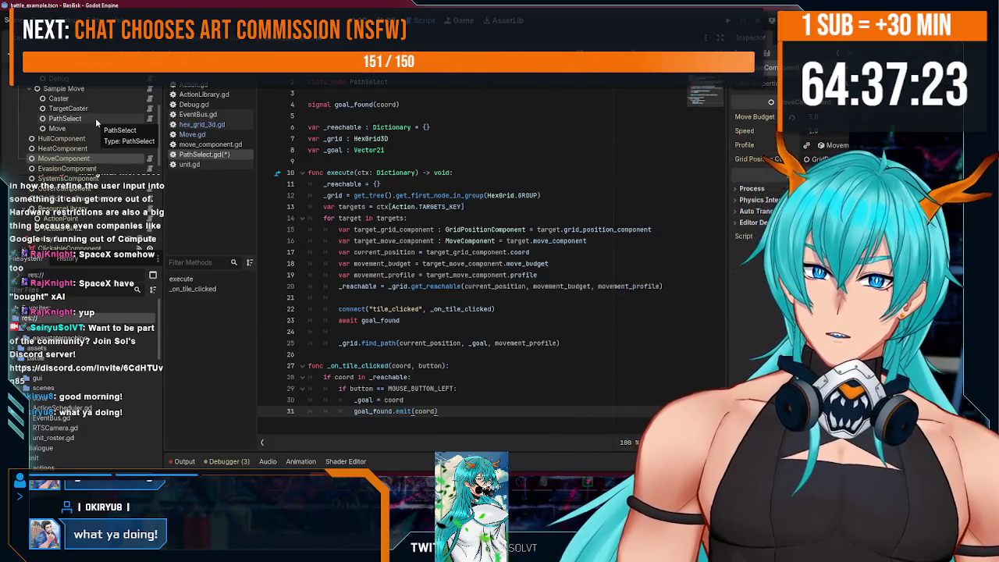
Store the find_path result in 'var path', add 'print(path)', and save.
left_click(579, 343)
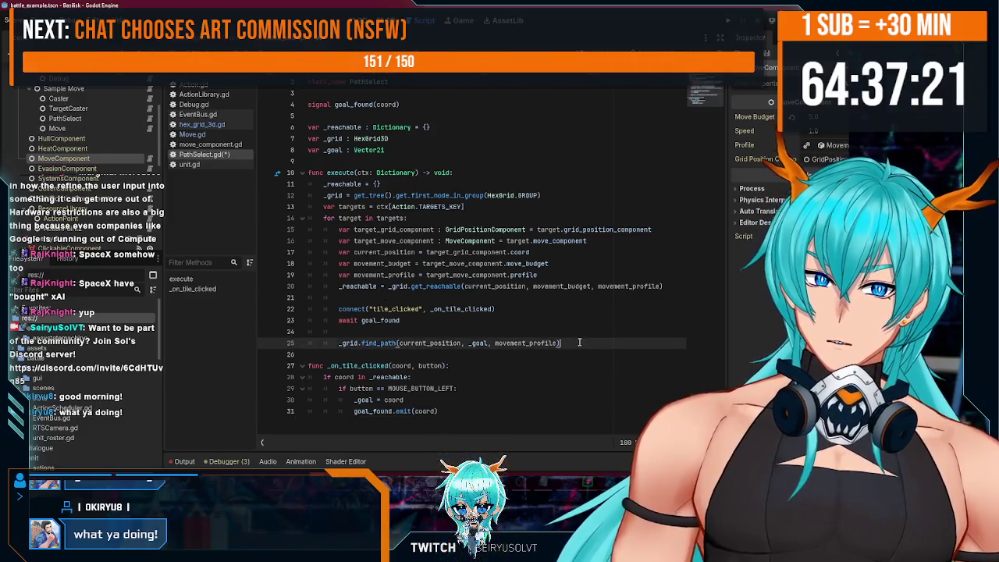
key("Return")
type("print(")
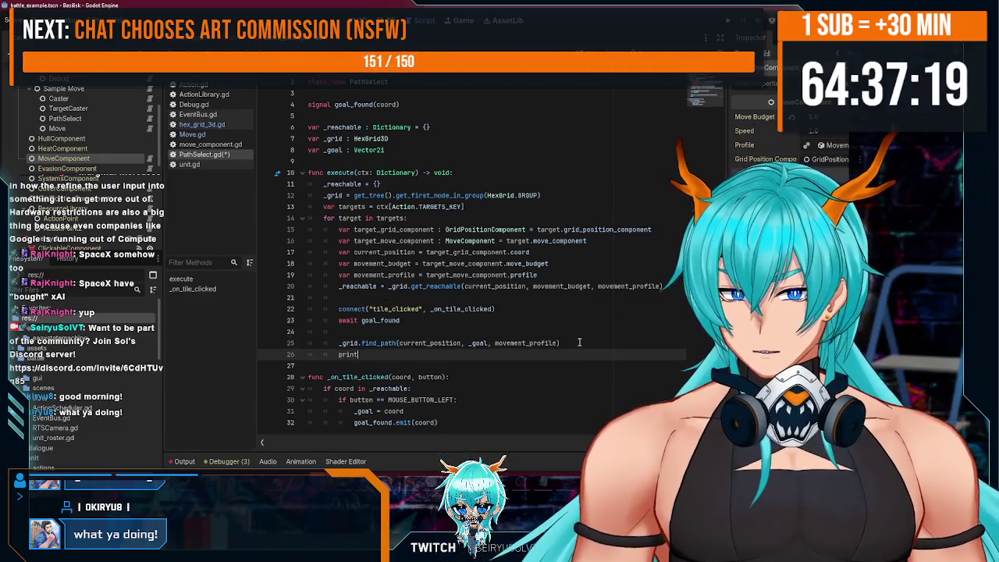
left_click(339, 343)
type("var p")
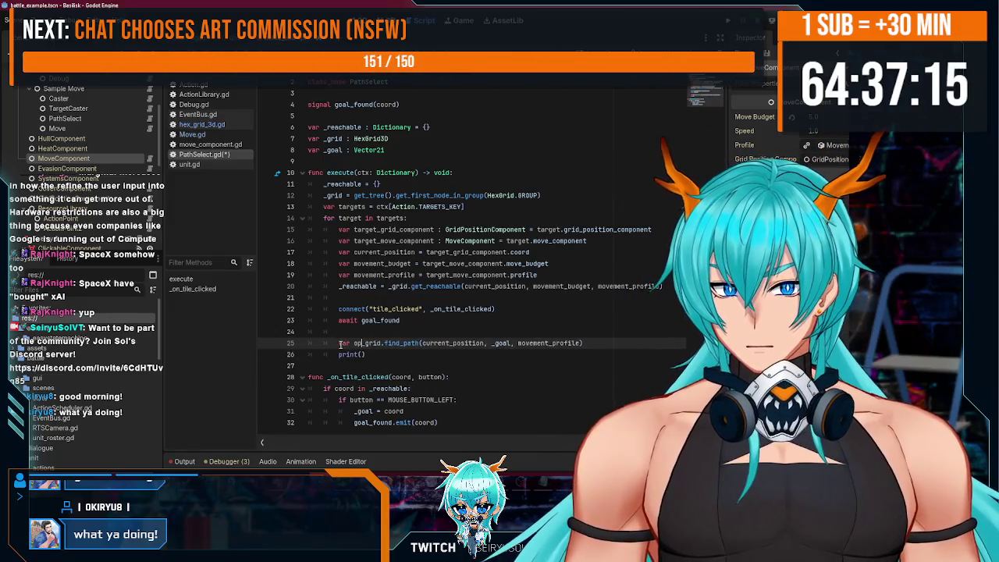
type("ath =")
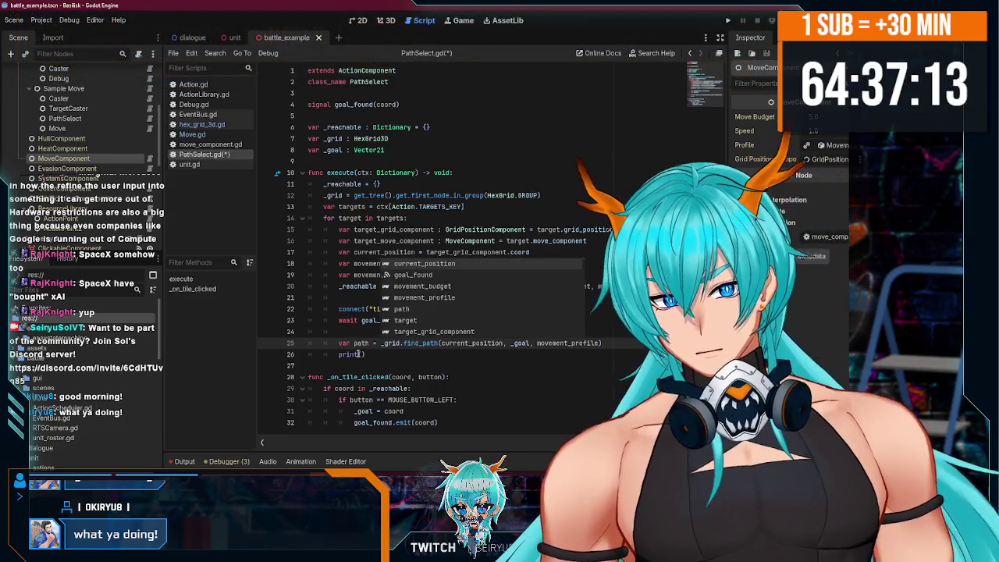
left_click(363, 354)
type("path")
key("ctrl+s")
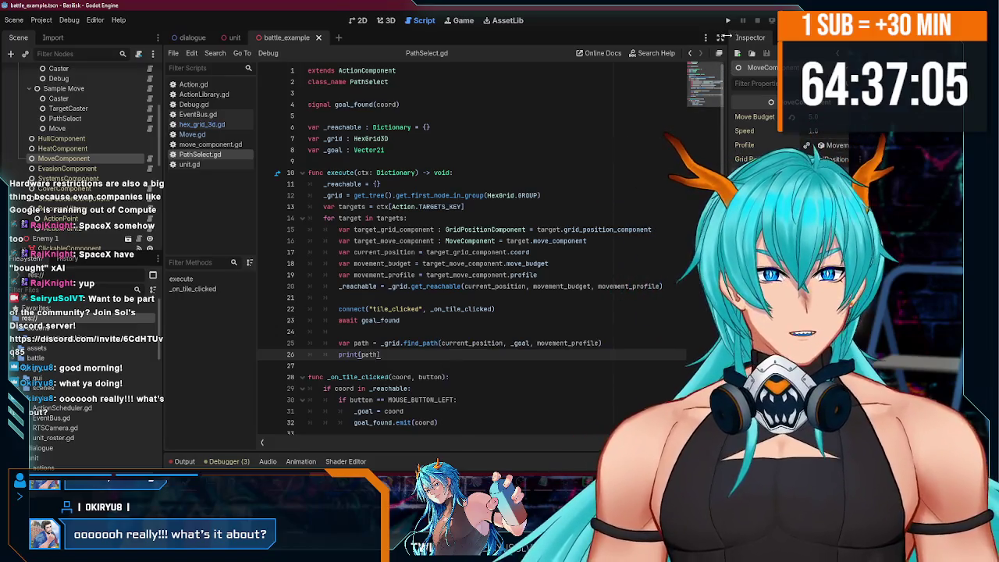
left_click(728, 21)
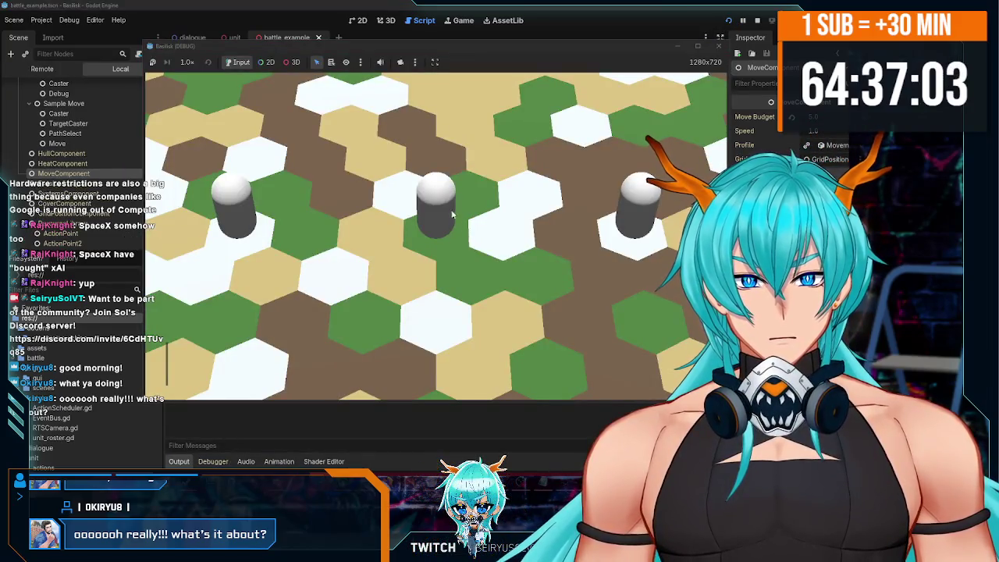
Test the Move action, then change the tile_clicked connect call to _grid.connect.
left_click(337, 368)
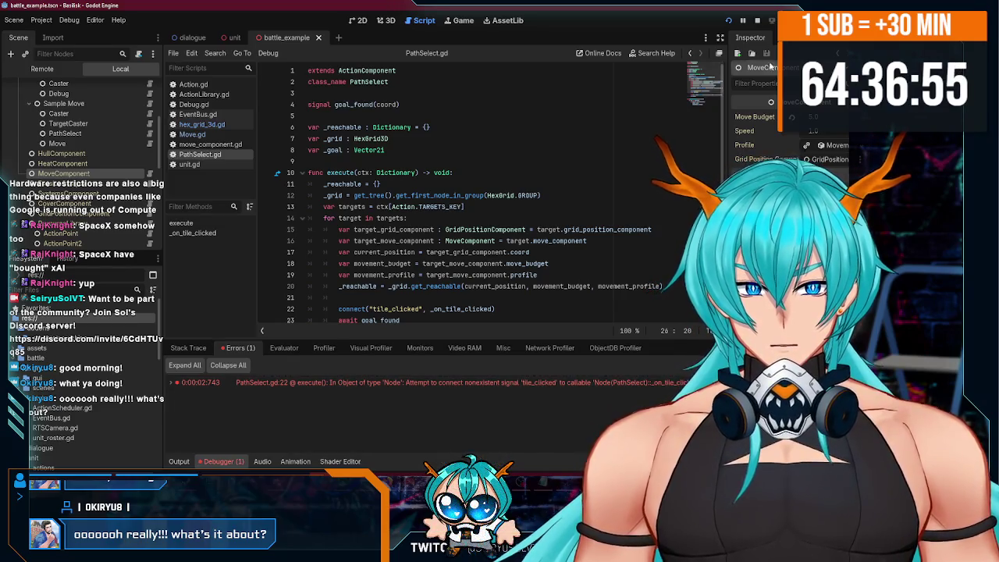
left_click(758, 21)
scroll(391, 203, "down", 3)
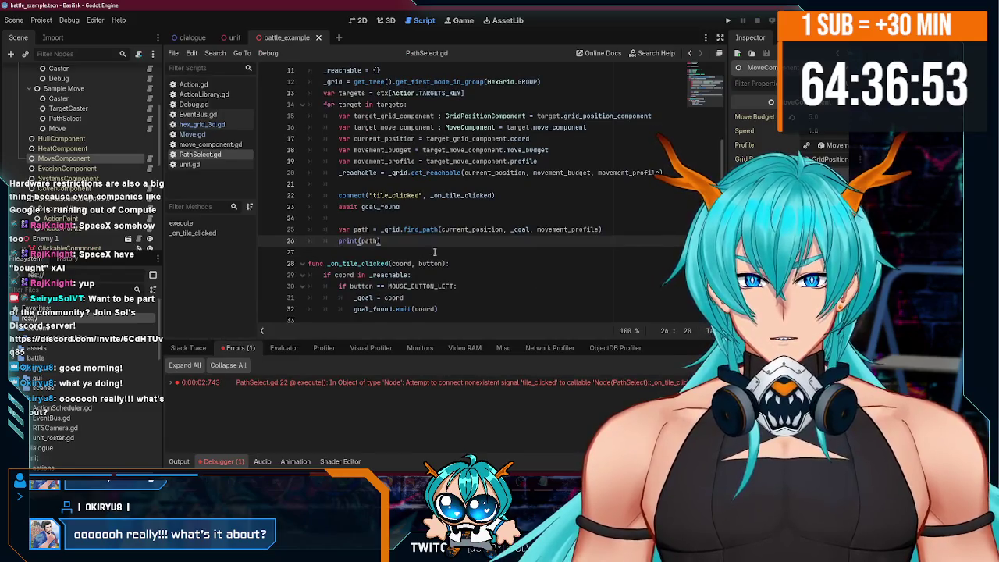
left_click(339, 195)
type("_gri")
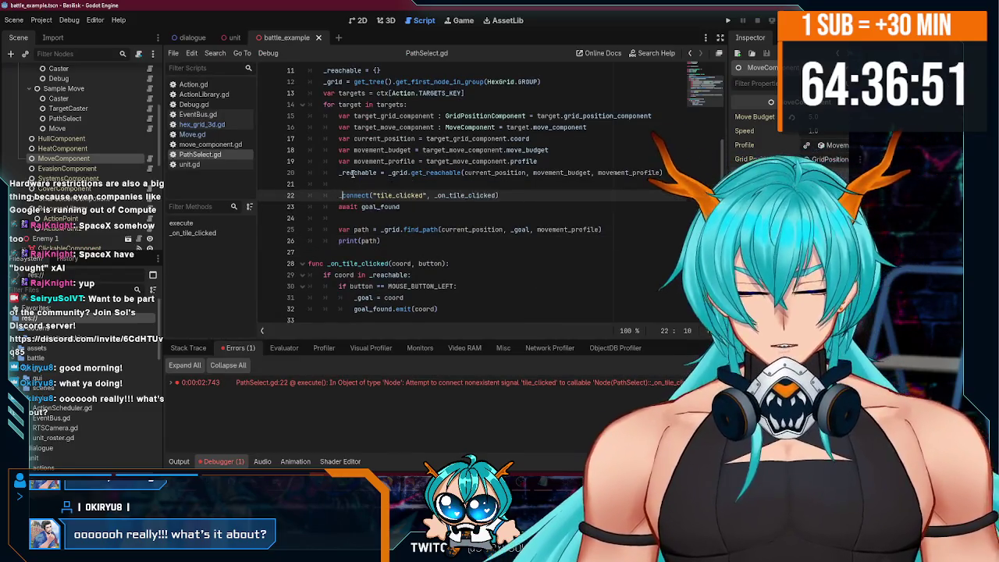
type("d.")
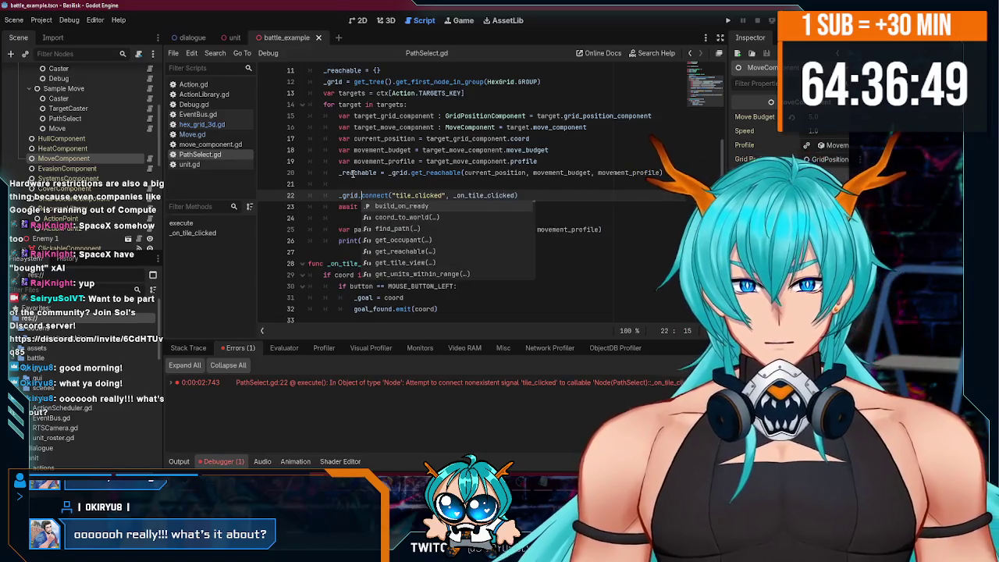
Rerun the game and send the unit to a hex, printing the path [(0, 1)].
left_click(770, 21)
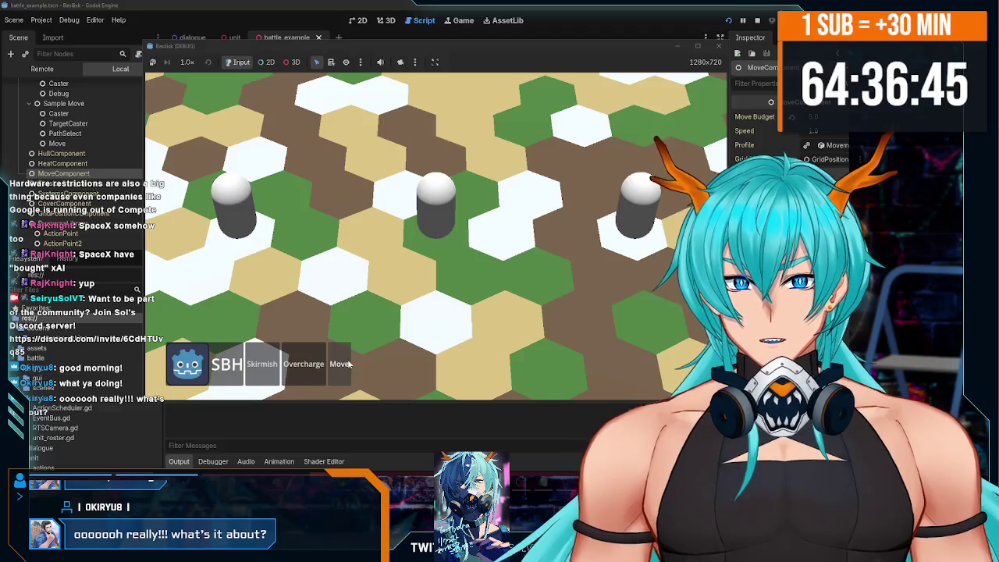
left_click(483, 289)
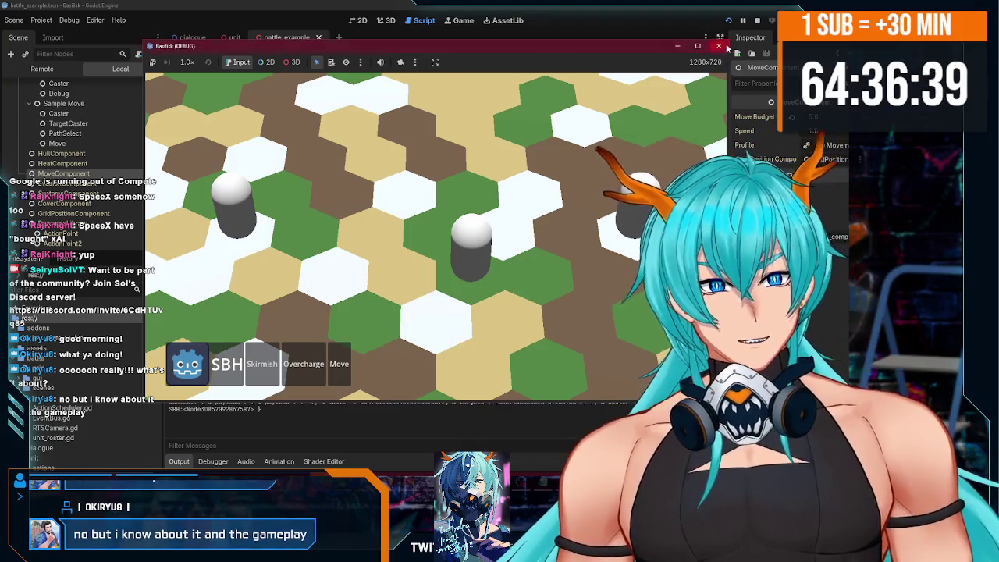
key("F8")
Open the Move action node's script, Move.gd.
left_click(458, 254)
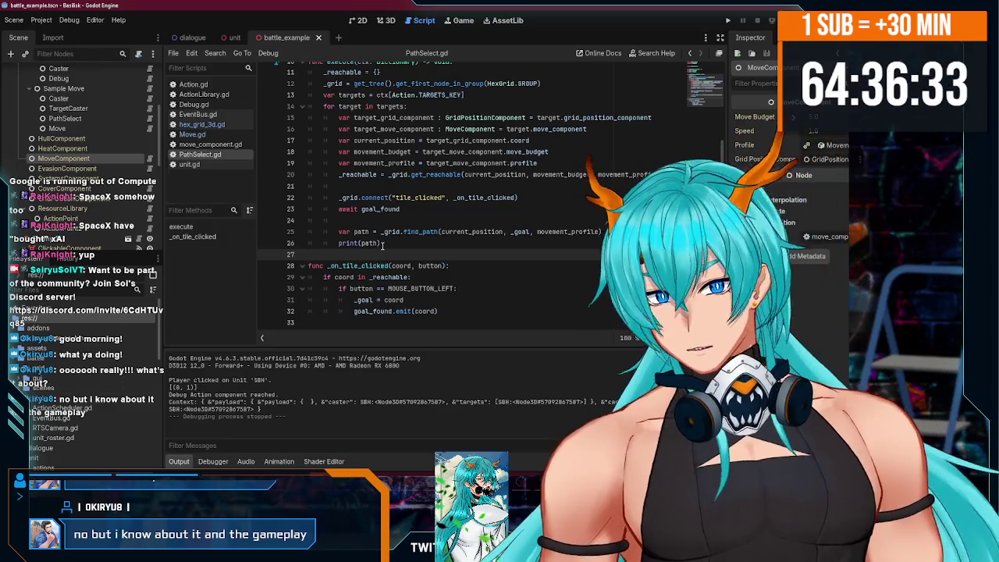
scroll(105, 139, "up", 1)
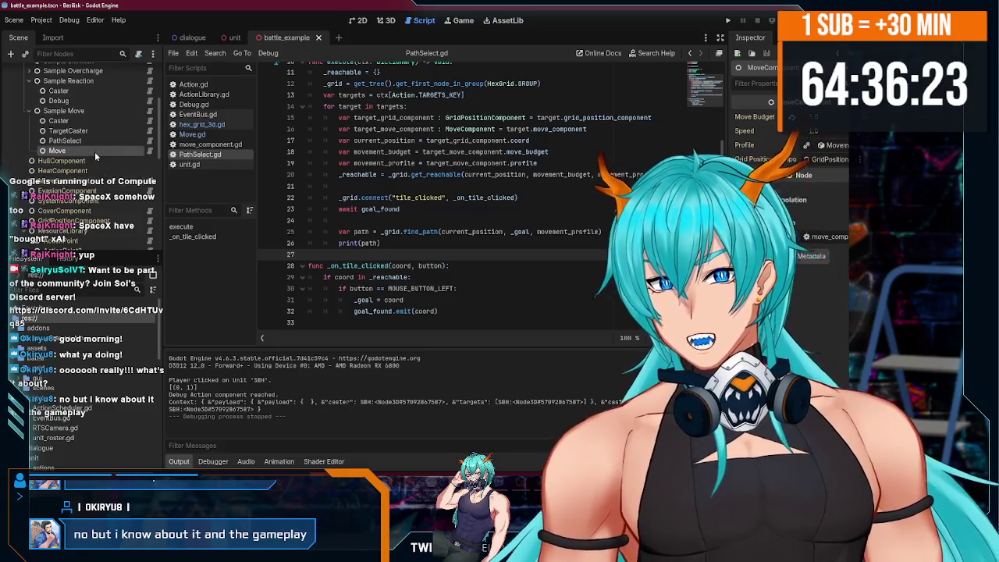
left_click(146, 153)
left_click(149, 150)
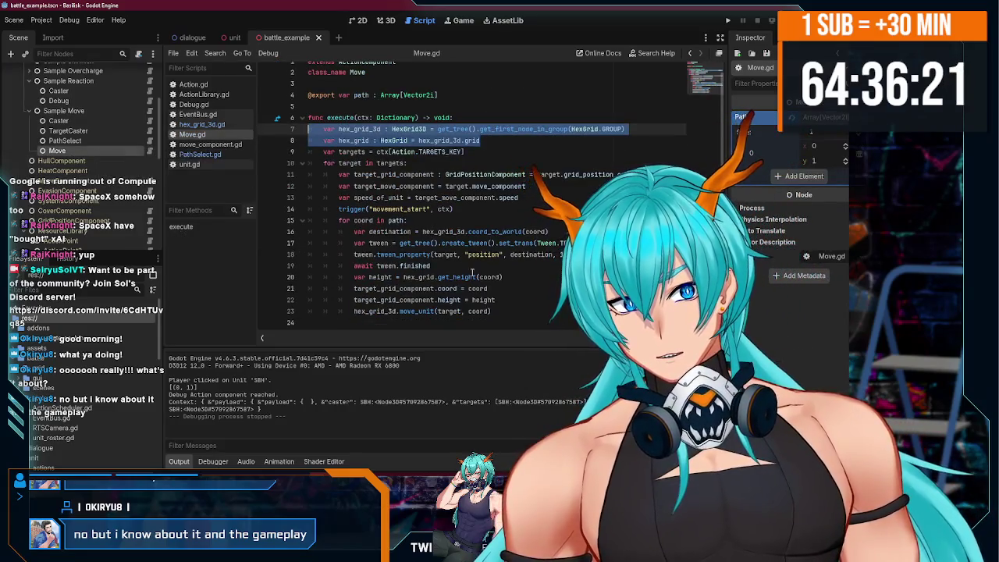
Select Move.gd's movement loop from the trigger call through move_unit, then return to PathSelect.gd.
mouse_move(513, 320)
left_mouse_down()
mouse_move(351, 220)
mouse_move(278, 136)
left_mouse_up()
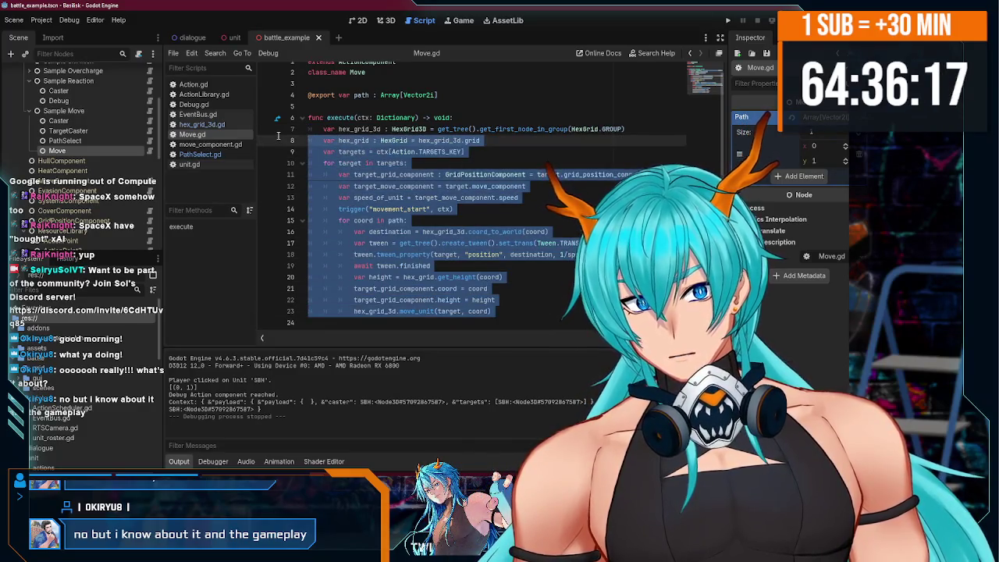
left_click(437, 220)
mouse_move(501, 311)
left_mouse_down()
mouse_move(469, 309)
mouse_move(341, 212)
left_mouse_up()
key("ctrl+c")
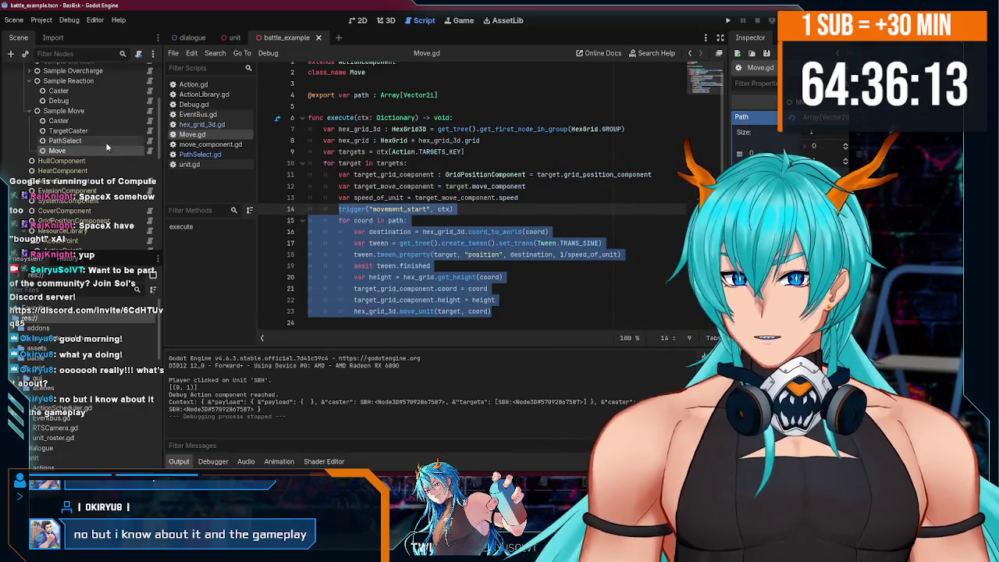
left_click(200, 154)
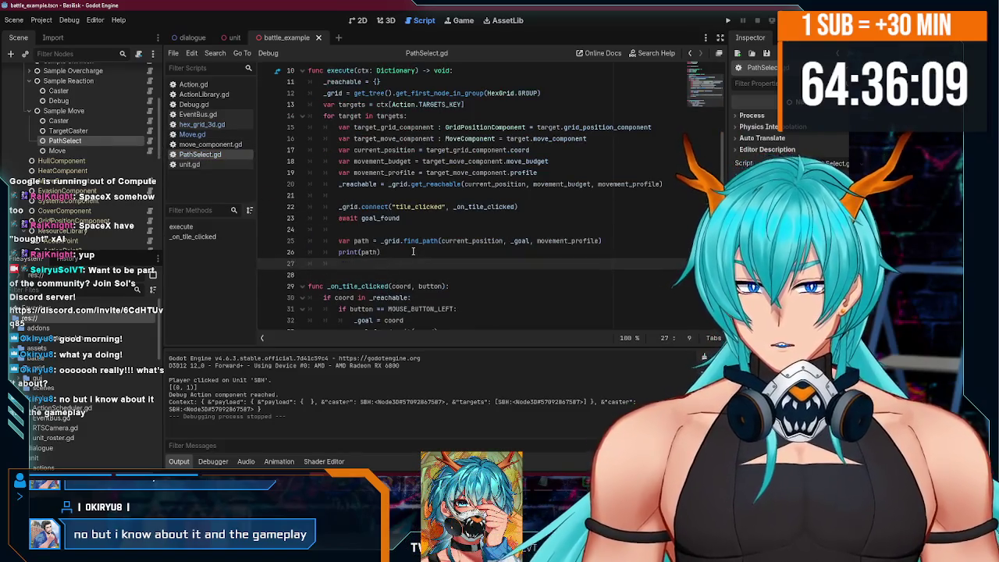
Paste the trigger and coord-following loop at line 27 below print(path).
key("ctrl+v")
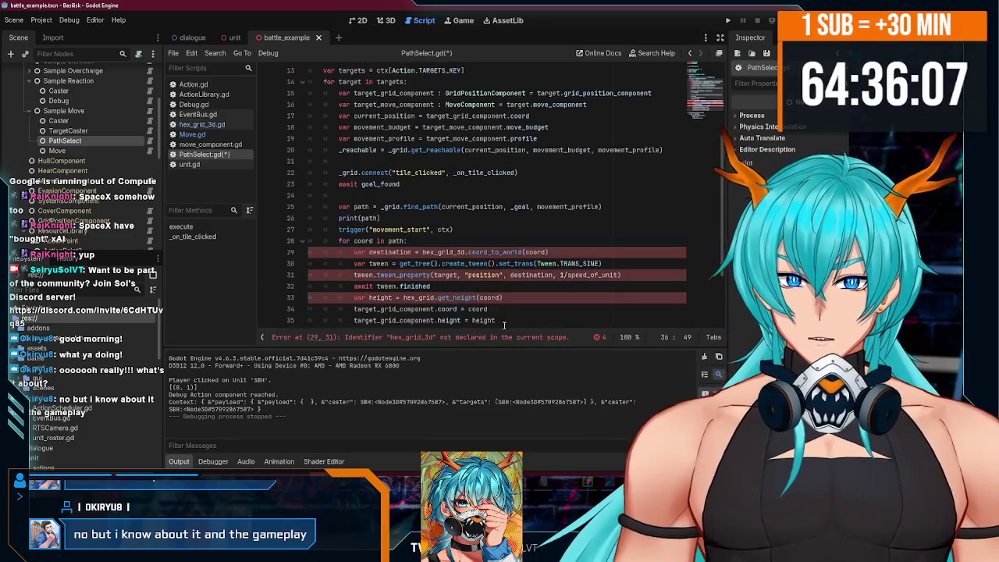
scroll(483, 312, "down", 2)
scroll(482, 312, "up", 1)
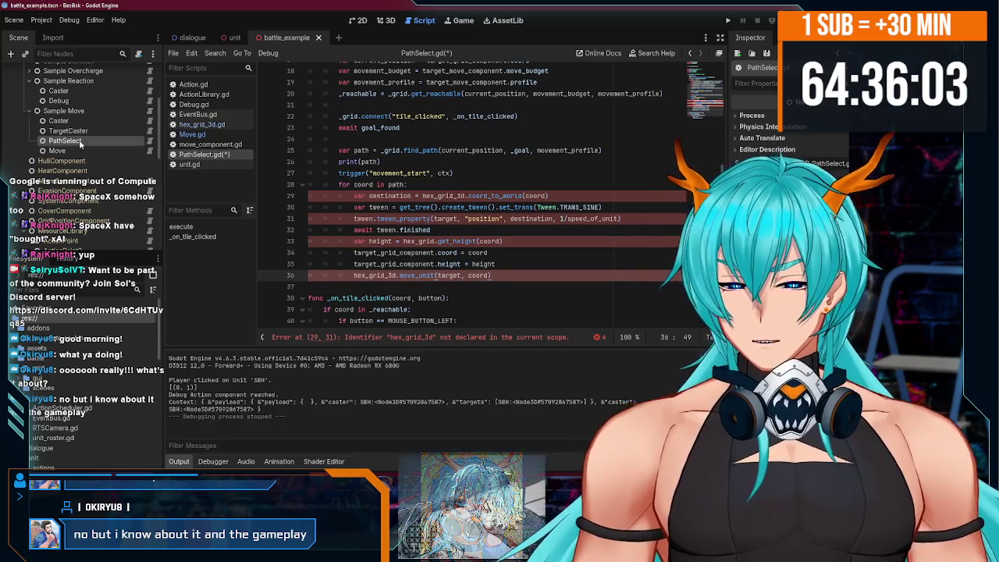
Change the PathSelect node and class_name to PathMove and save scene and script.
left_click(80, 142)
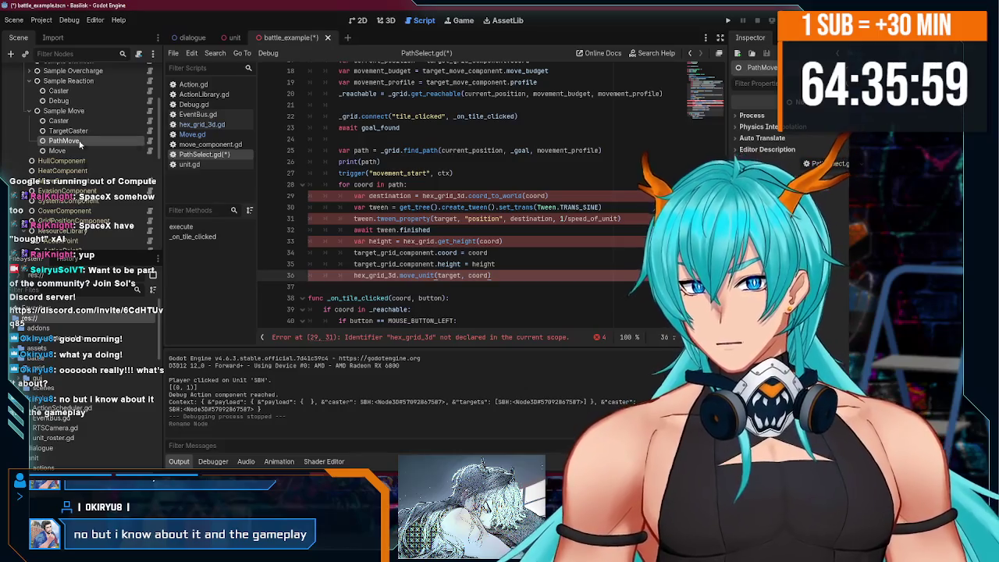
scroll(390, 156, "up", 6)
left_click_drag(388, 82, 368, 82)
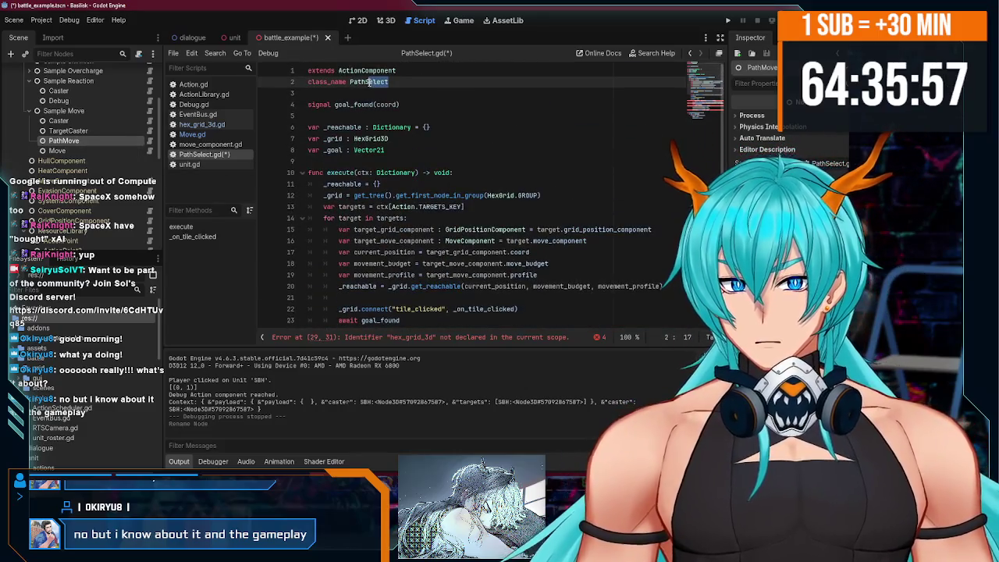
type("Move")
key("Return")
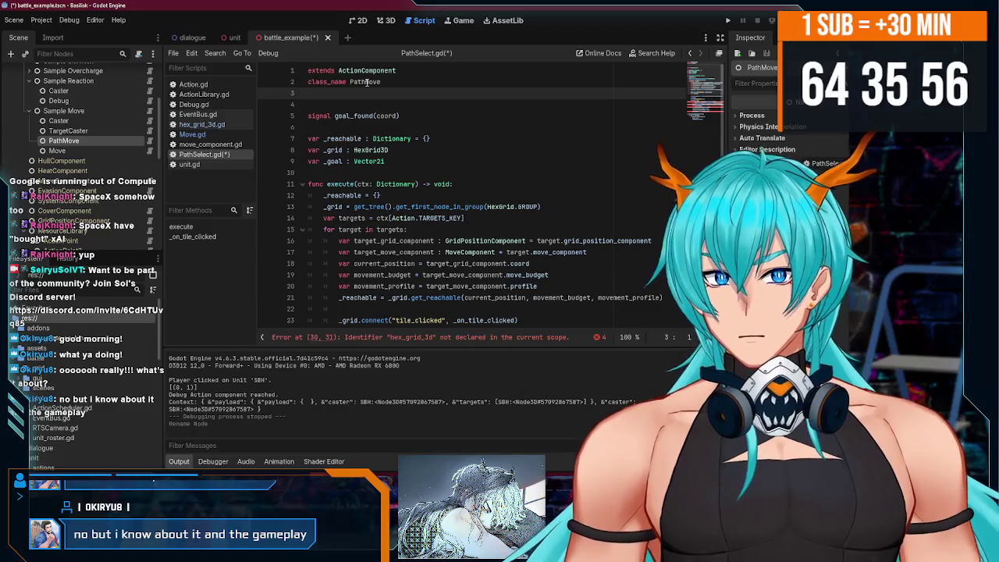
key("ctrl+s")
scroll(494, 260, "down", 7)
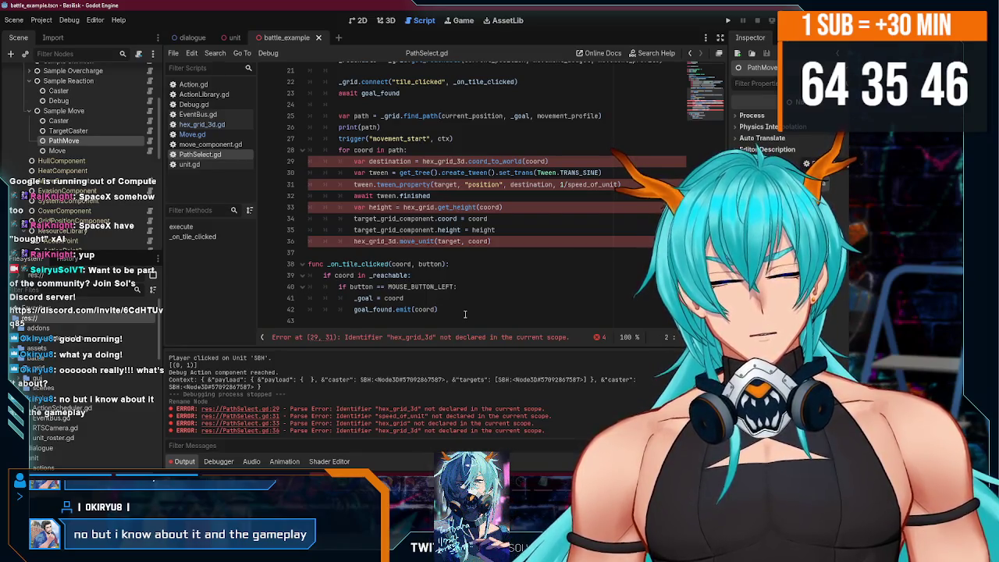
left_click(468, 310)
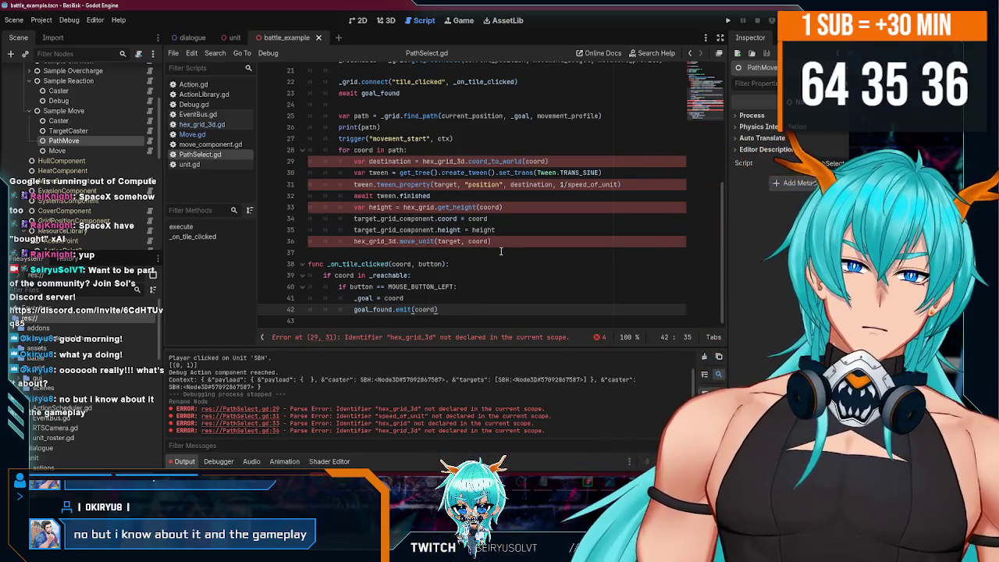
left_click(502, 241)
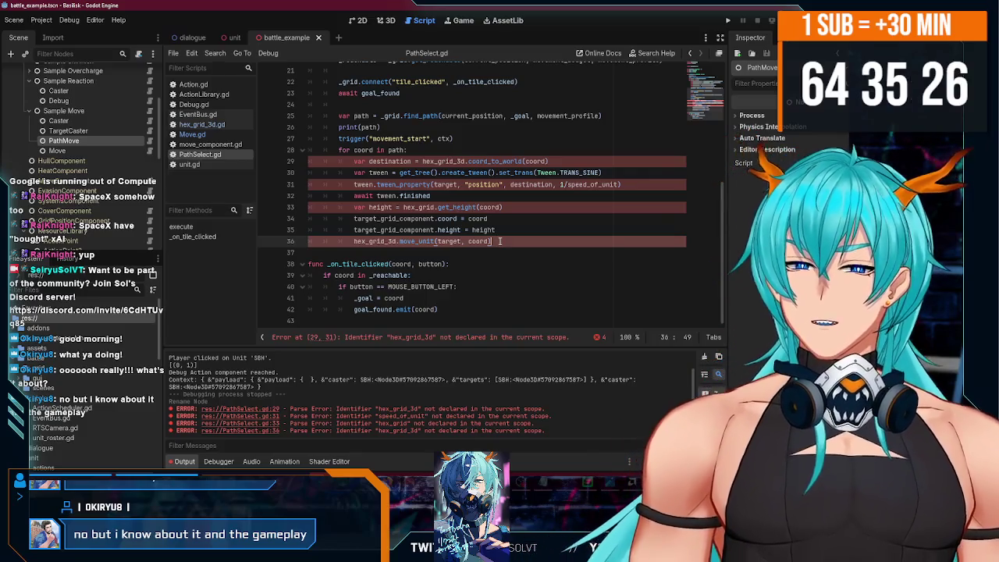
double_click(478, 241)
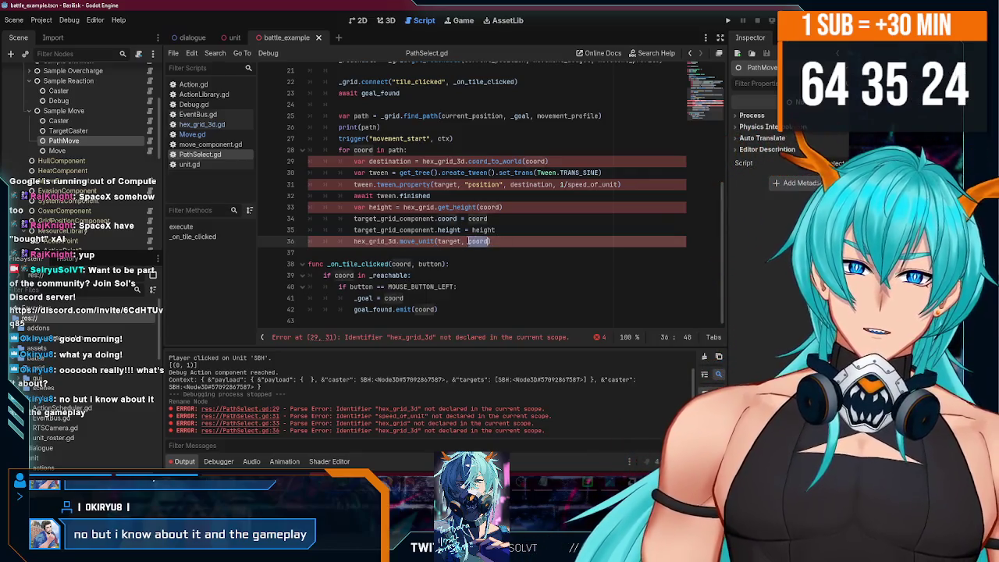
double_click(448, 241)
left_click_drag(490, 241, 437, 242)
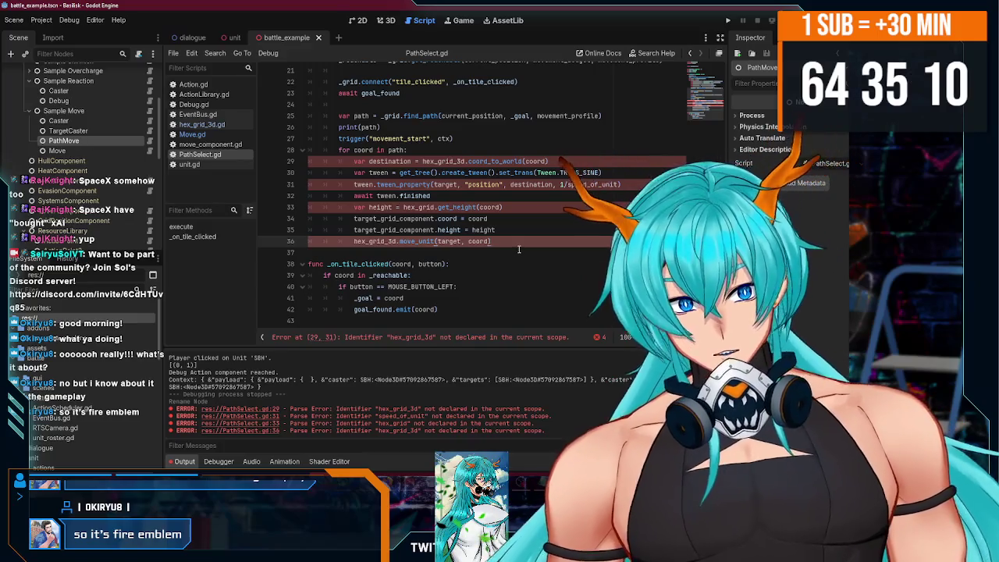
scroll(508, 243, "up", 3)
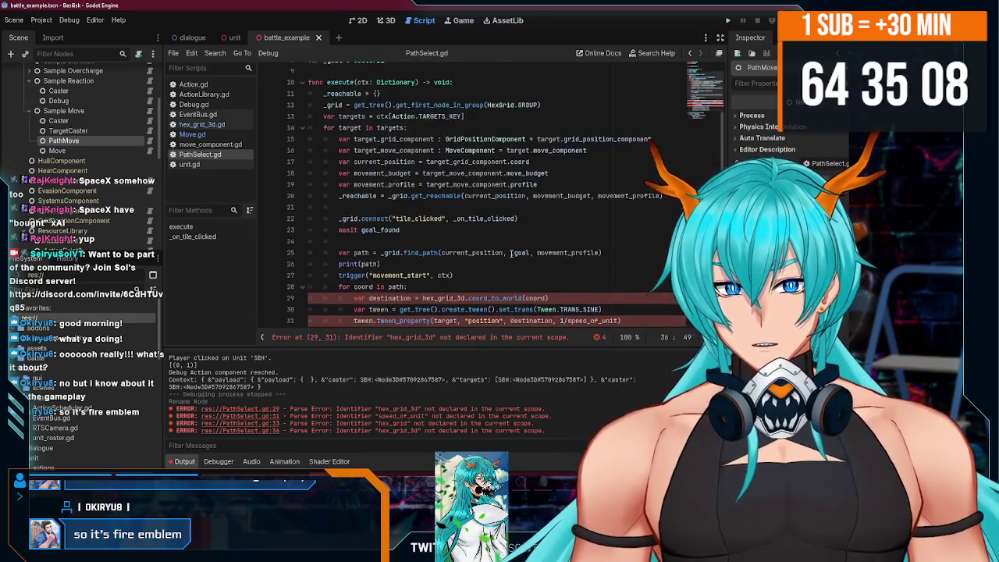
Replace hex_grid_3d with _grid on line 29.
scroll(512, 253, "down", 3)
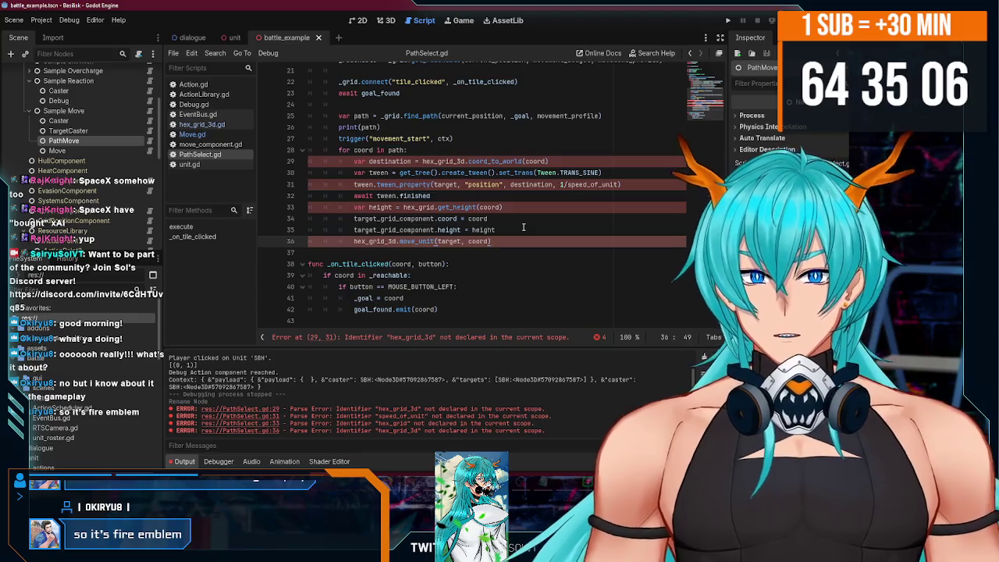
left_click_drag(549, 161, 297, 162)
left_click(458, 161)
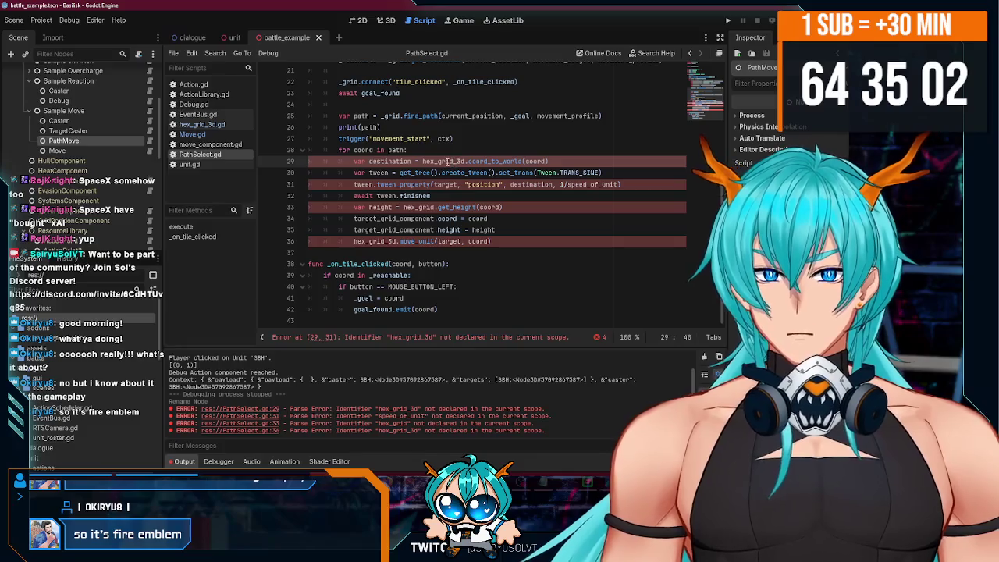
scroll(448, 161, "up", 2)
double_click(437, 230)
type("_grid")
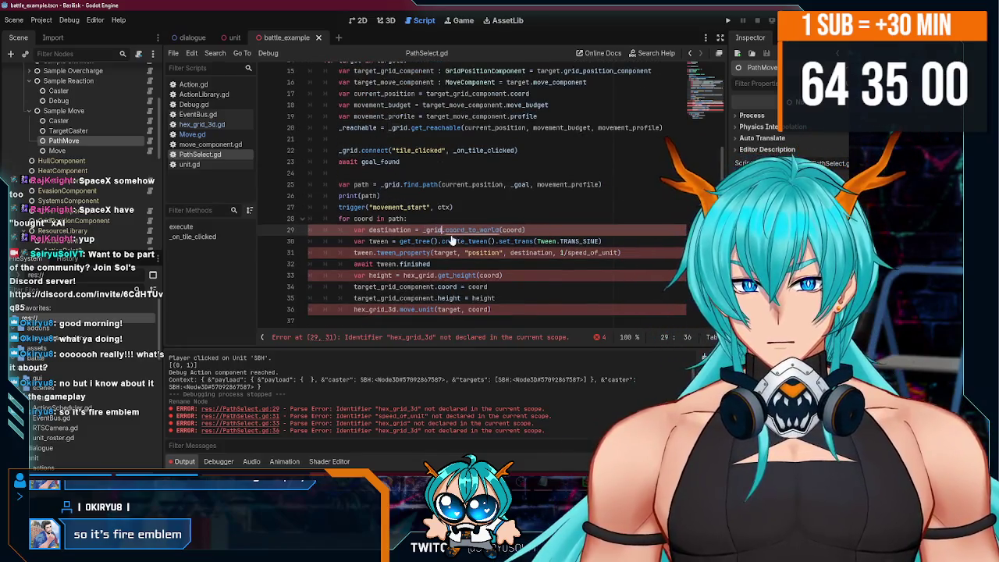
Add 'var speed_of_unit = target_move_component.speed' and save the script.
scroll(453, 239, "down", 2)
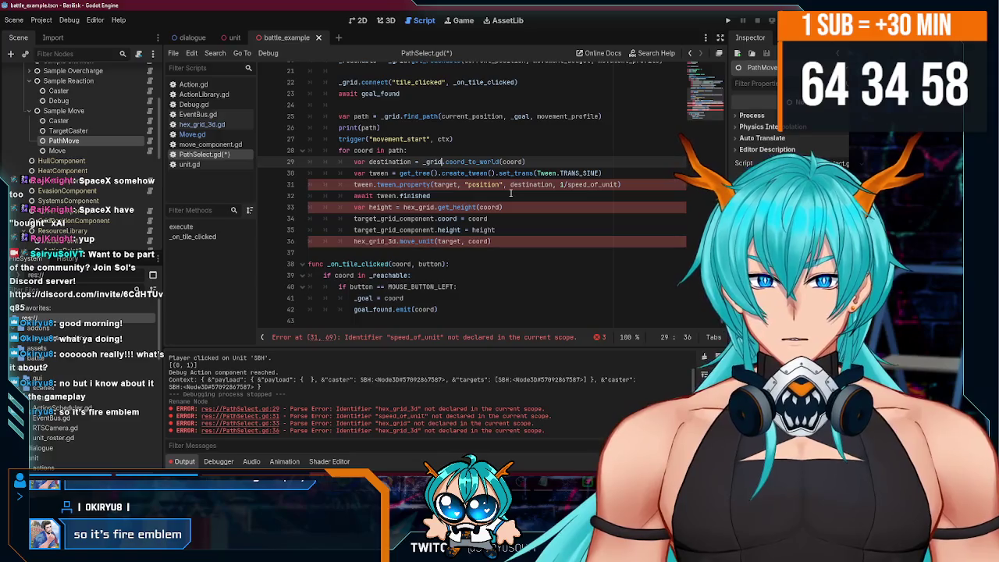
scroll(374, 175, "up", 1)
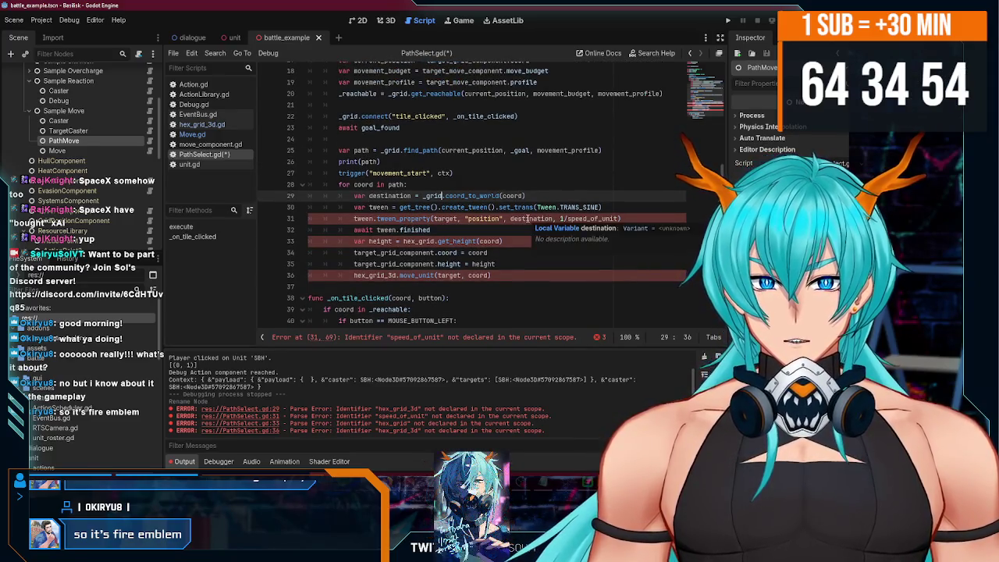
scroll(577, 211, "up", 3)
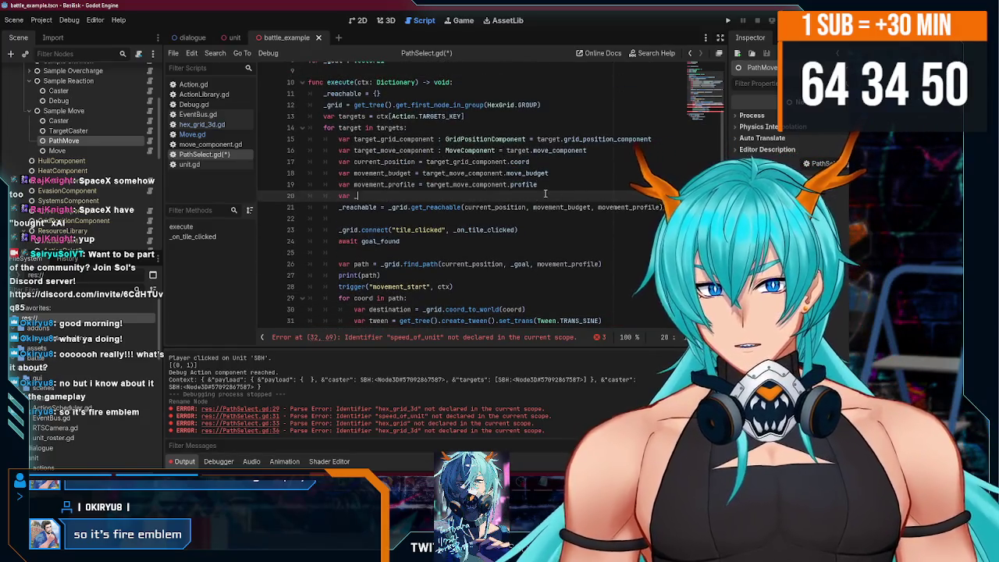
type("st")
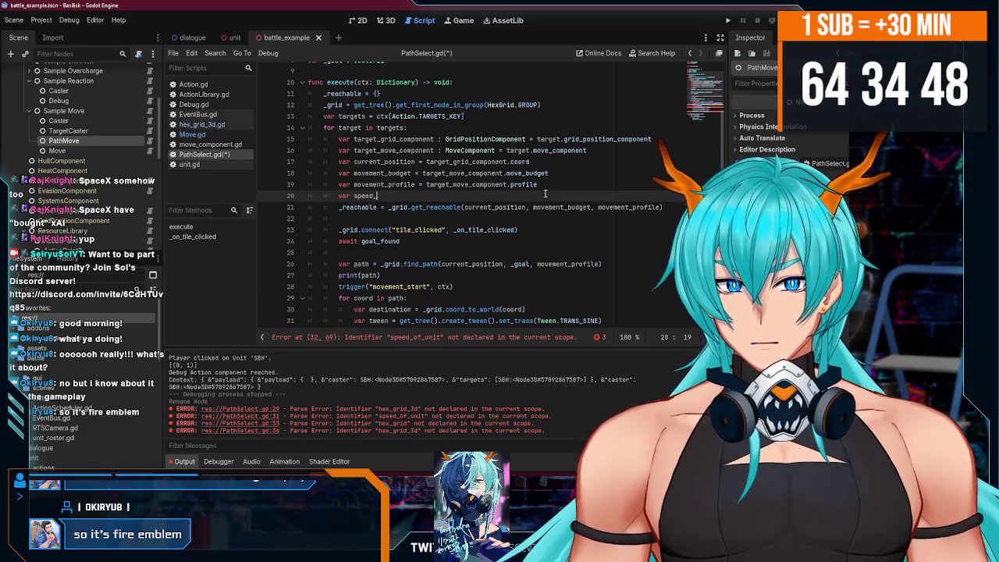
type("t = ")
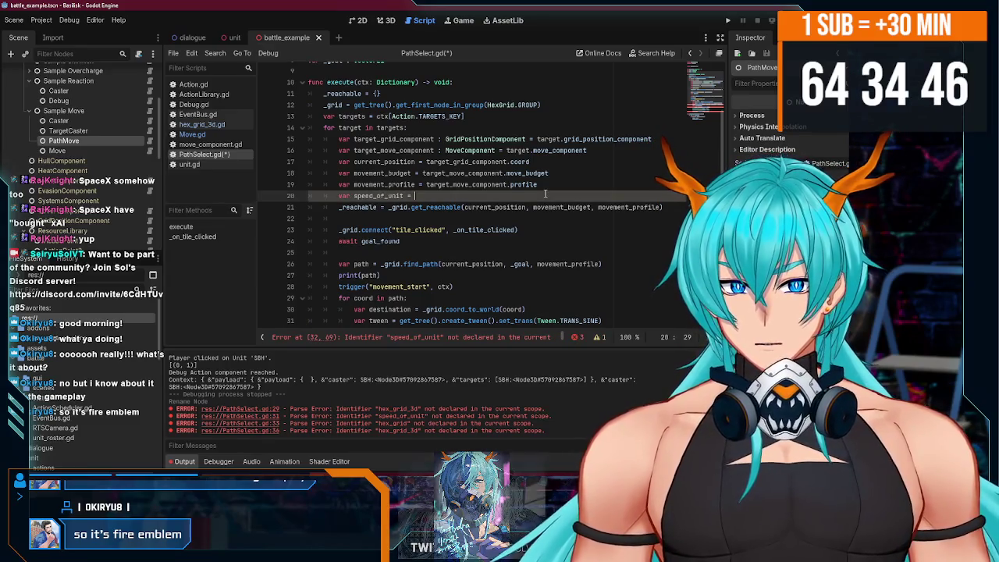
type("target_move_component.speed")
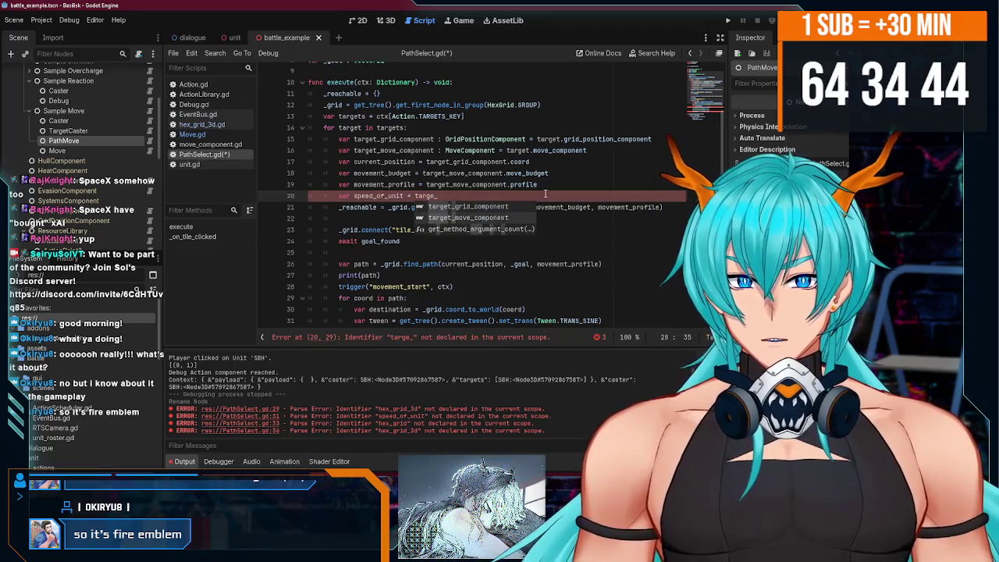
key("ctrl+s")
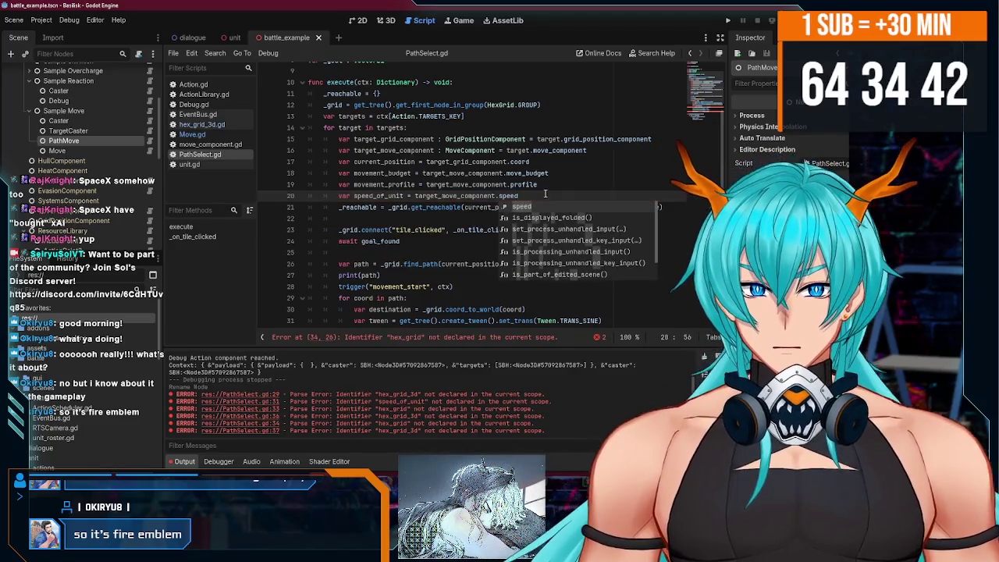
Change hex_grid to _grid.grid on line 34 and hex_grid_3d to _grid on line 37.
scroll(545, 194, "down", 4)
left_click(532, 235)
left_click(471, 207)
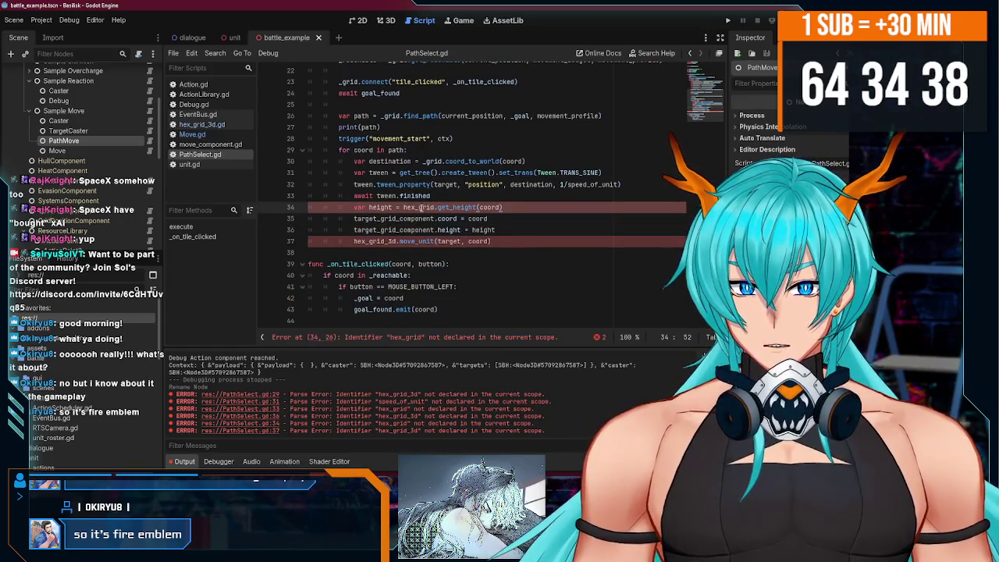
left_click(435, 161)
left_click(421, 206)
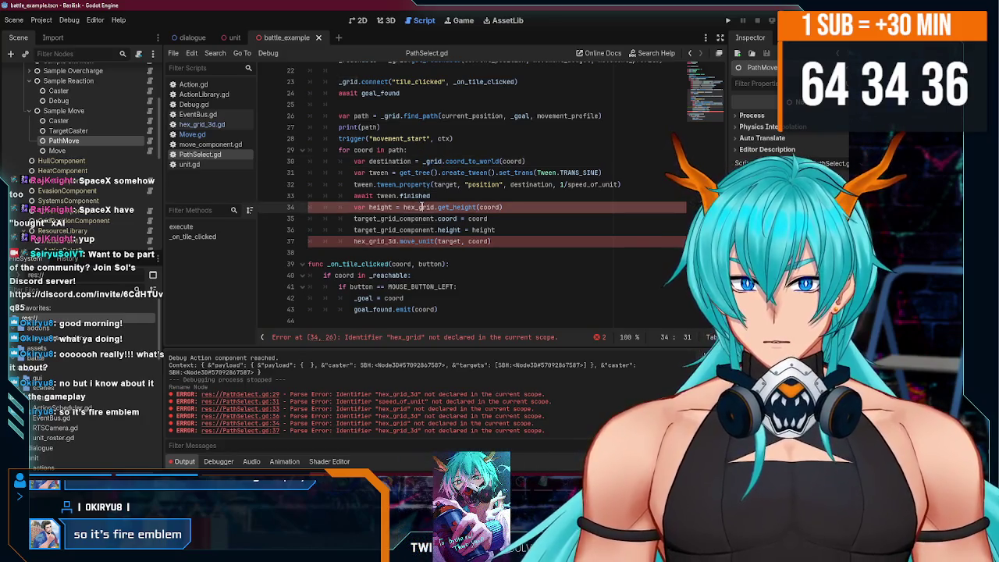
type(".grid")
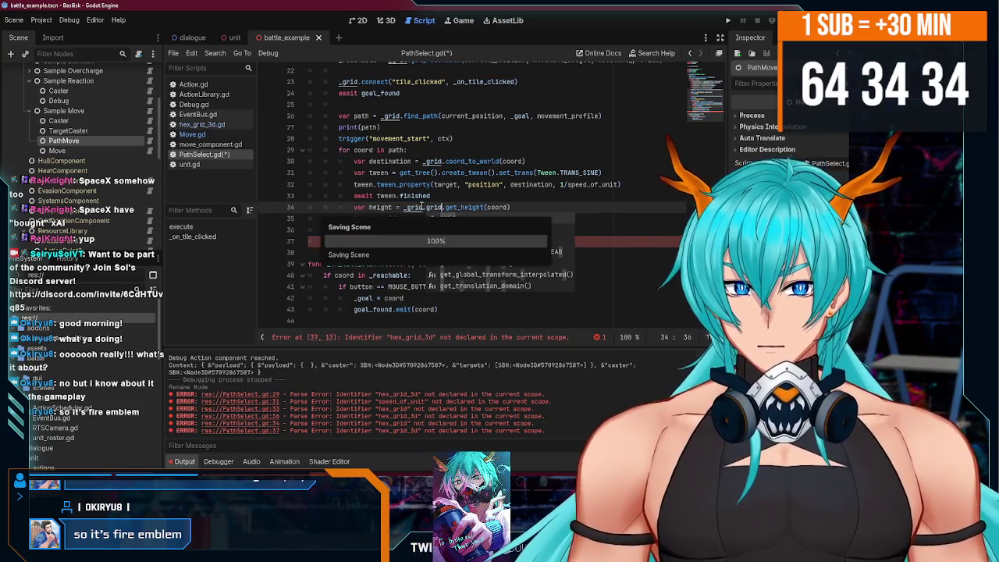
left_click(394, 241)
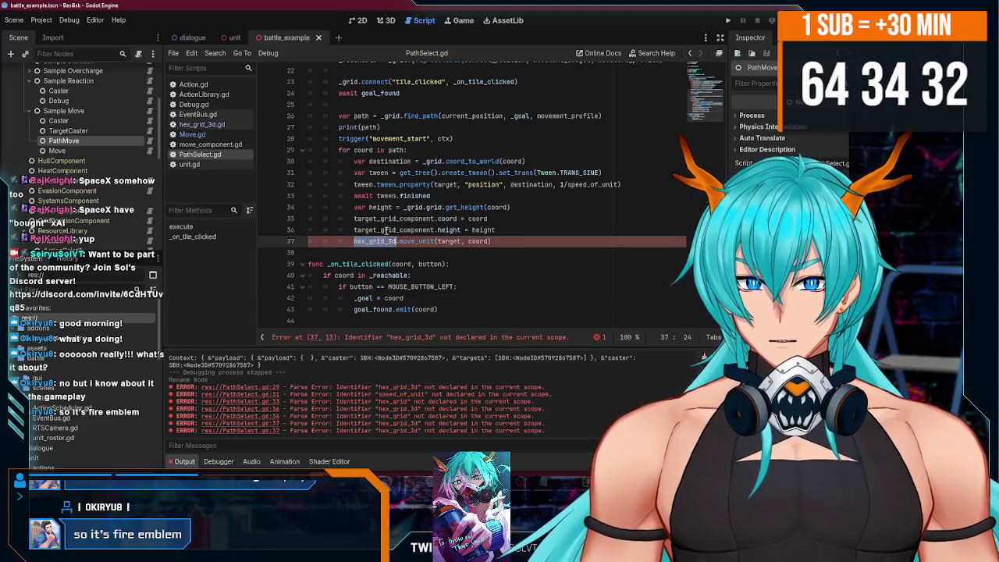
type("_grid")
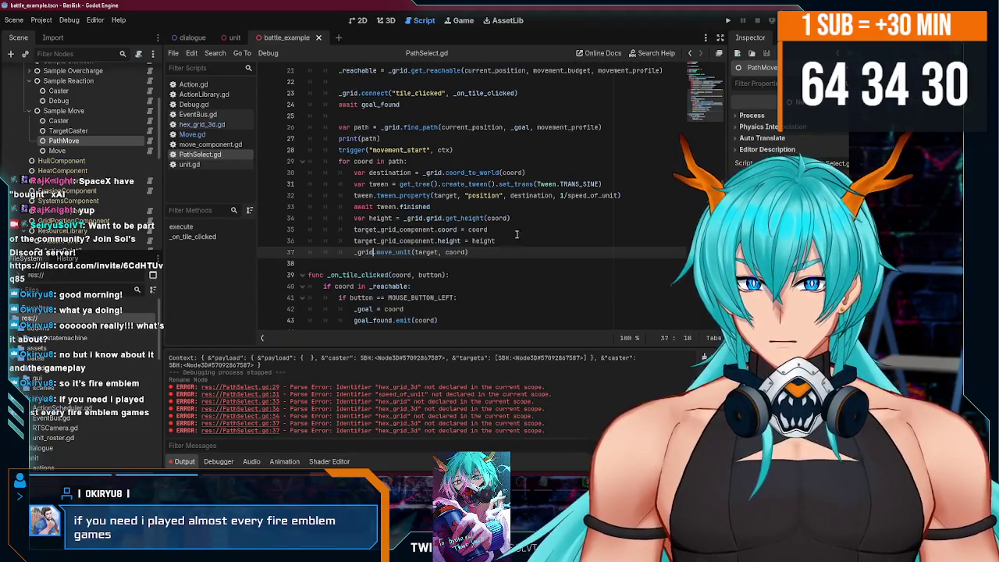
left_click(516, 234)
scroll(519, 238, "up", 3)
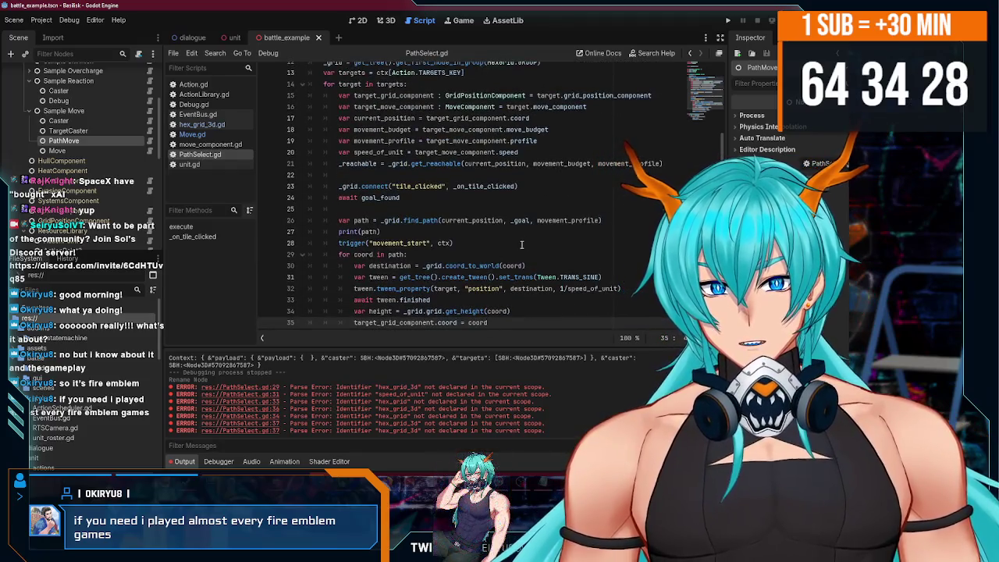
Delete the Move node under Sample Move, confirming the dialog.
scroll(521, 244, "down", 3)
left_click(57, 150)
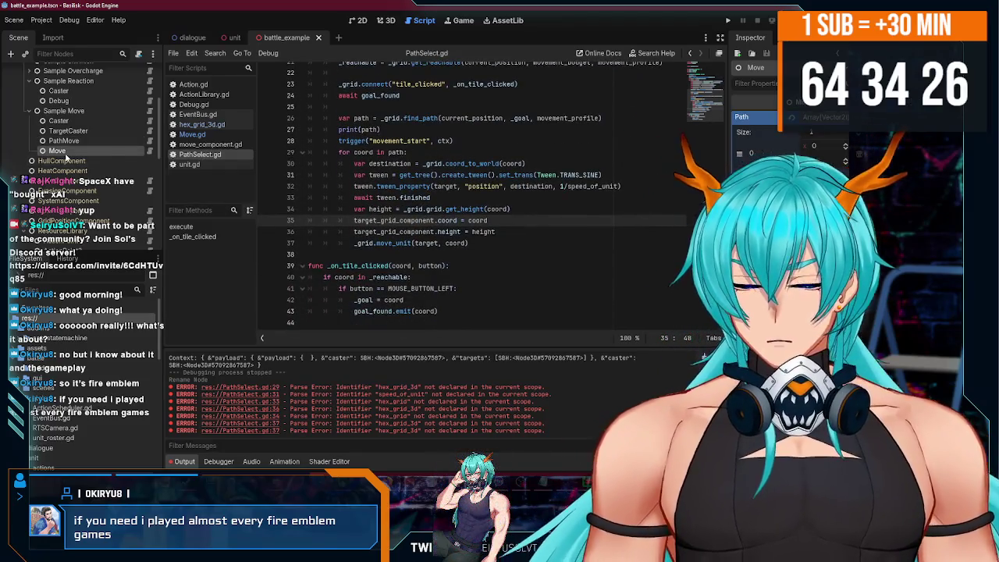
key("Delete")
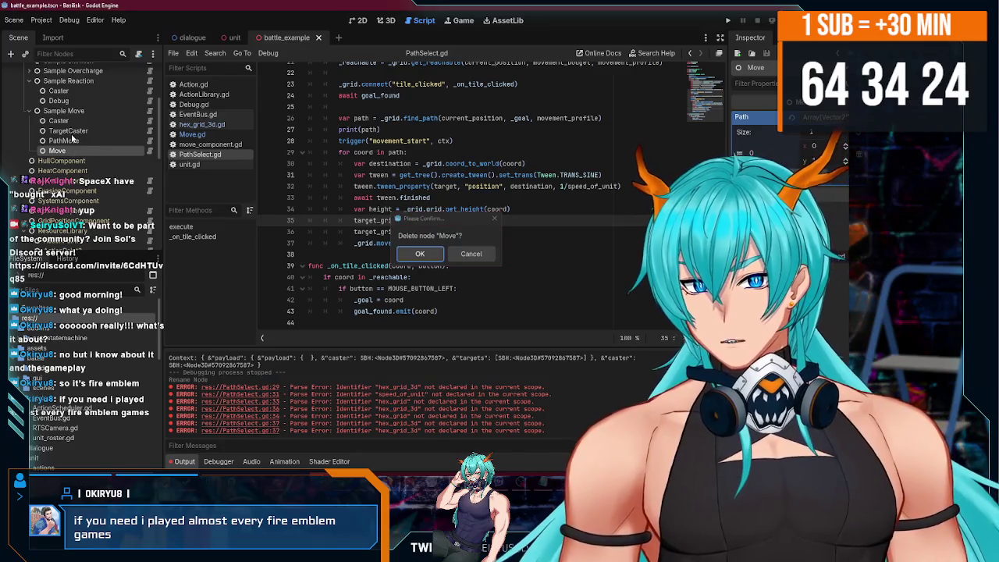
left_click(406, 256)
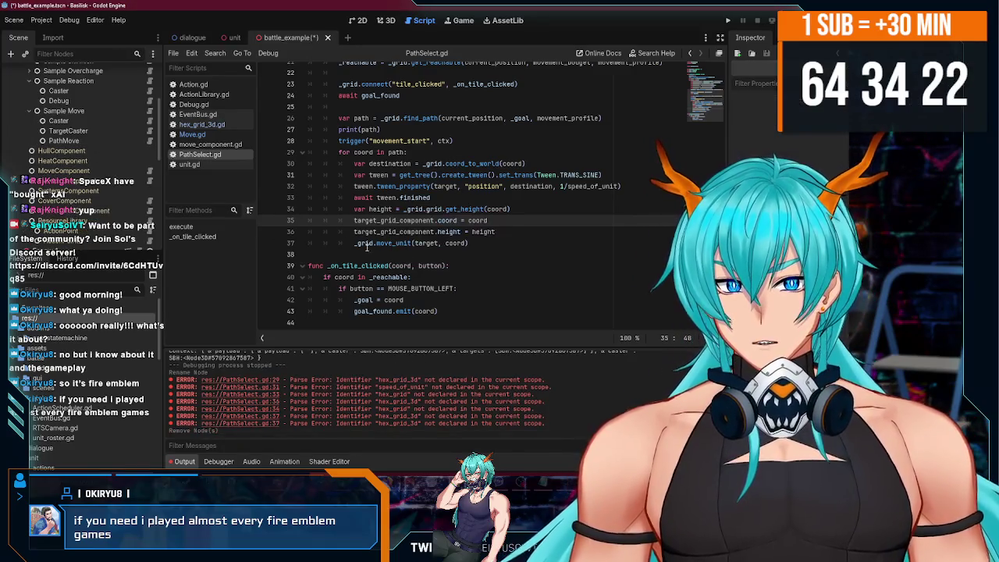
Review the end of PathSelect.gd's loop around lines 38–41.
left_click(457, 256)
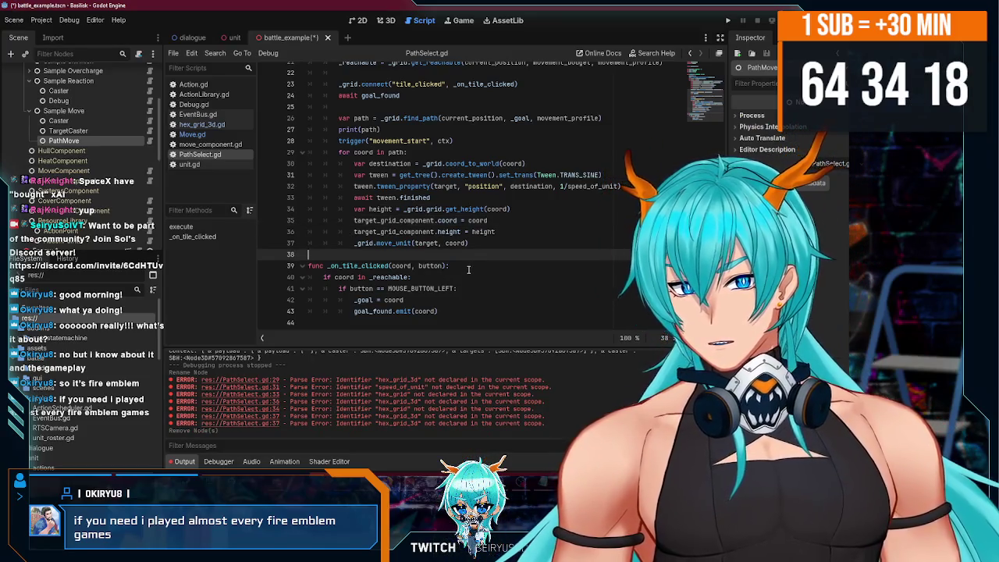
left_click(461, 288)
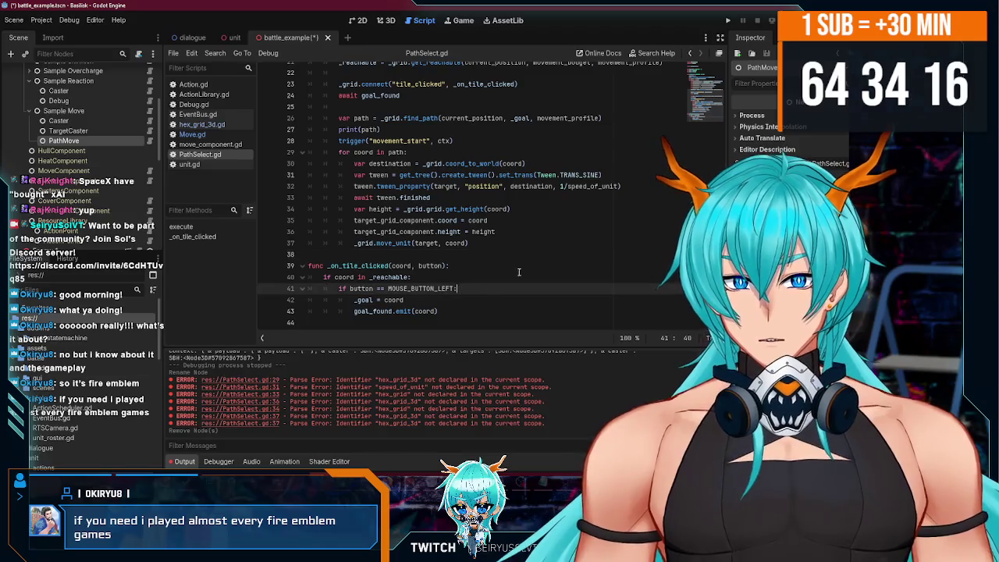
scroll(551, 257, "up", 7)
scroll(551, 257, "down", 6)
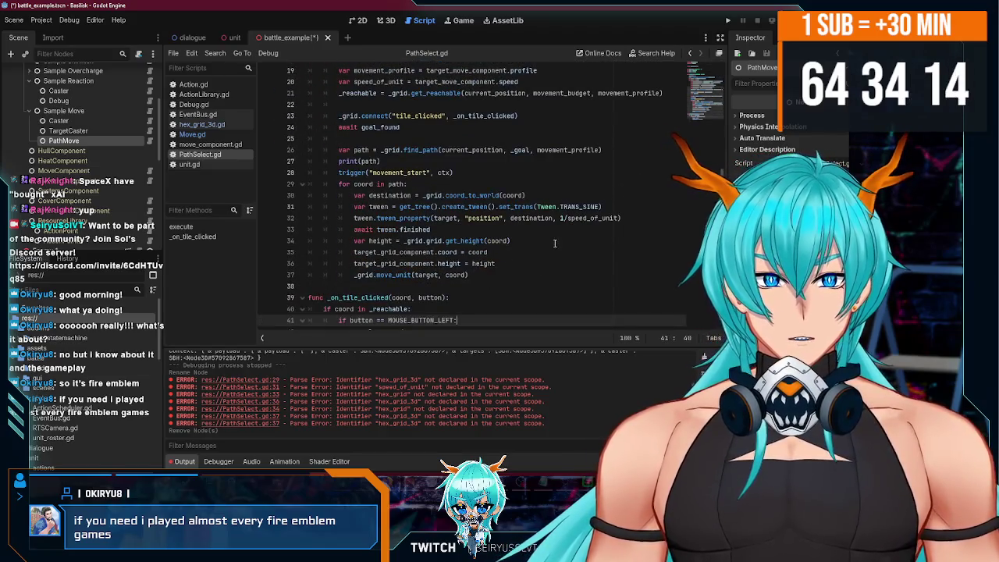
scroll(554, 242, "up", 6)
scroll(544, 235, "down", 7)
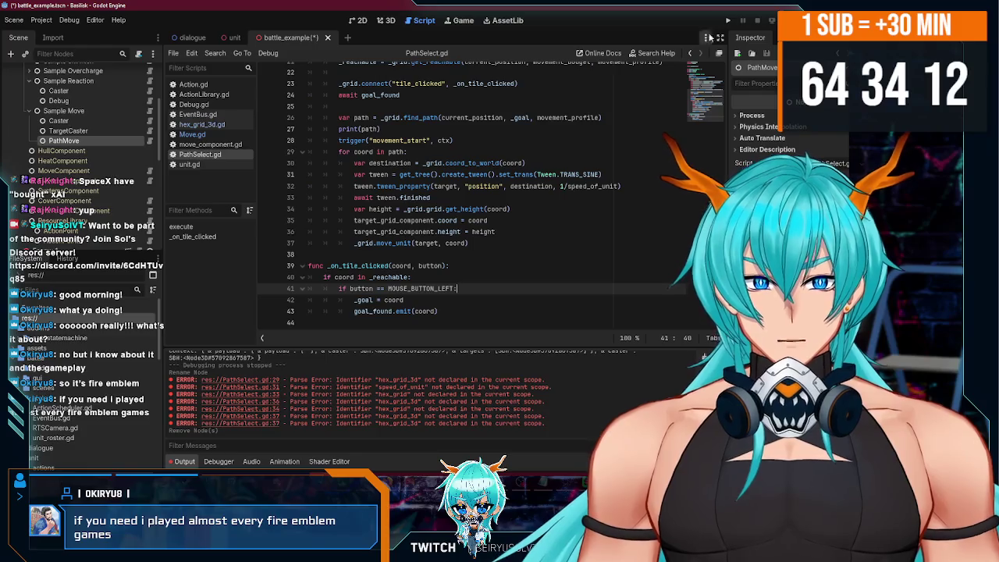
Run the hex battle, move the middle unit along clicked paths, then view the debugger errors.
left_click(728, 20)
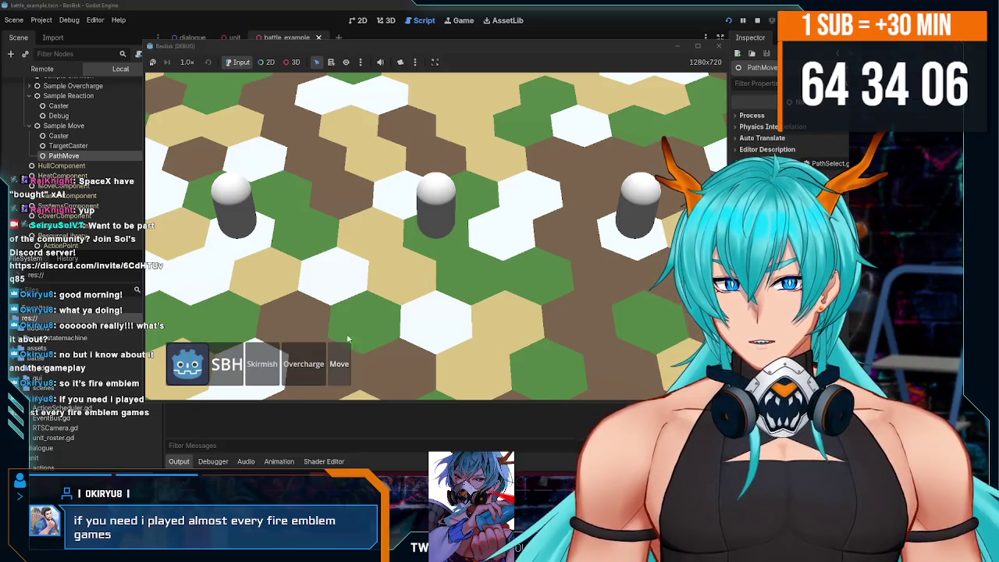
left_click(379, 161)
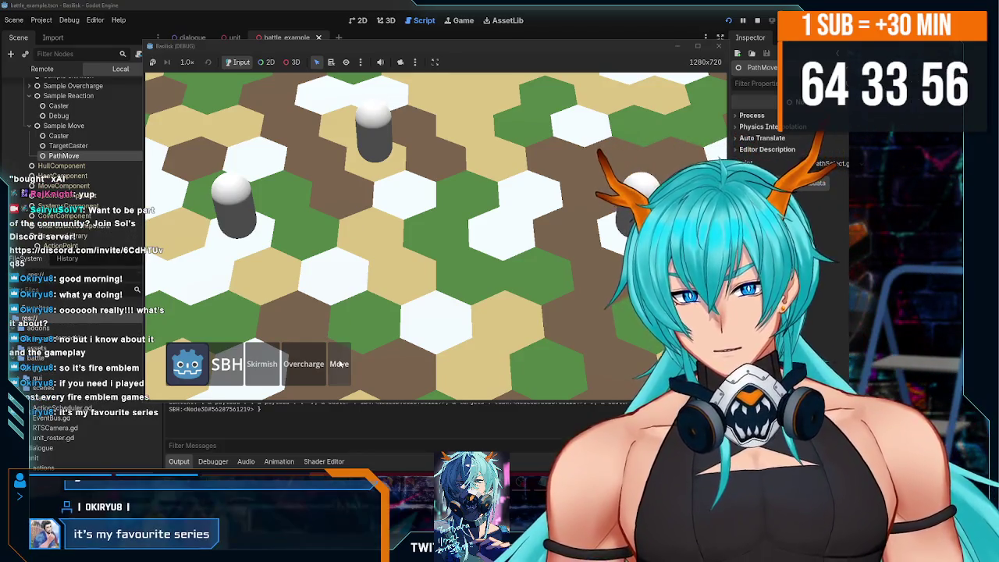
left_click(545, 159)
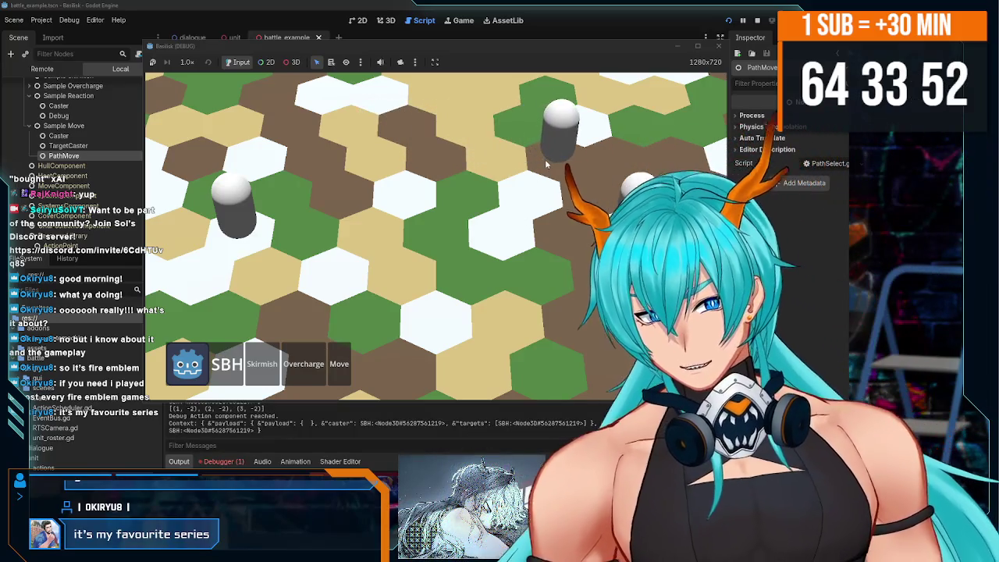
left_click(394, 410)
left_click(222, 462)
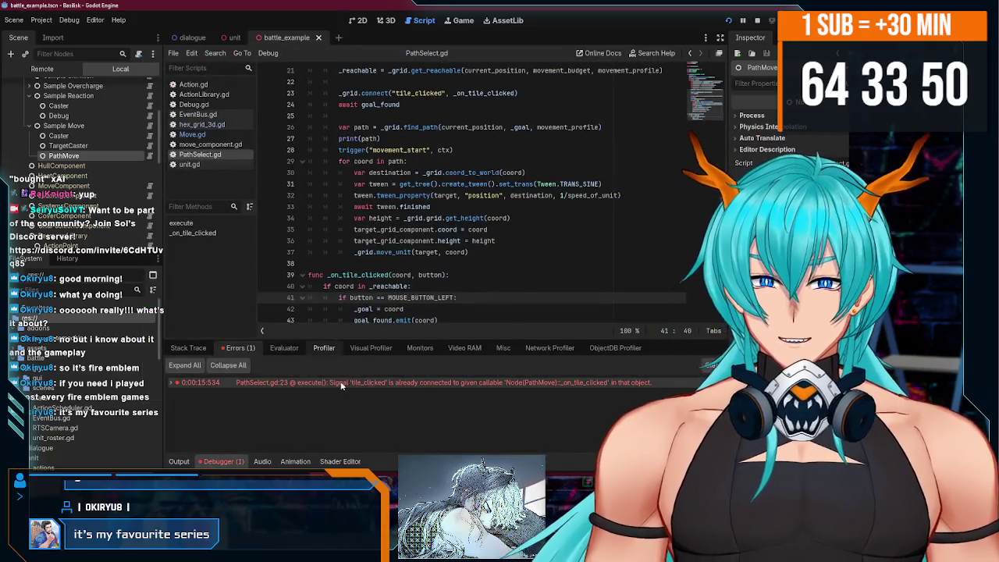
Stop the game, paste the copied tile_clicked connection below line 37 in PathSelect.gd, and save.
left_click(755, 21)
scroll(419, 254, "up", 1)
scroll(449, 196, "up", 1)
left_click_drag(518, 160, 338, 160)
scroll(432, 231, "down", 2)
key("ctrl+c")
left_click(484, 245)
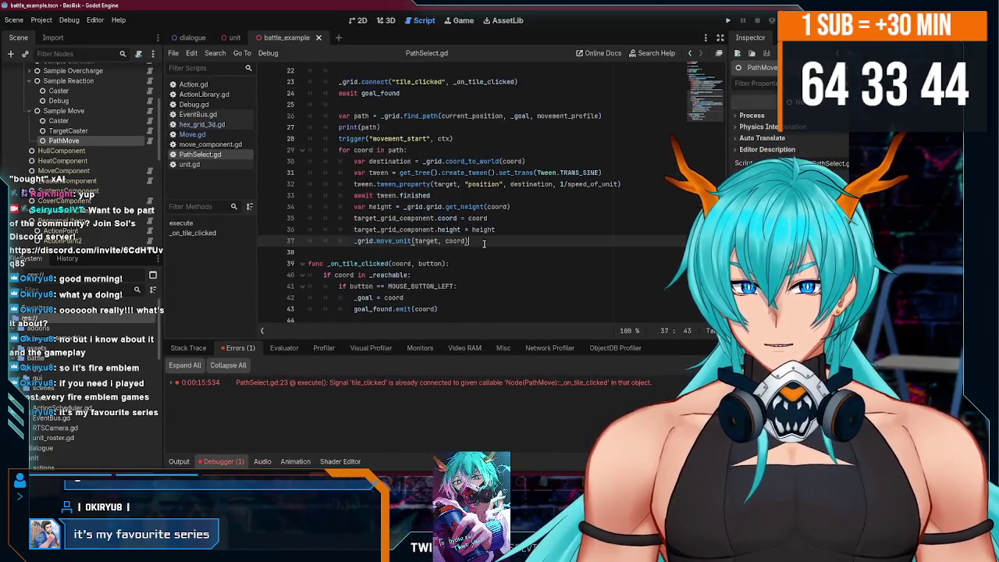
key("Return")
key("ctrl+v")
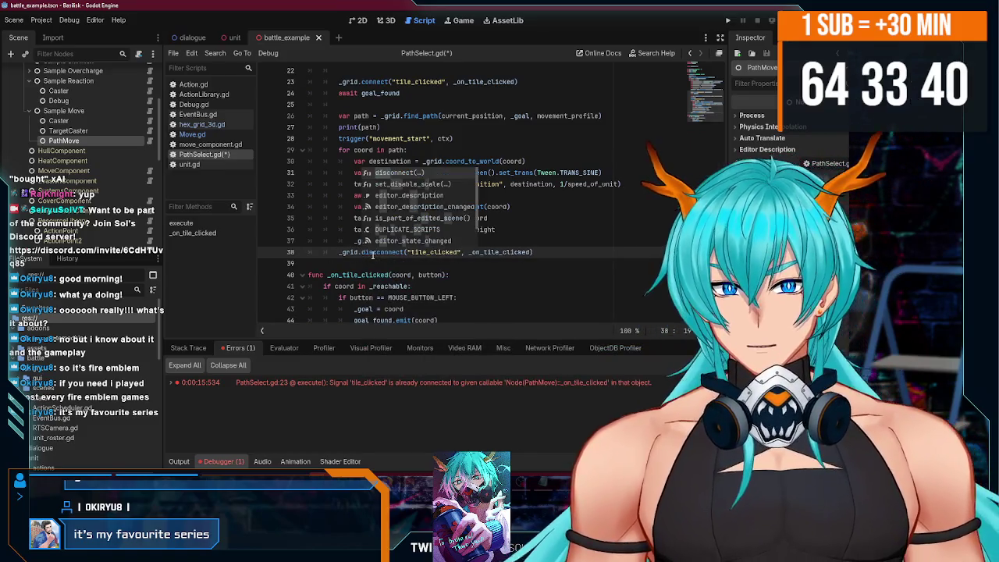
key("ctrl+s")
Add a blank line after the move_unit call in the path loop, save, and open hex_grid_3d.gd.
left_click(500, 240)
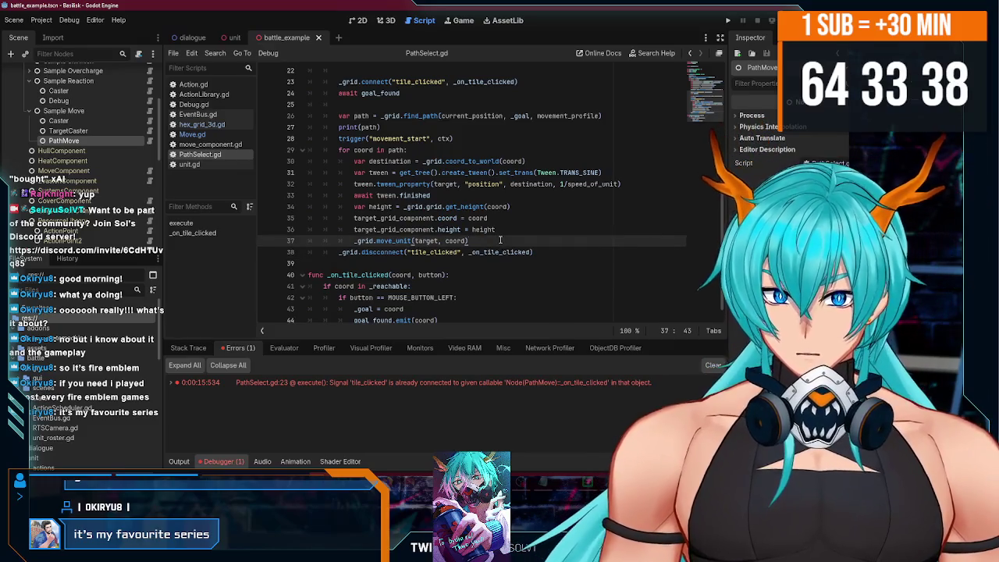
scroll(452, 250, "up", 1)
key("Return")
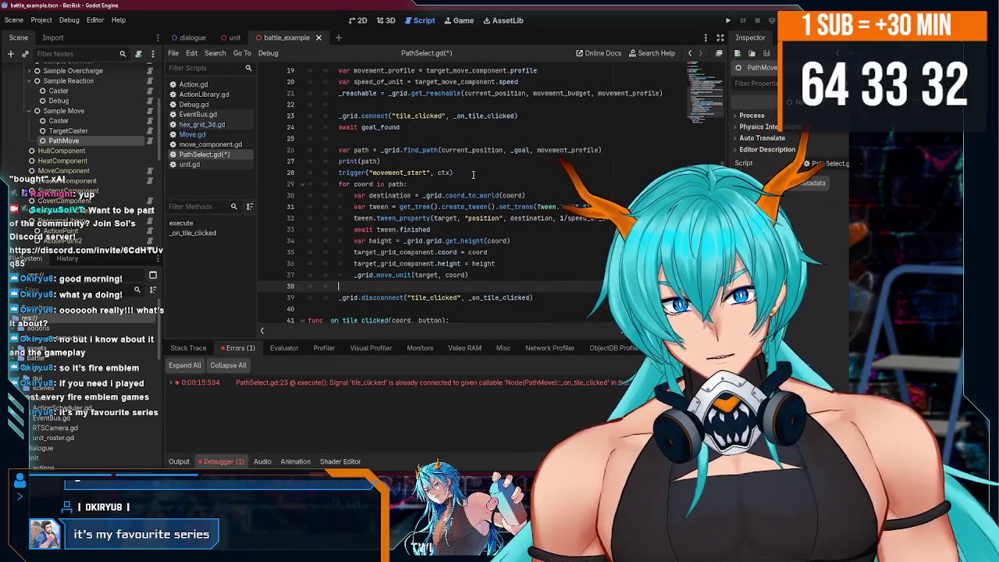
scroll(424, 234, "up", 5)
scroll(424, 235, "down", 6)
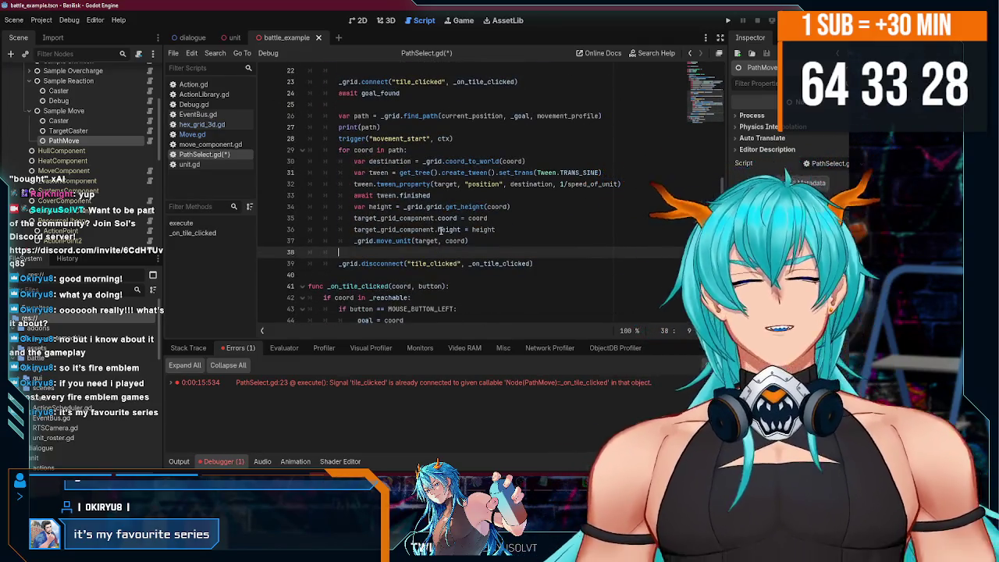
scroll(440, 229, "up", 4)
scroll(453, 242, "down", 3)
scroll(476, 259, "up", 6)
scroll(477, 258, "down", 6)
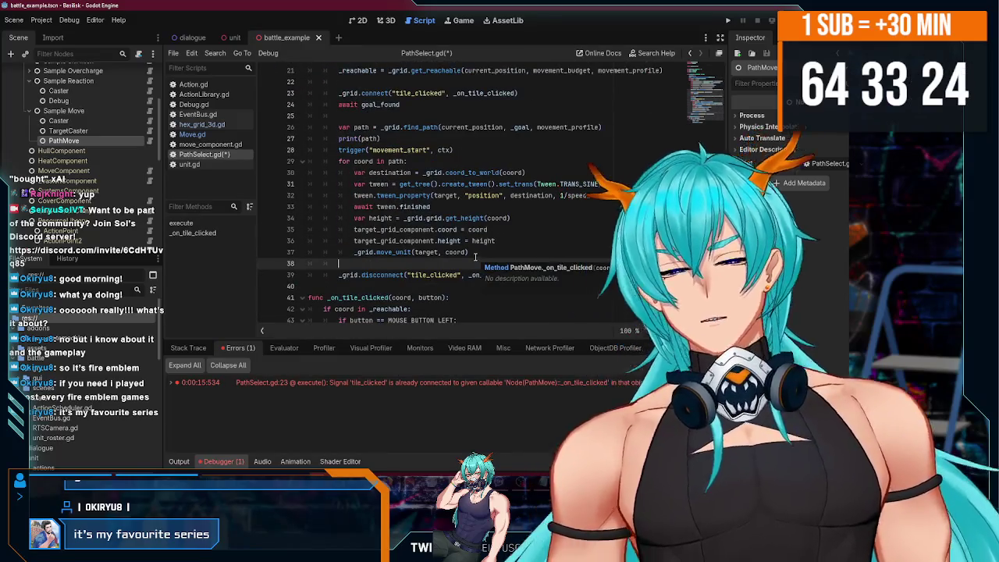
left_click(459, 161)
scroll(458, 162, "up", 3)
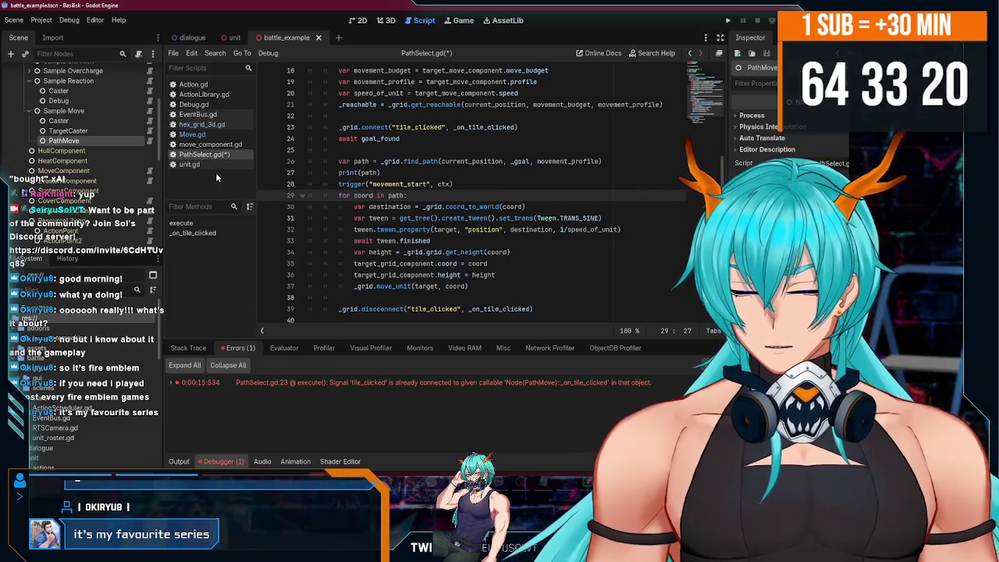
key("ctrl+s")
scroll(103, 137, "up", 5)
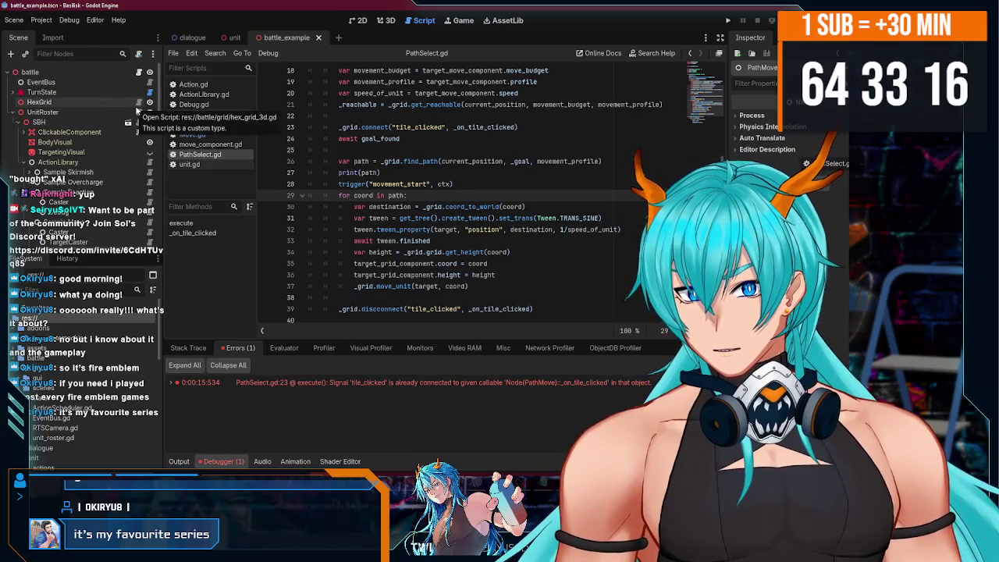
left_click(140, 104)
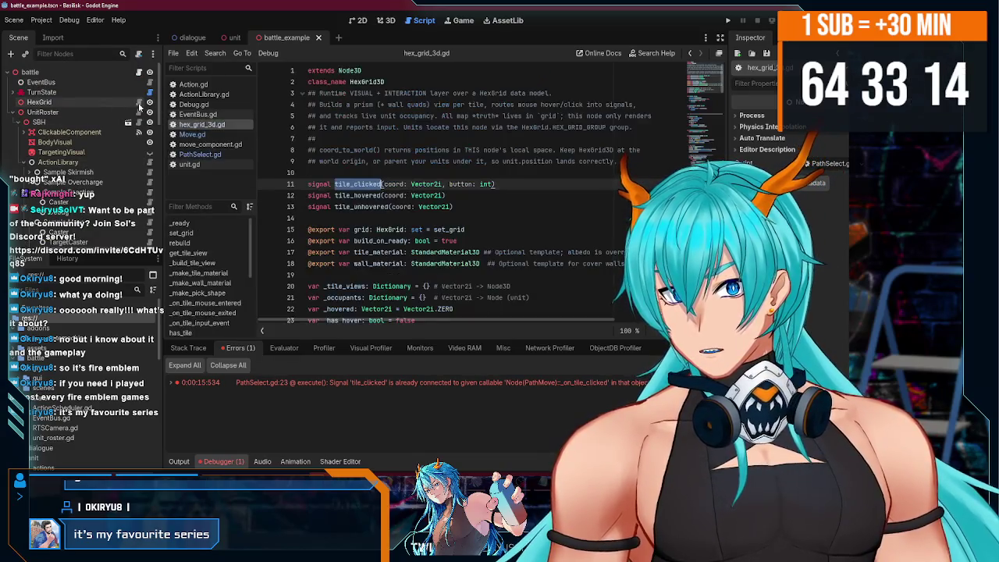
Select HexGrid, jump to the end of hex_grid_3d.gd, highlight 'modulate' on line 230, and select BodyVisual.
left_click(121, 103)
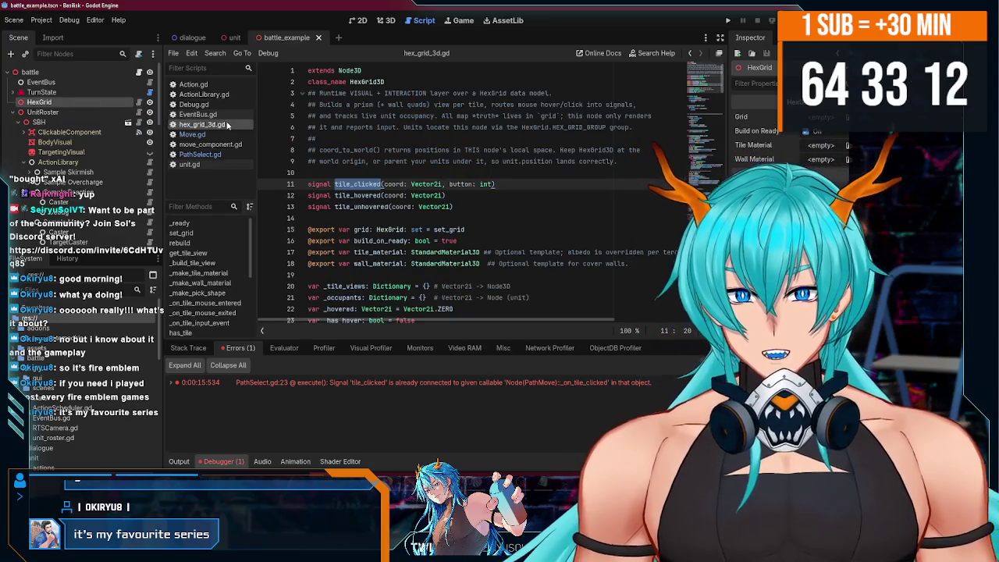
scroll(390, 195, "down", 2)
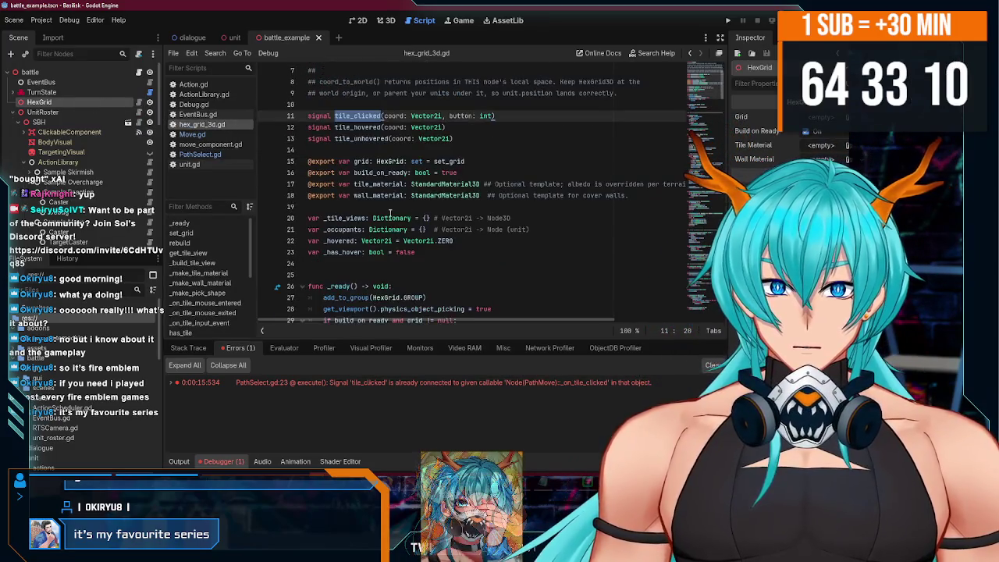
left_click_drag(704, 82, 700, 328)
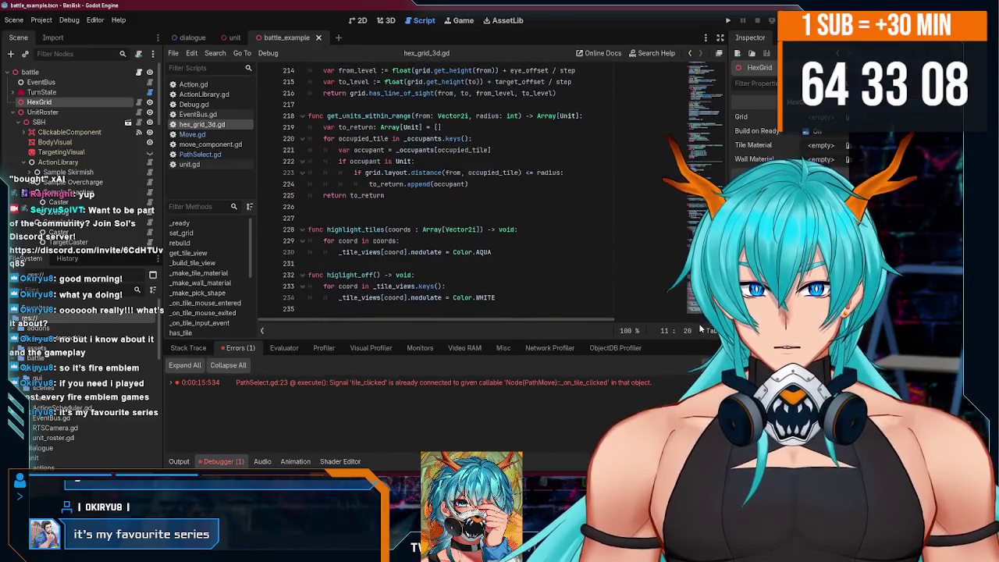
double_click(421, 253)
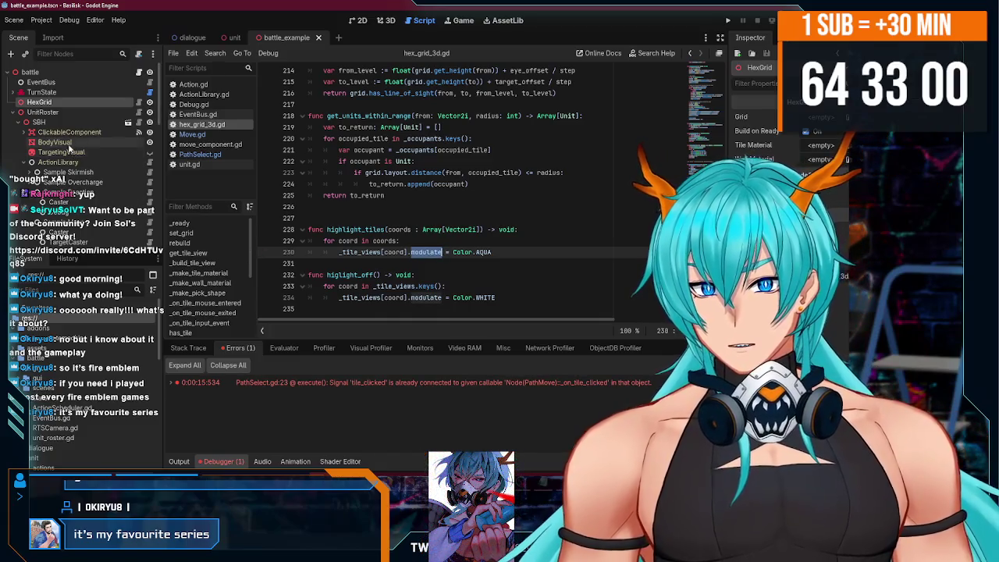
left_click(76, 142)
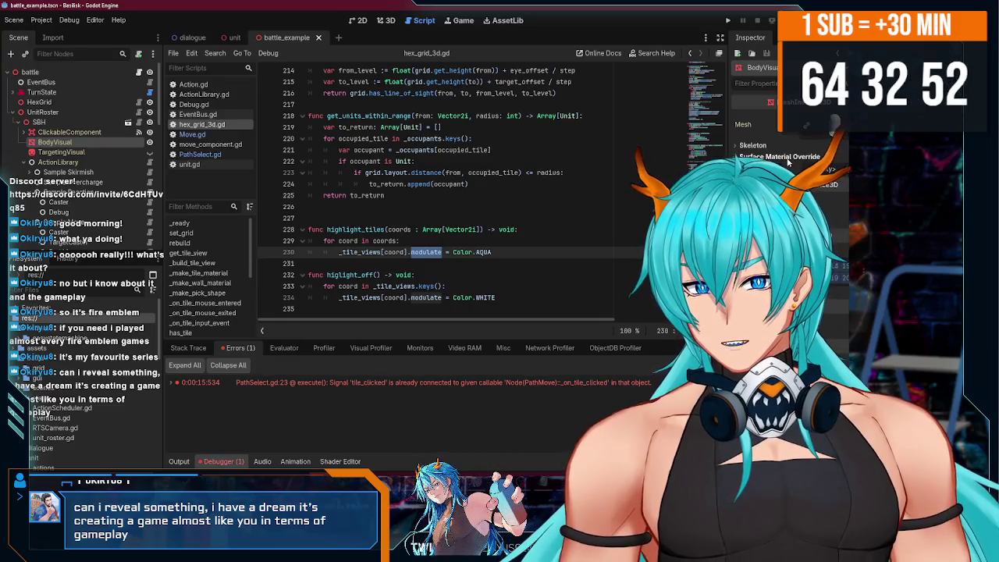
Check the Color.AQUA modulate line 230 and run the battle scene with F5.
left_click(514, 252)
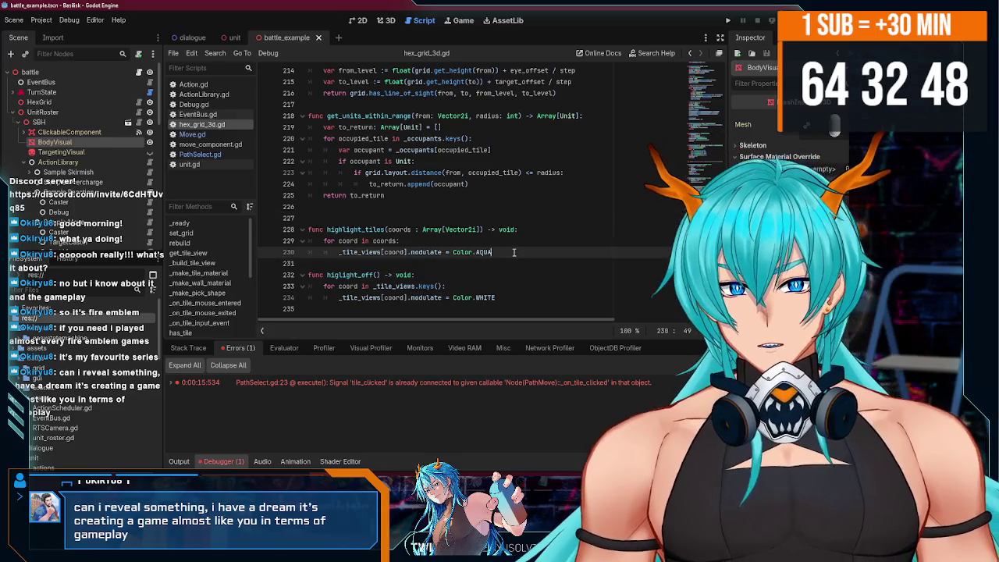
left_click(471, 263)
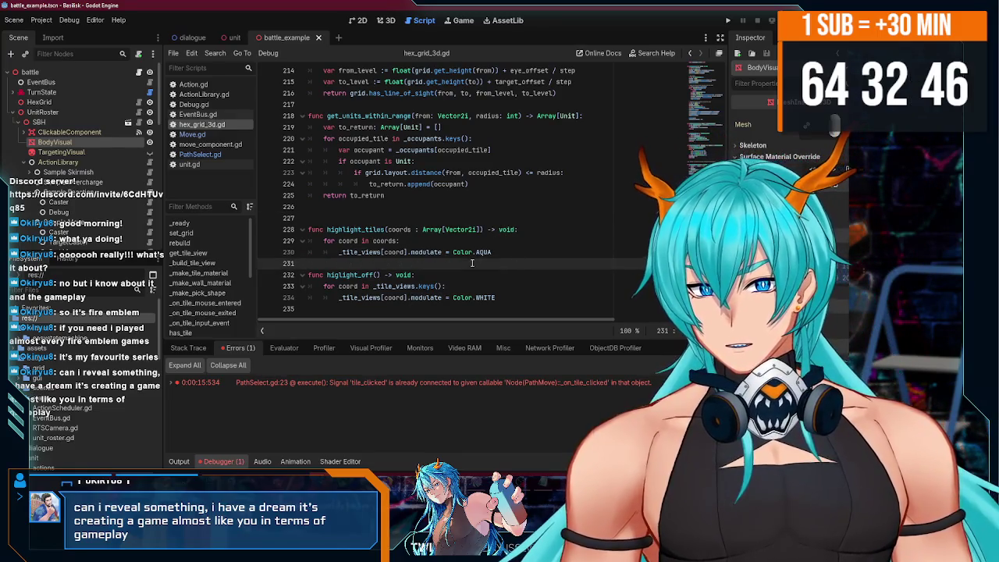
left_click(499, 252)
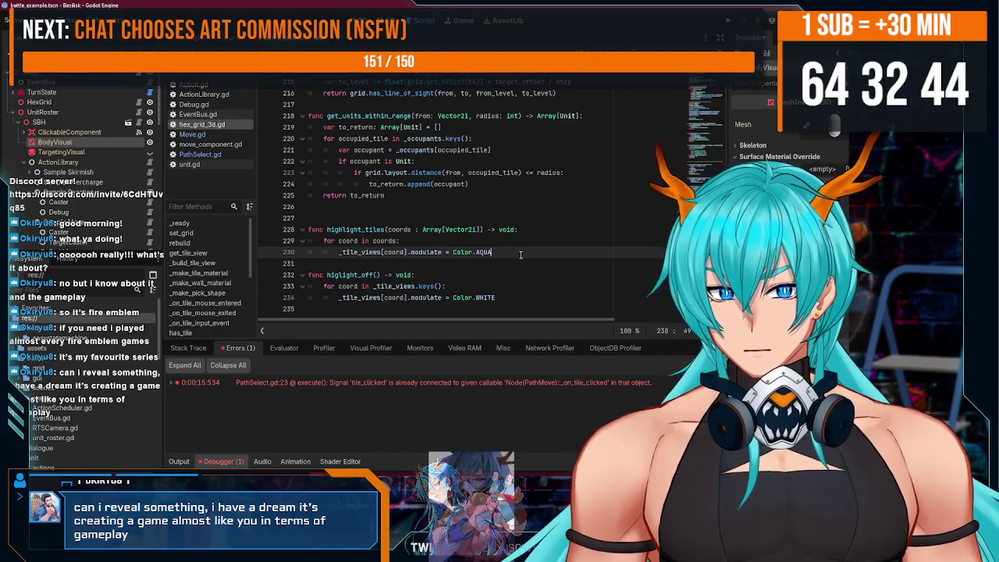
key("F5")
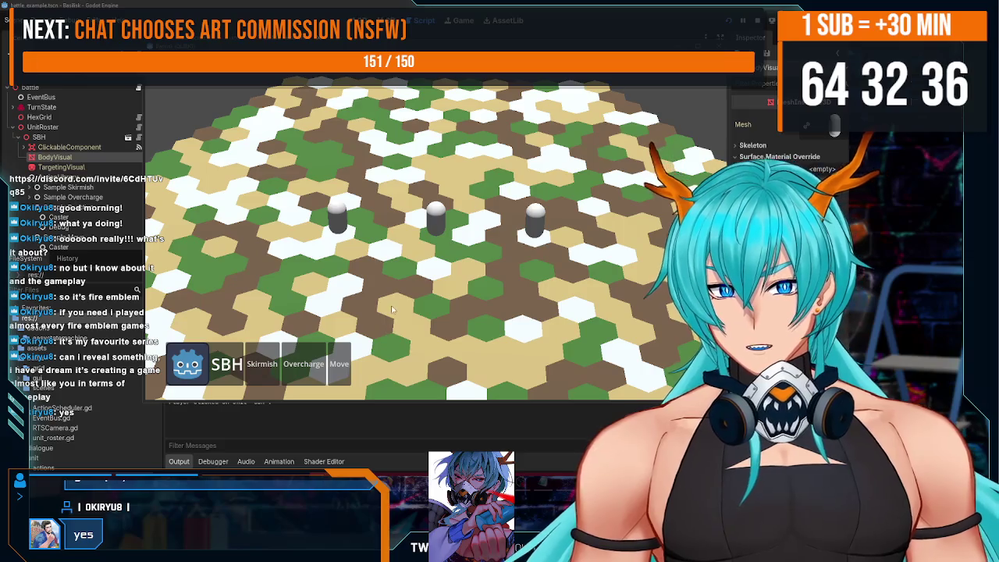
Aim SBH's Skirmish attack at Enemy 1, then send the middle unit to a reachable hex.
left_click(263, 360)
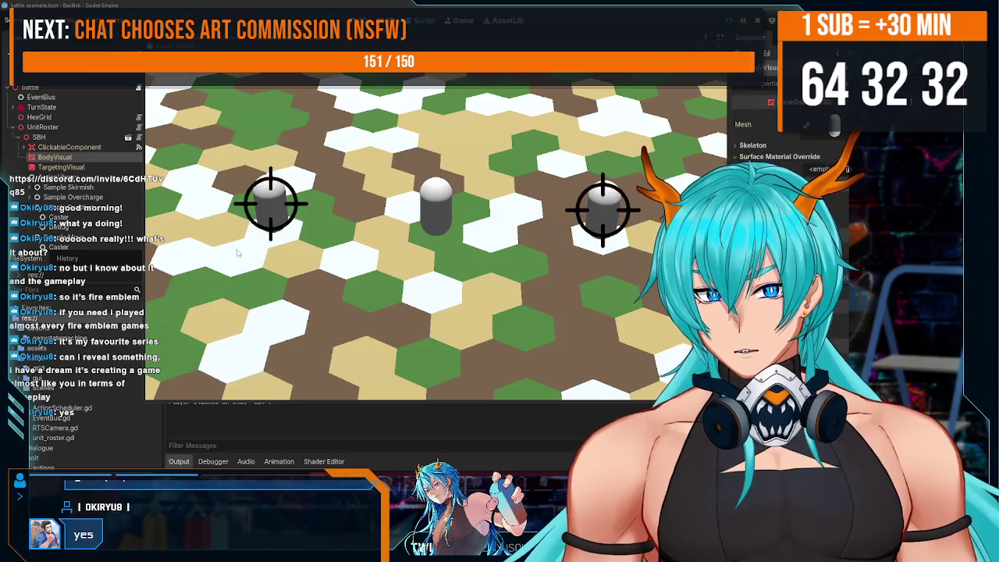
left_click(608, 213)
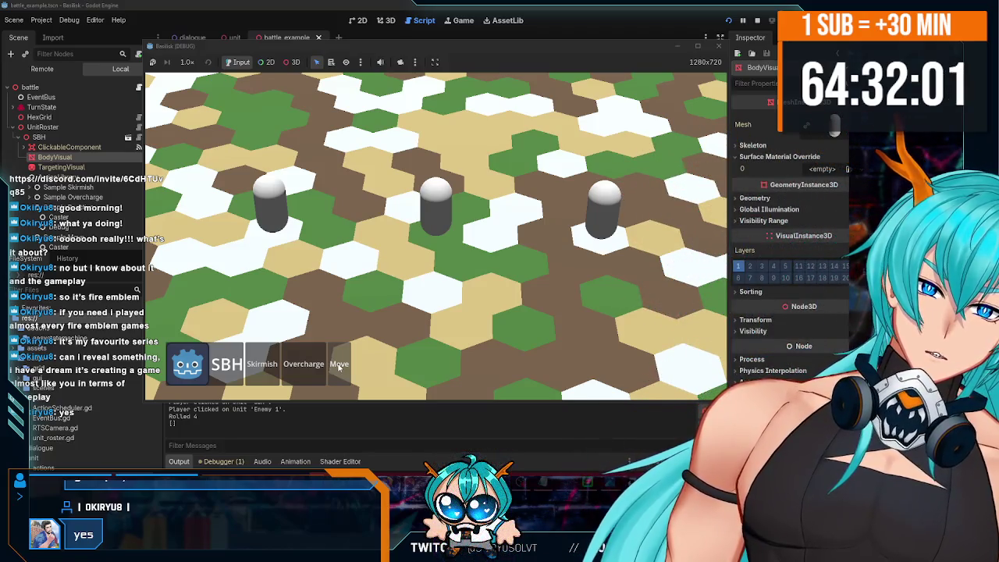
left_click(279, 264)
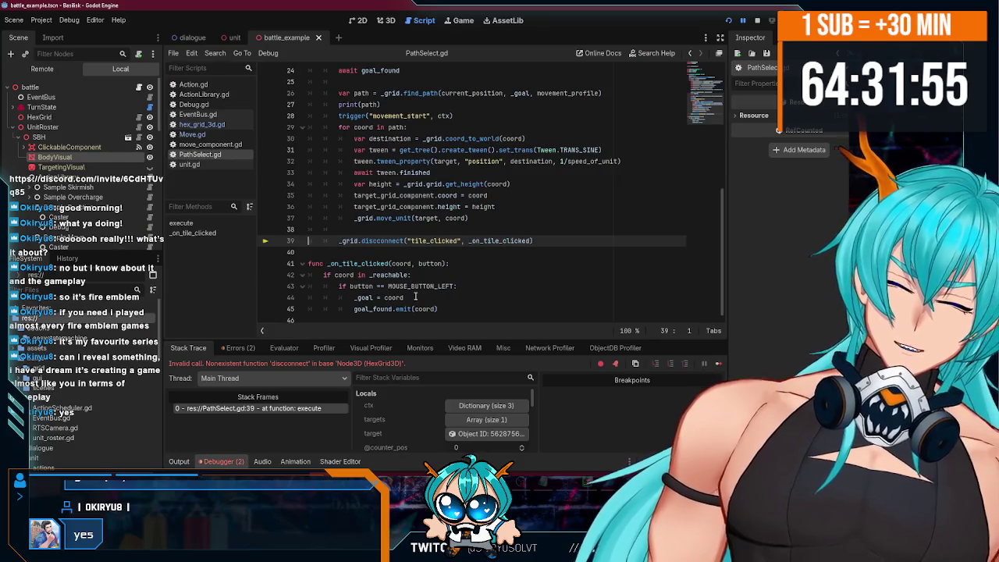
Stop the crashed run with F8, read the nonexistent 'disconnect' error in the Debugger Errors list, and relaunch with F5.
key("F8")
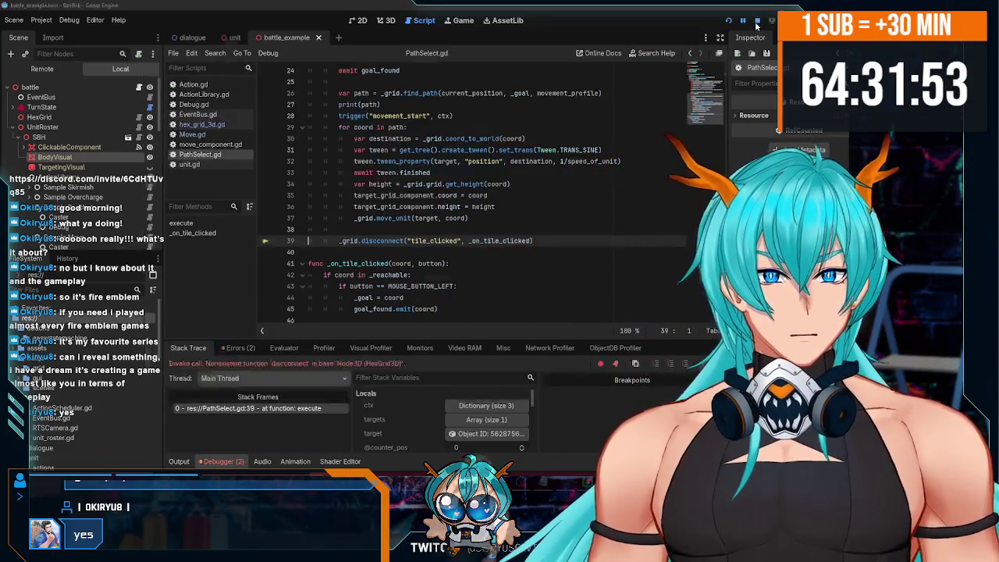
scroll(384, 285, "up", 2)
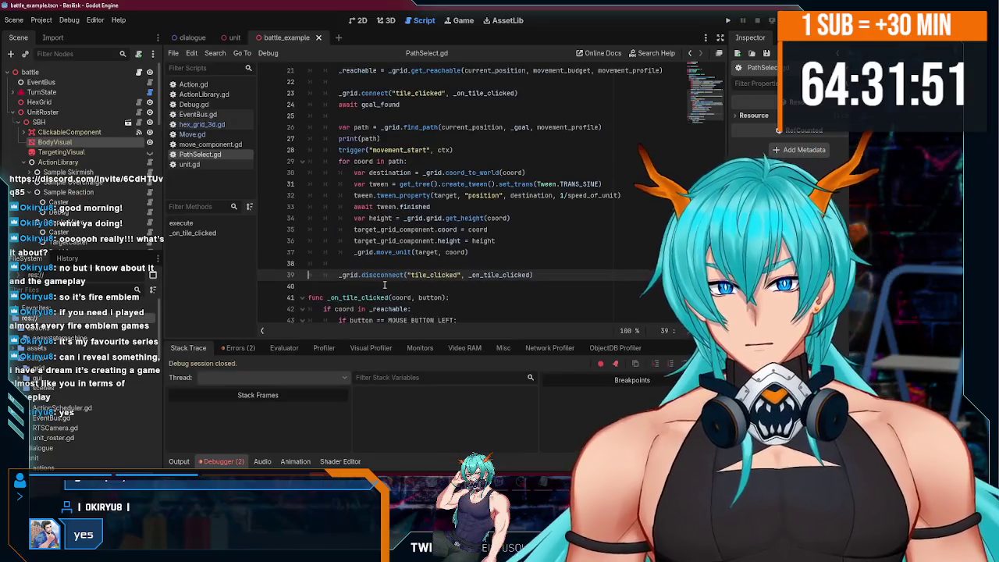
scroll(381, 138, "down", 1)
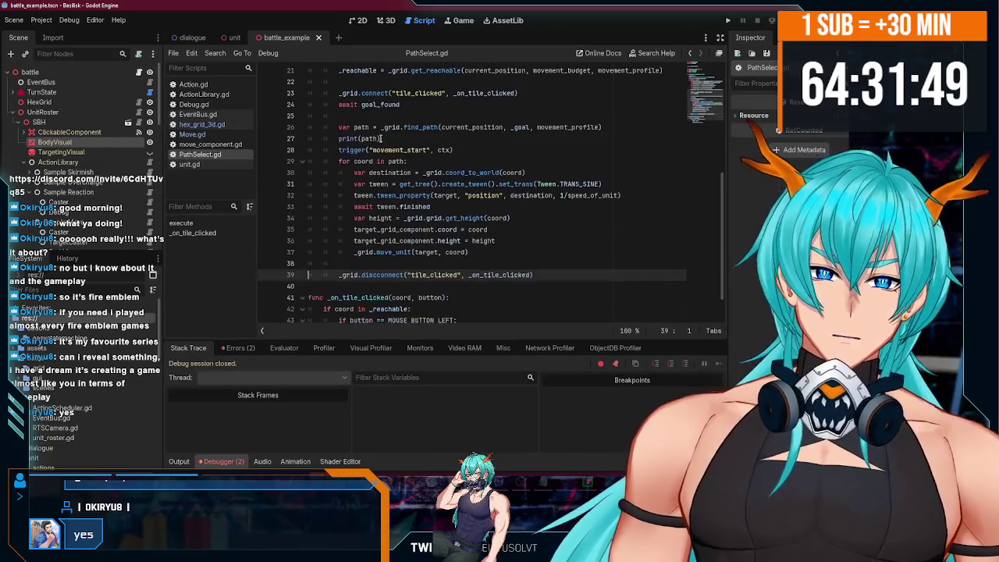
scroll(384, 197, "up", 1)
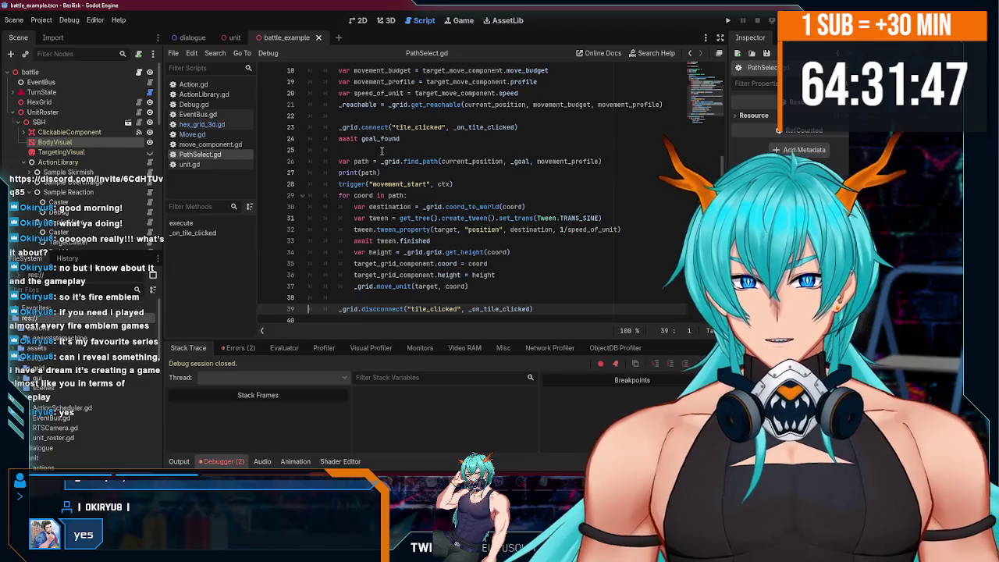
scroll(388, 180, "down", 1)
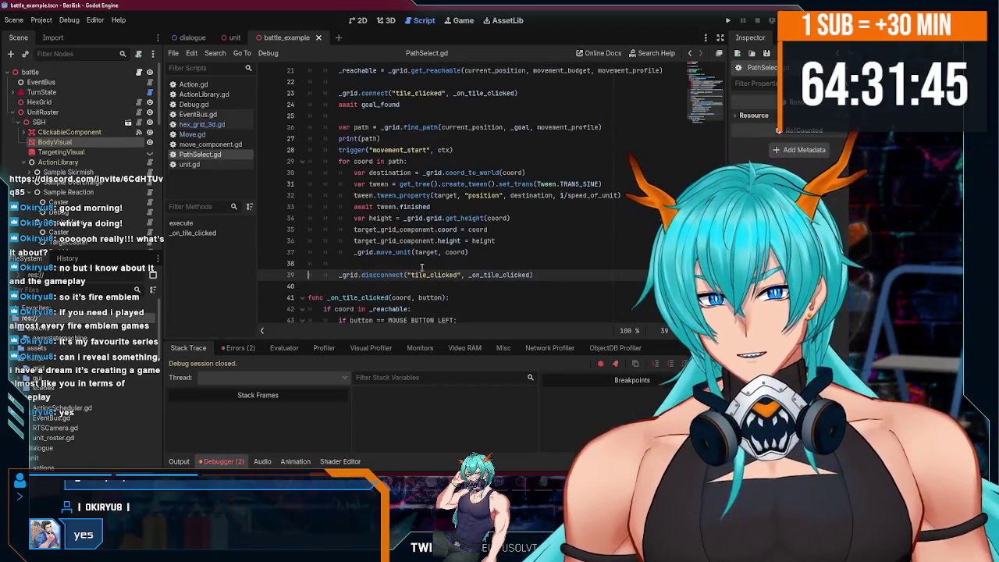
scroll(435, 285, "down", 1)
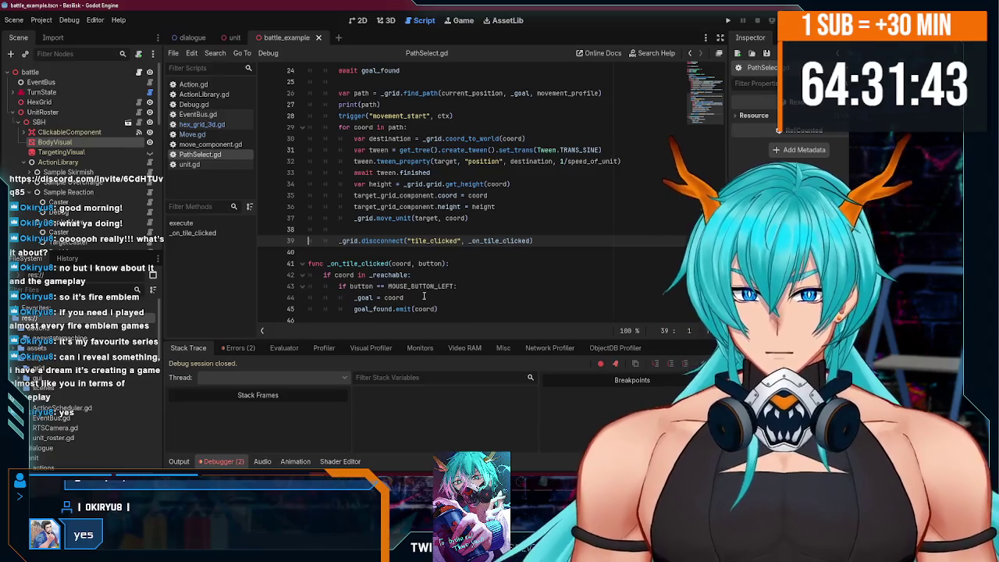
left_click(239, 348)
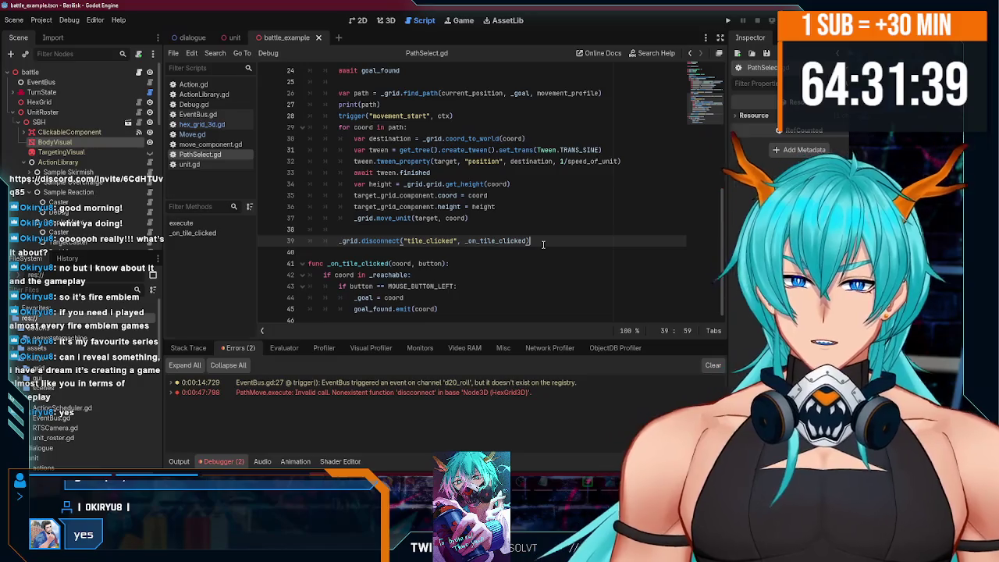
key("F5")
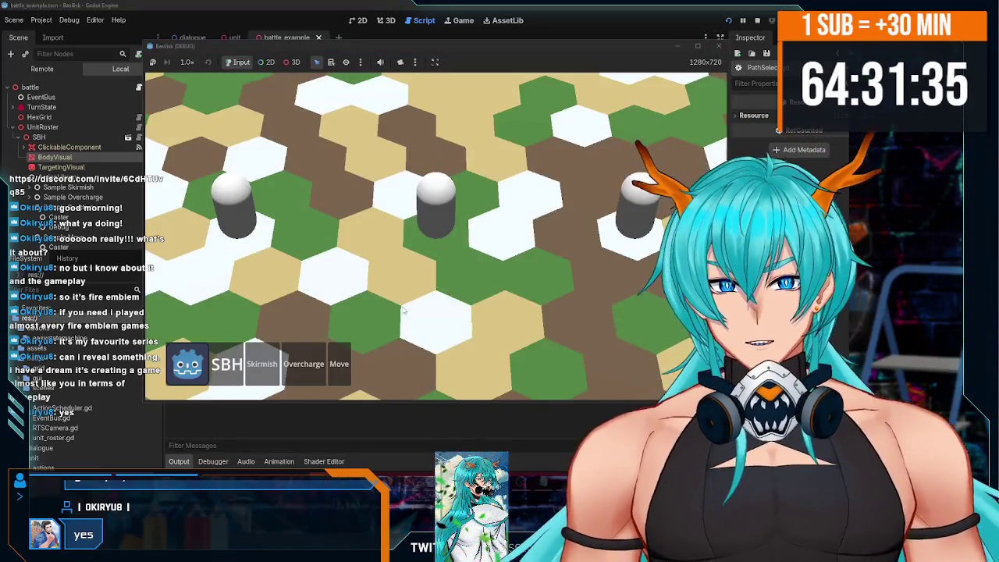
Walk the units to a series of hex tiles, ending with a move left along [(-2, -1), (-3, -1), (-4, 0)].
left_click(501, 332)
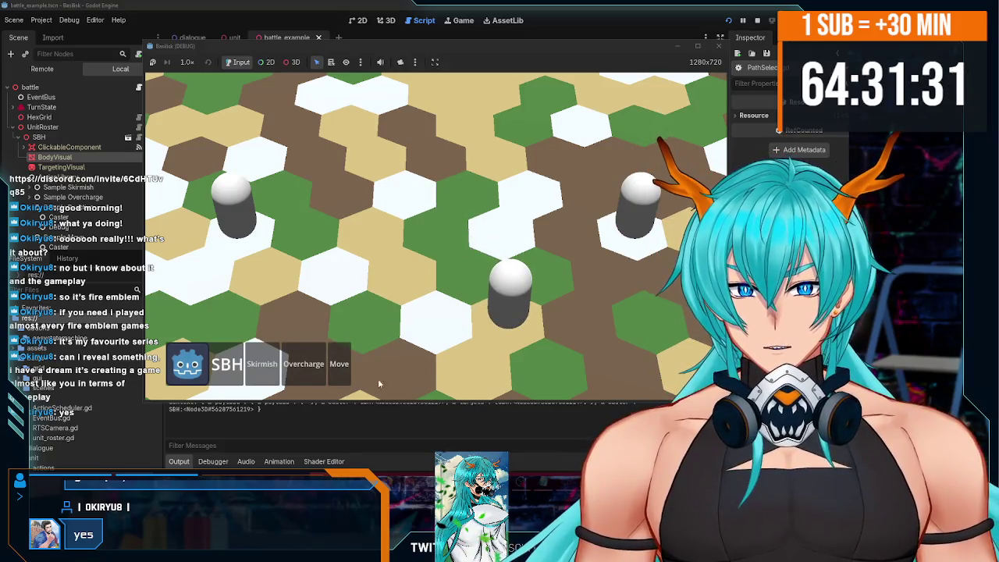
left_click(210, 283)
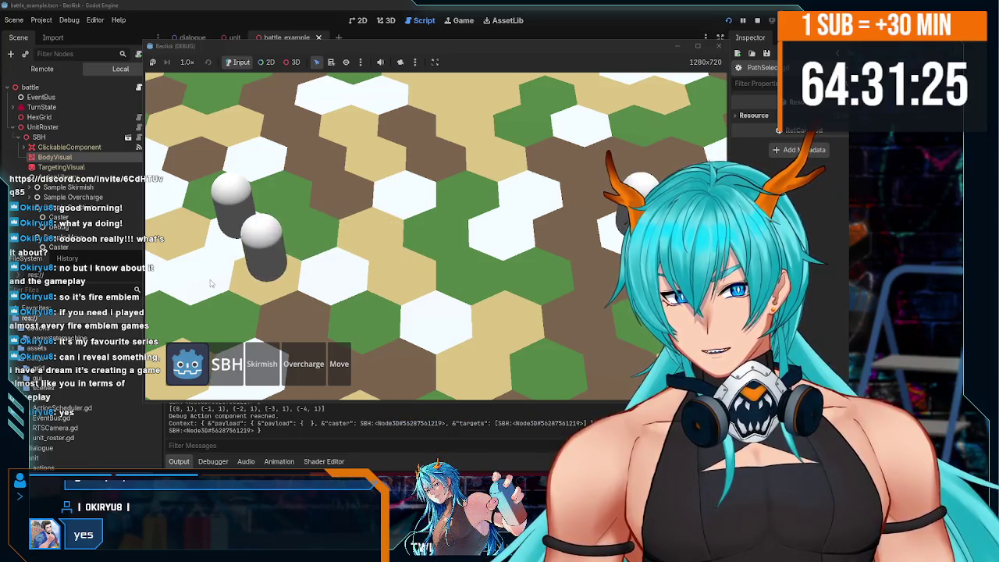
scroll(312, 257, "down", 3)
left_click(414, 382)
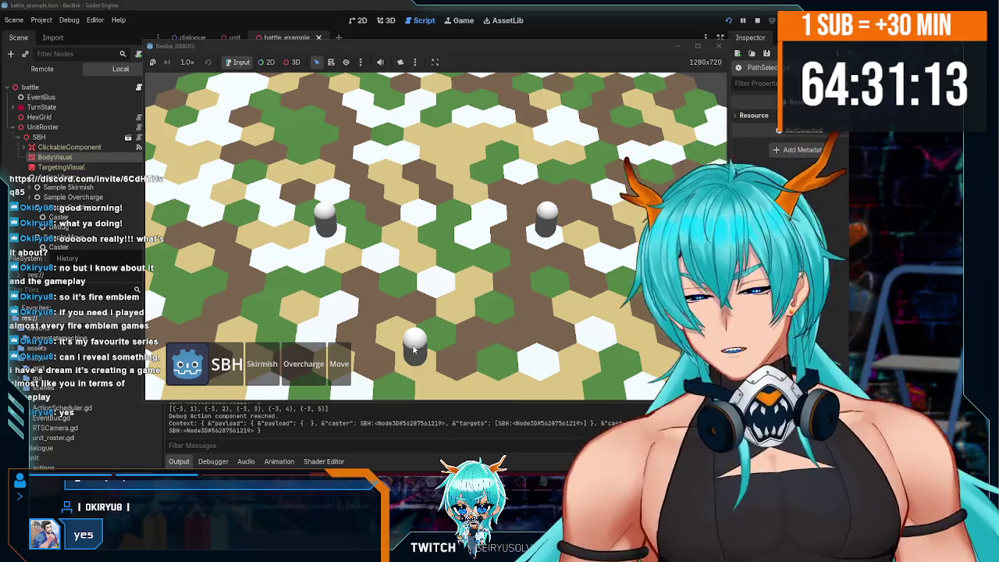
left_click(339, 364)
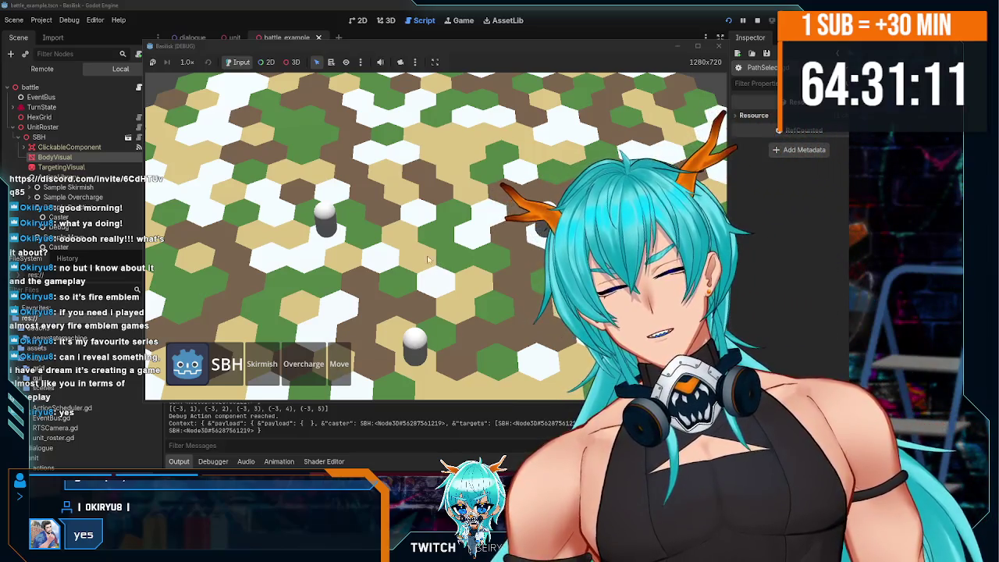
left_click(421, 260)
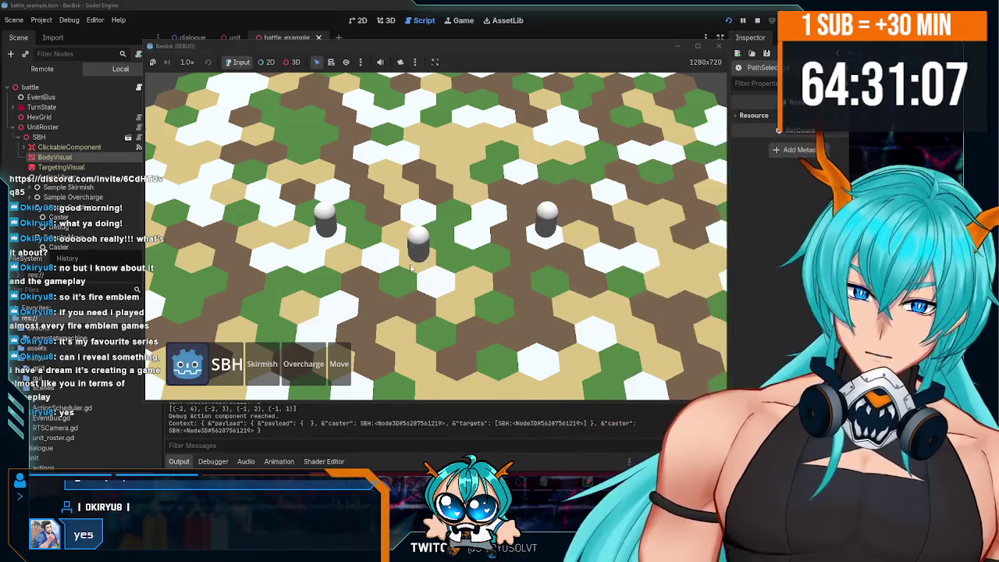
left_click(469, 183)
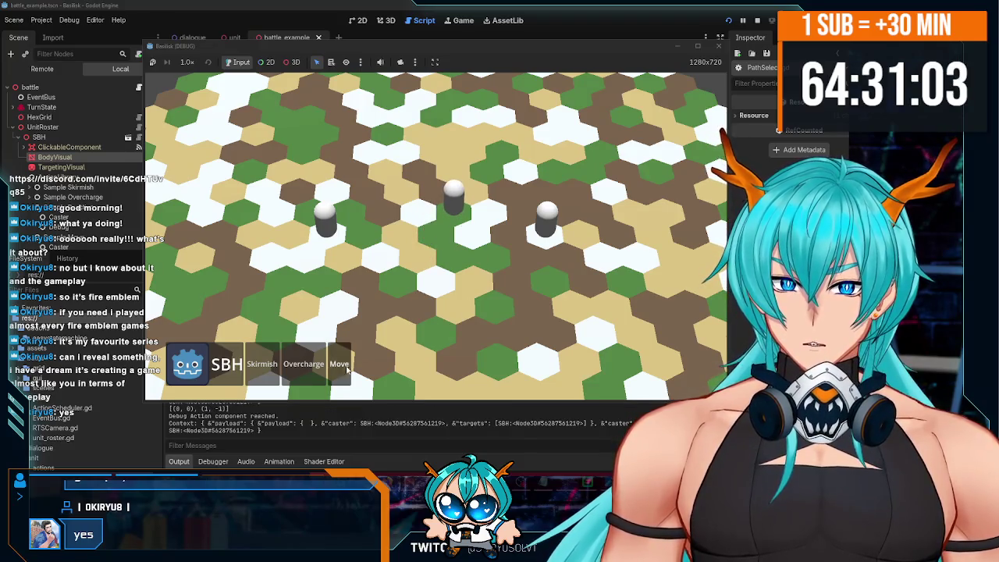
left_click(521, 257)
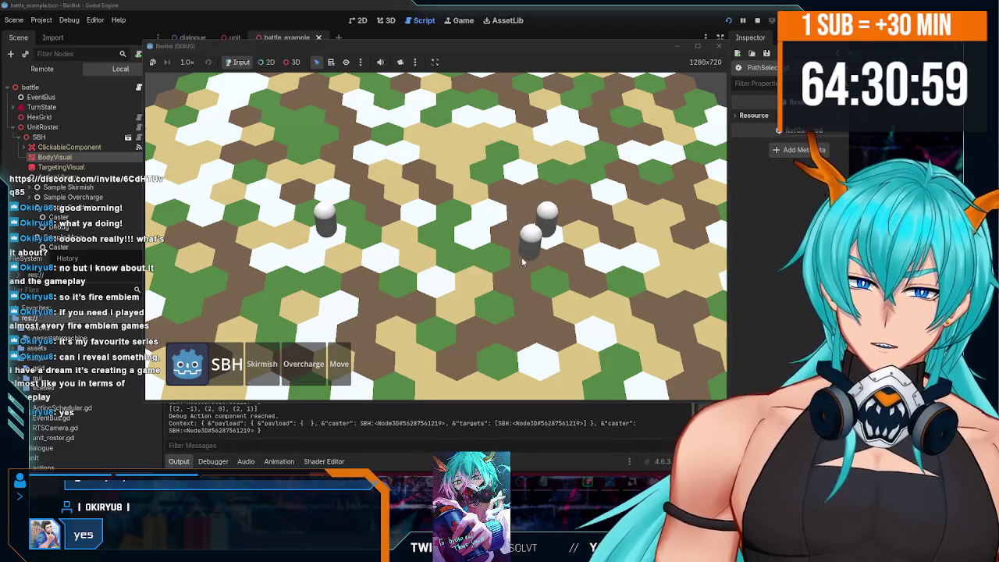
left_click(499, 314)
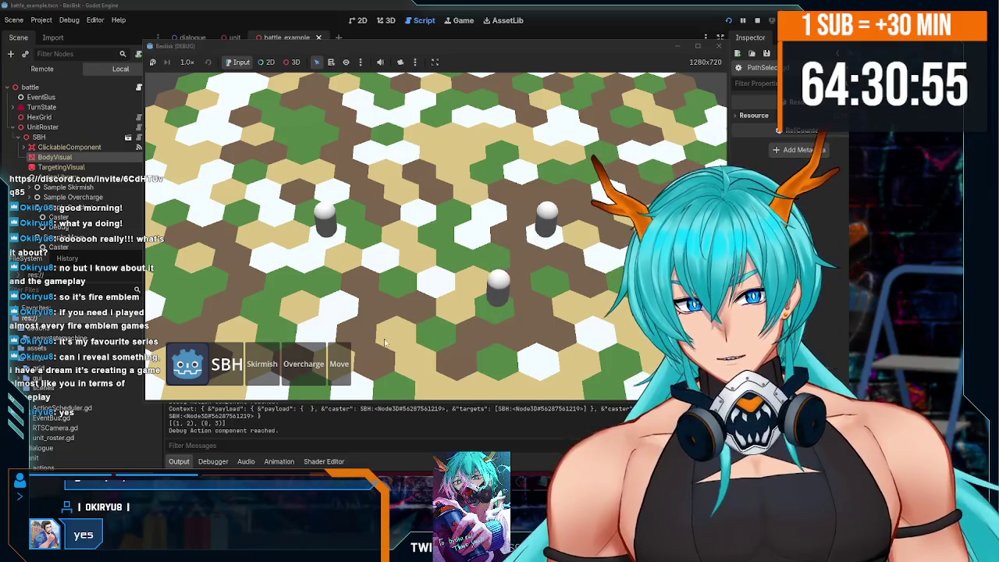
left_click(453, 254)
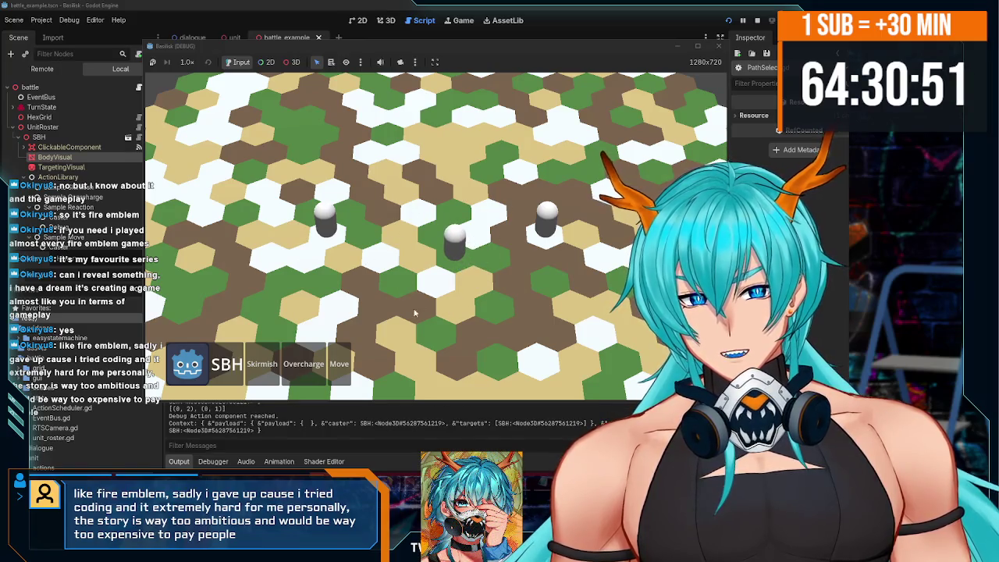
left_click(381, 264)
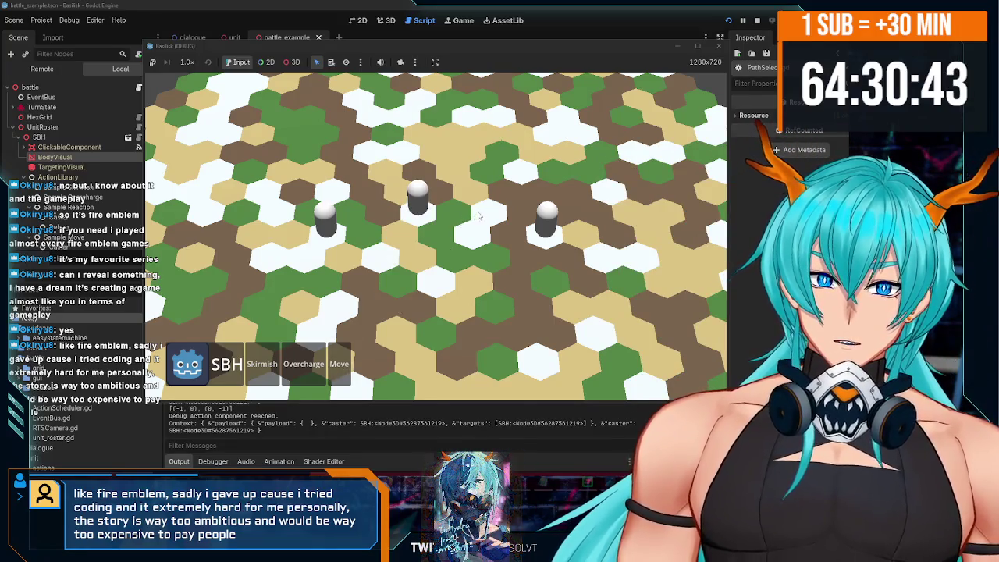
left_click(476, 259)
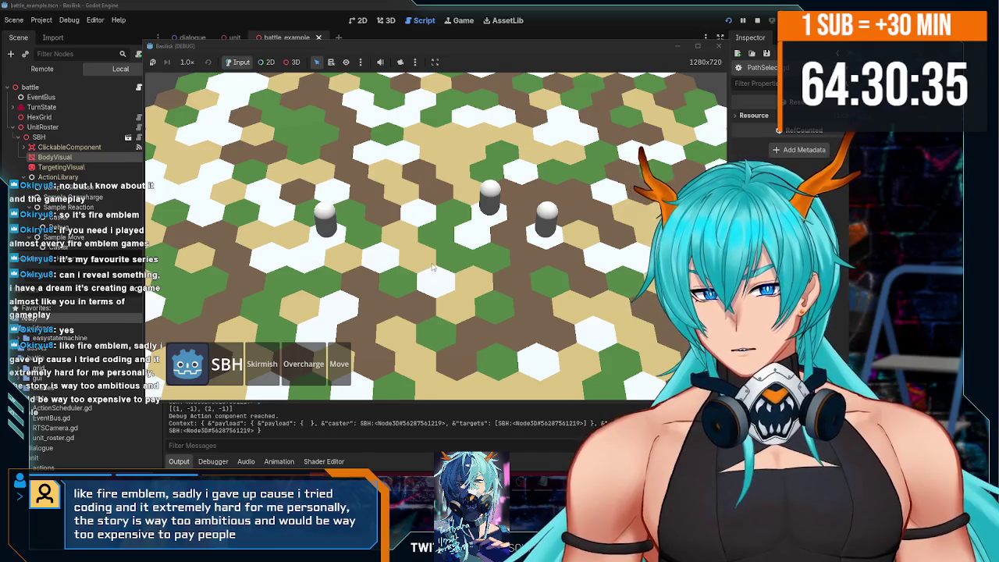
left_click(364, 237)
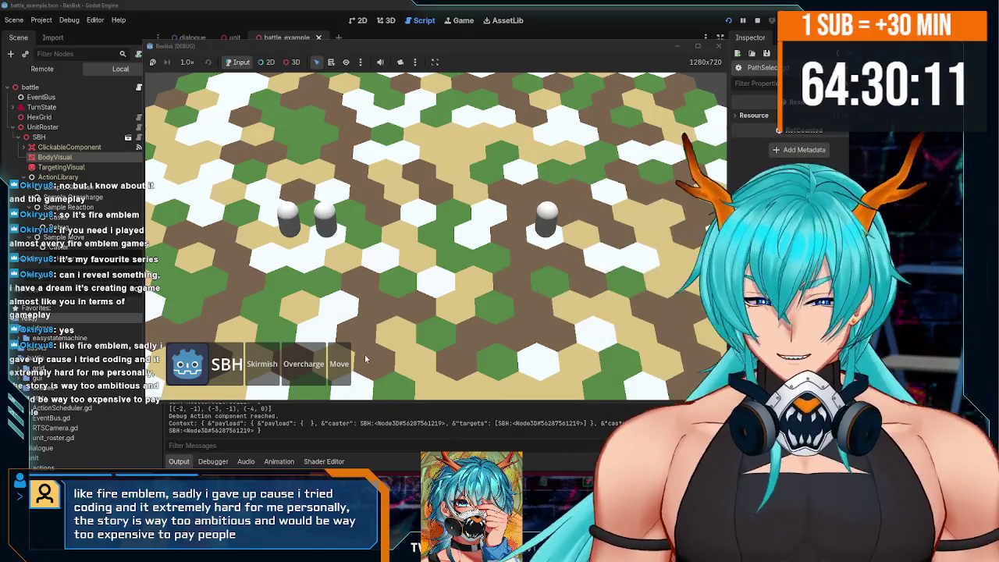
Test several more Move actions, ending with the path [(-1, 3), (0, 2)], then close the game window.
left_click(328, 363)
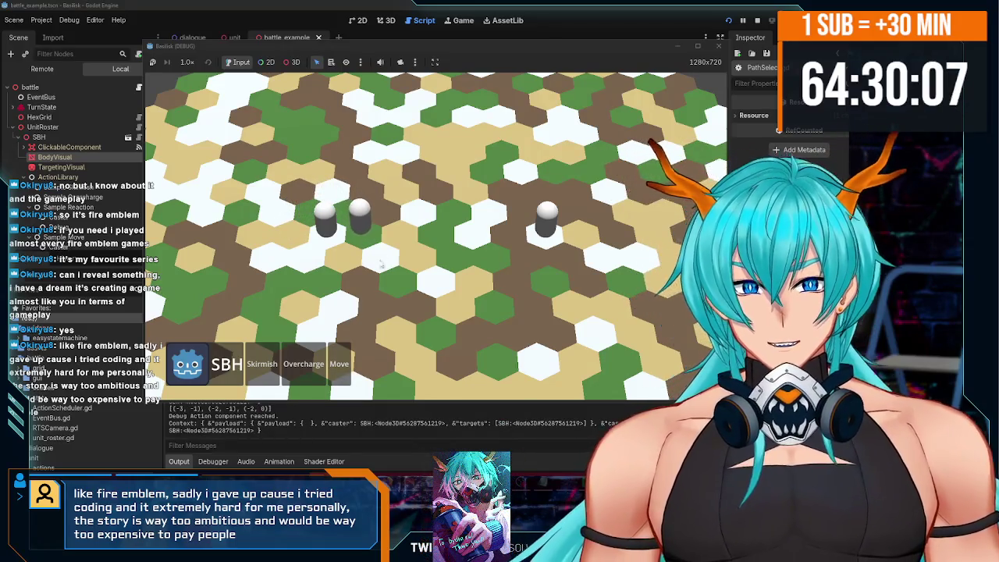
left_click(350, 364)
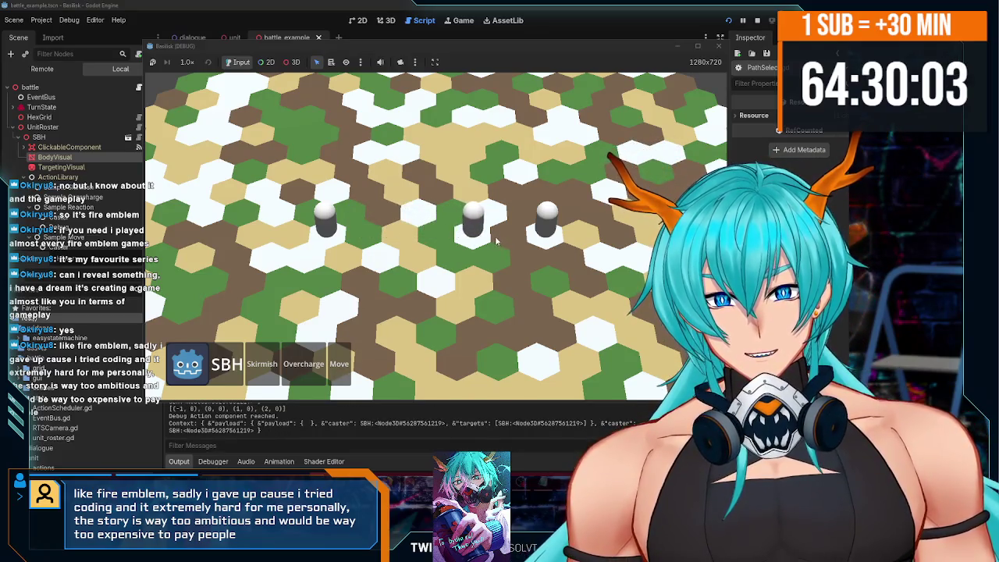
left_click(579, 235)
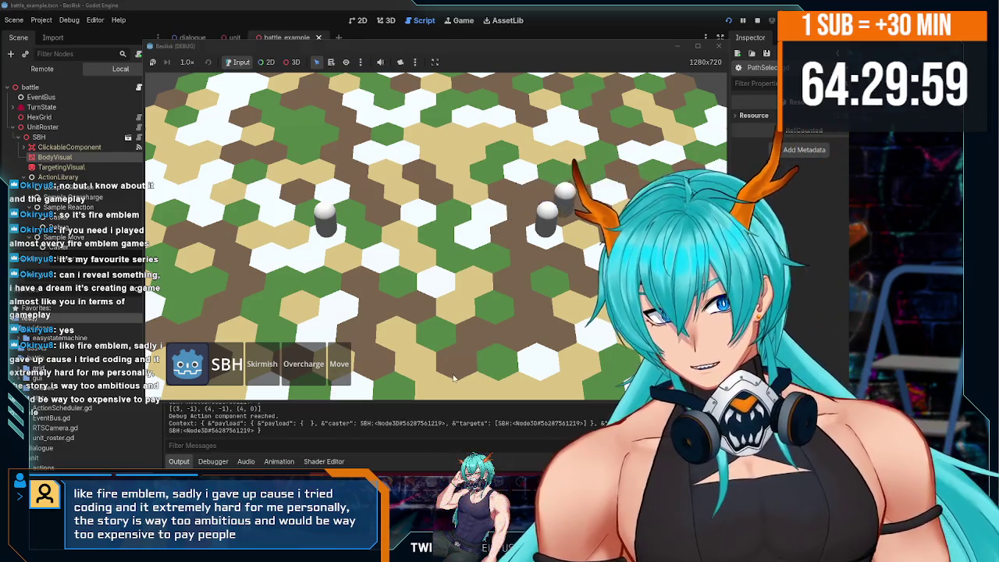
left_click(550, 293)
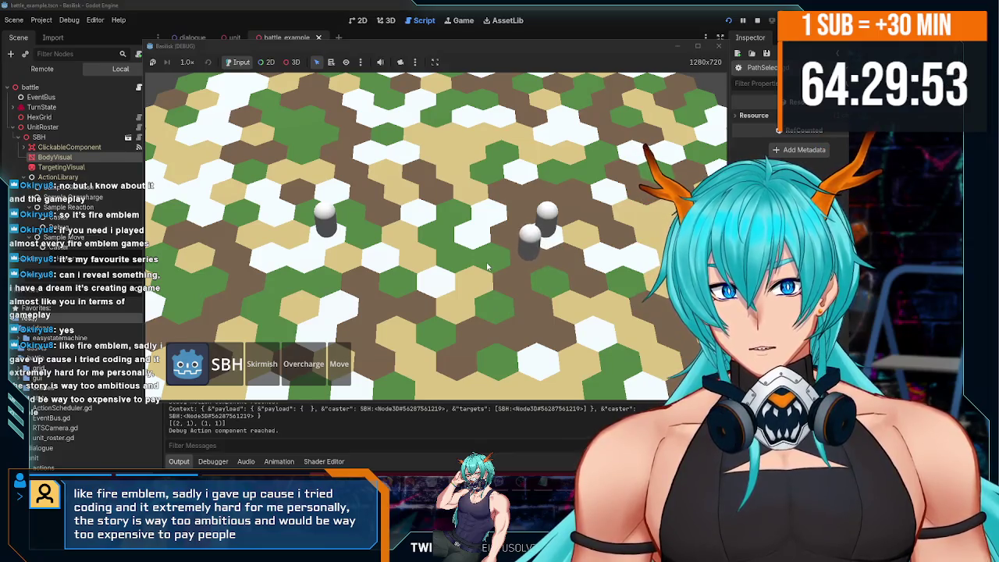
left_click(341, 371)
left_click(415, 254)
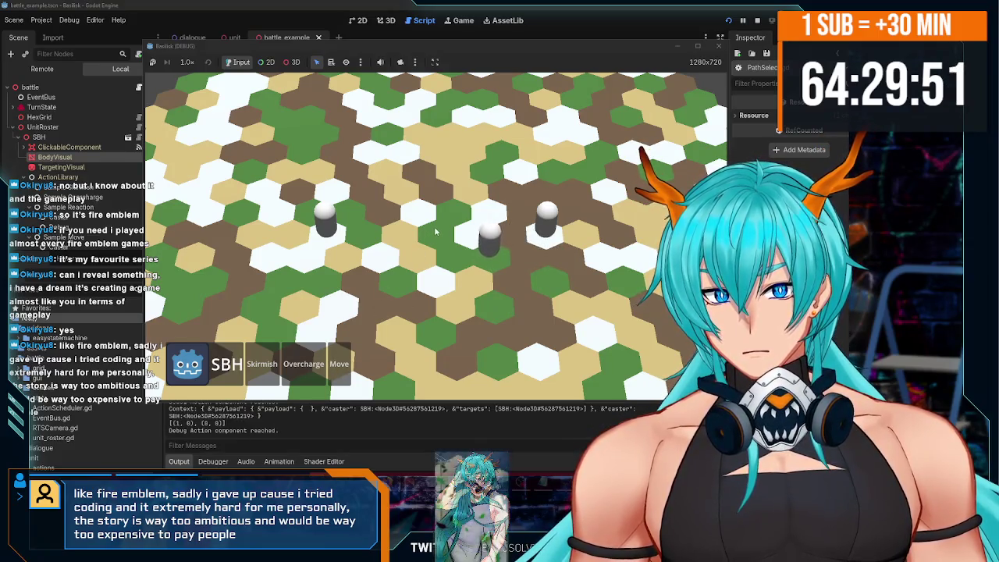
left_click(341, 379)
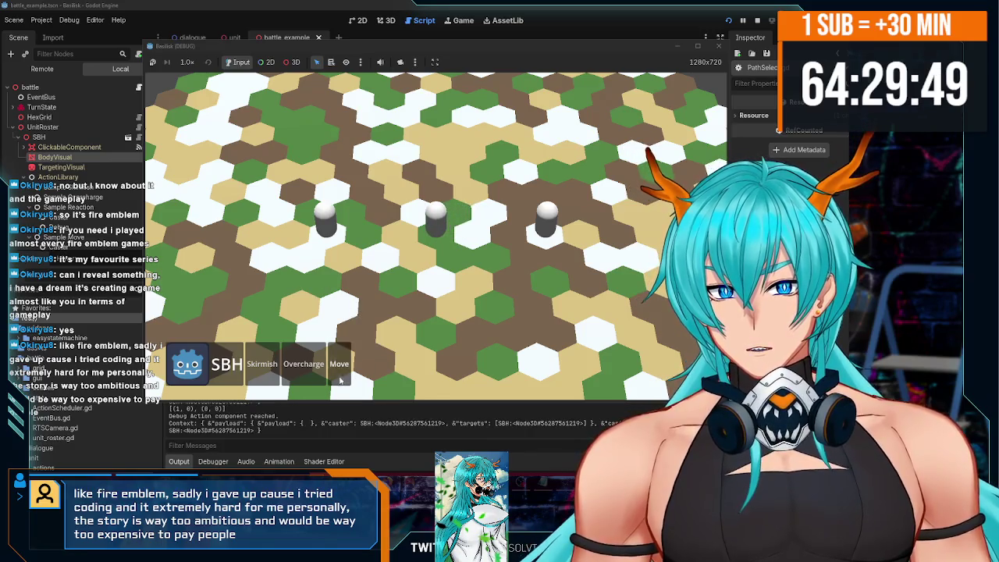
left_click(366, 245)
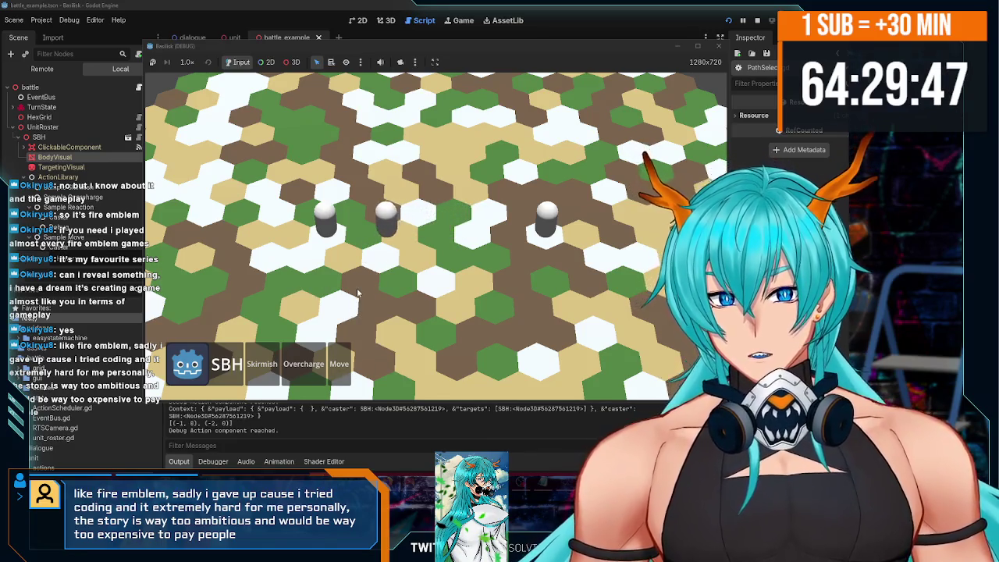
left_click(339, 367)
left_click(443, 337)
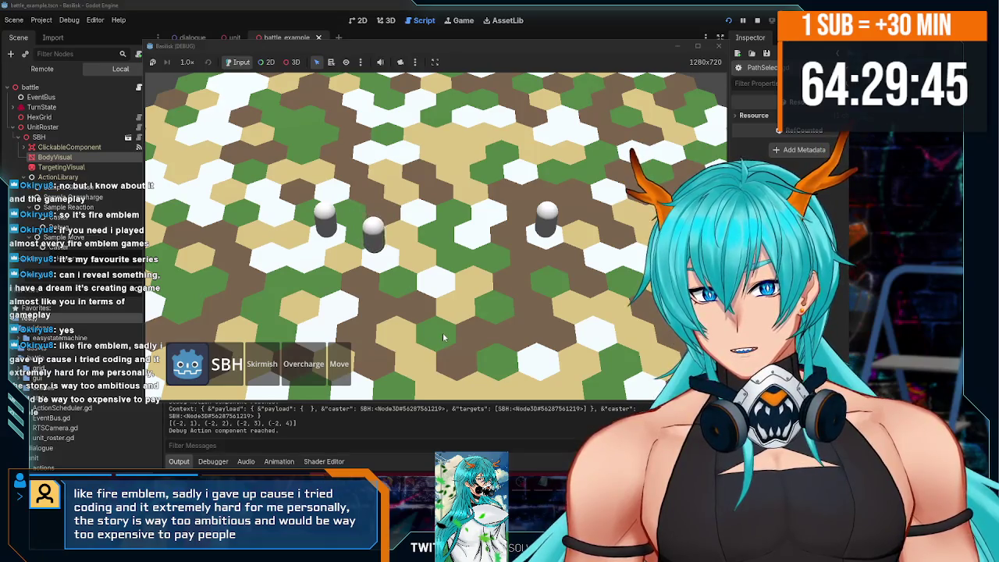
left_click(339, 367)
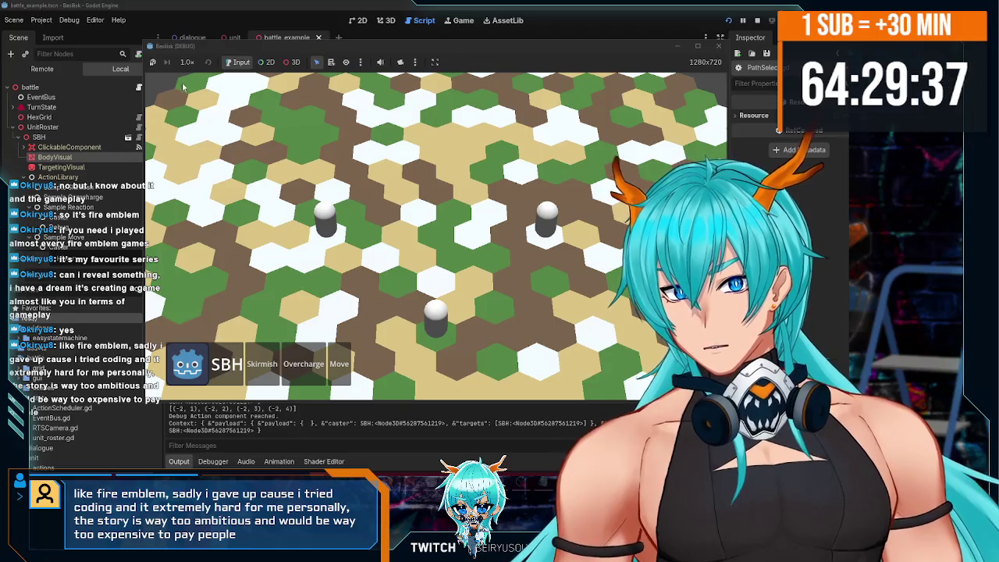
left_click(476, 289)
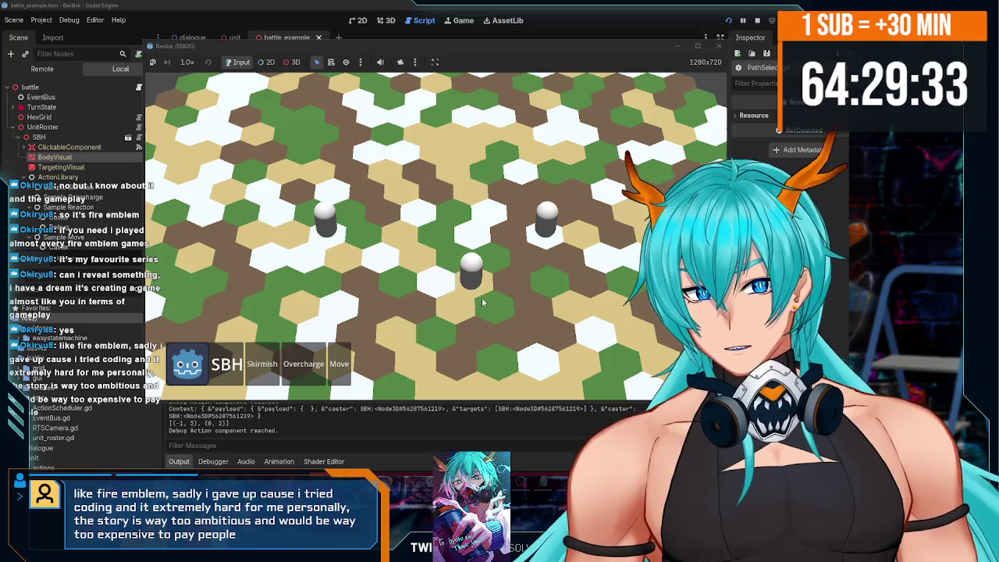
left_click(719, 45)
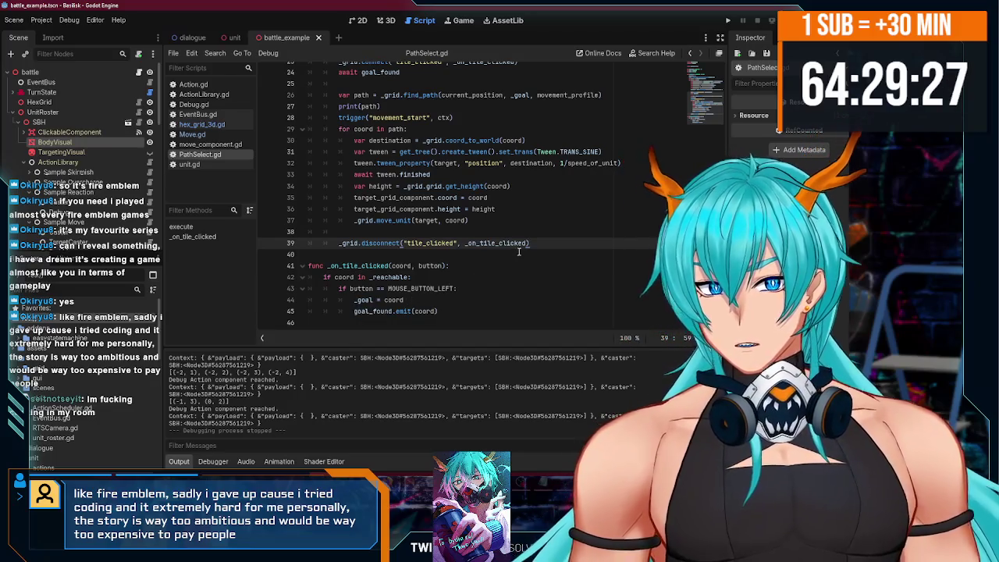
Insert a blank line after the movement_start trigger call in PathSelect.gd.
scroll(518, 251, "up", 3)
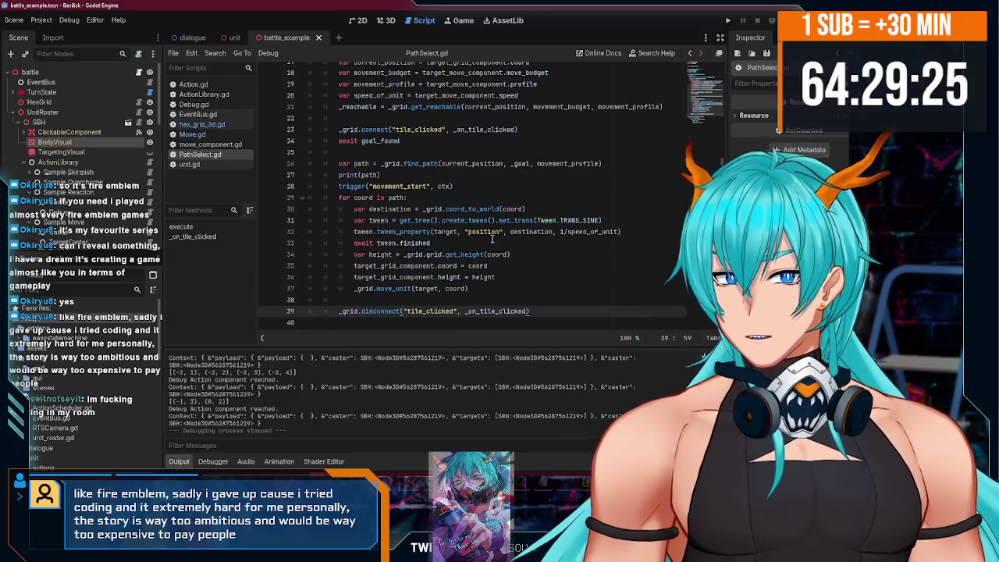
left_click(493, 186)
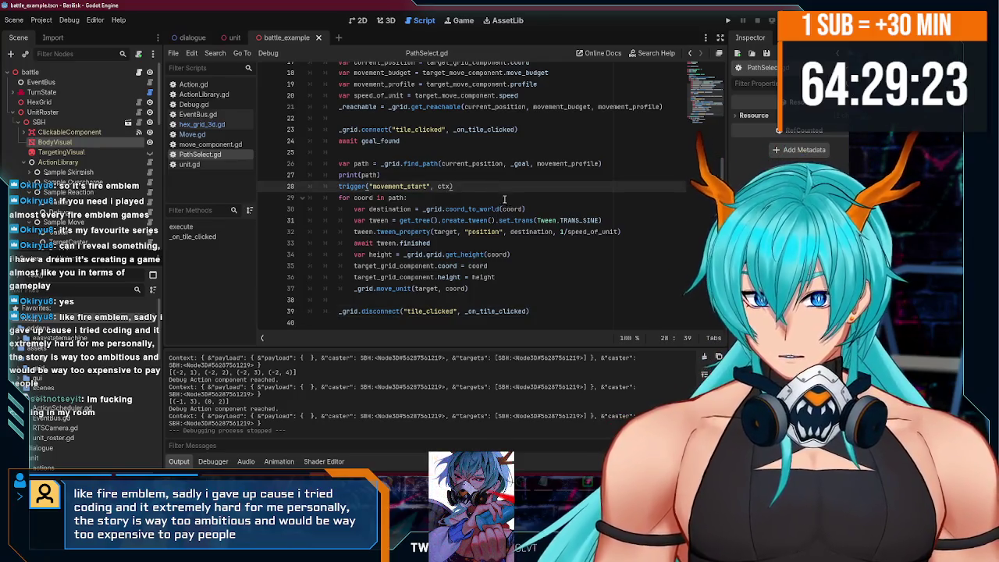
scroll(497, 221, "up", 3)
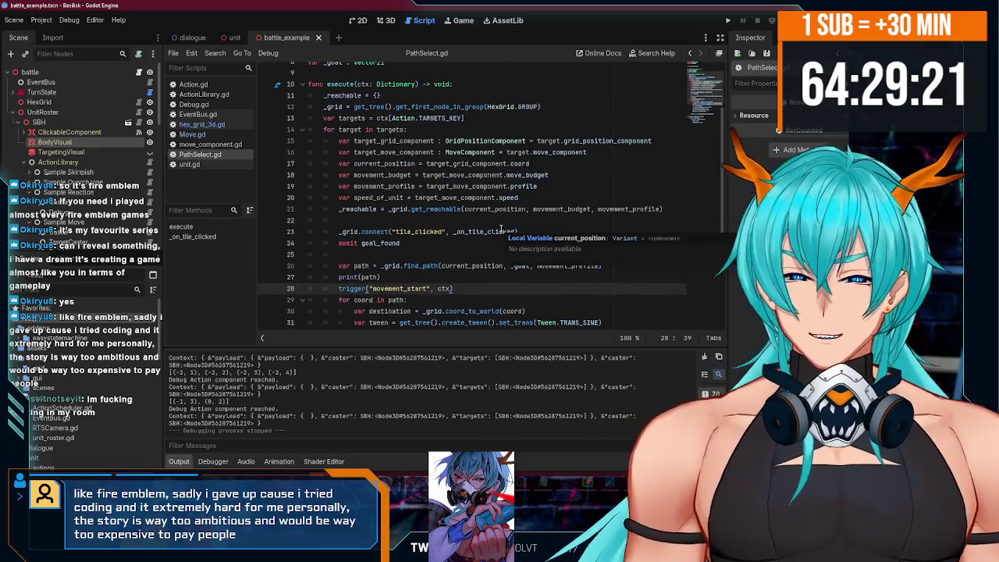
scroll(500, 229, "down", 3)
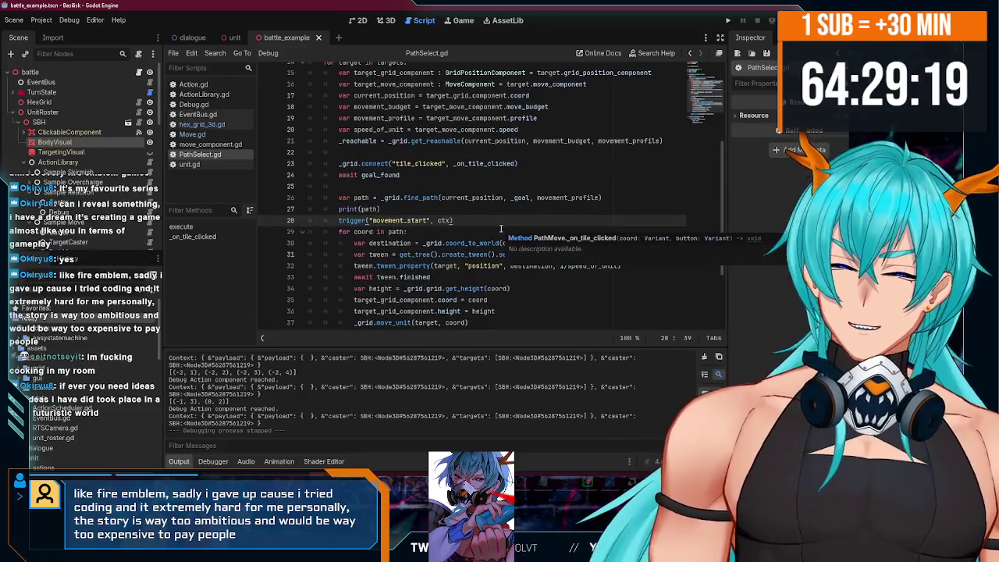
scroll(500, 228, "down", 2)
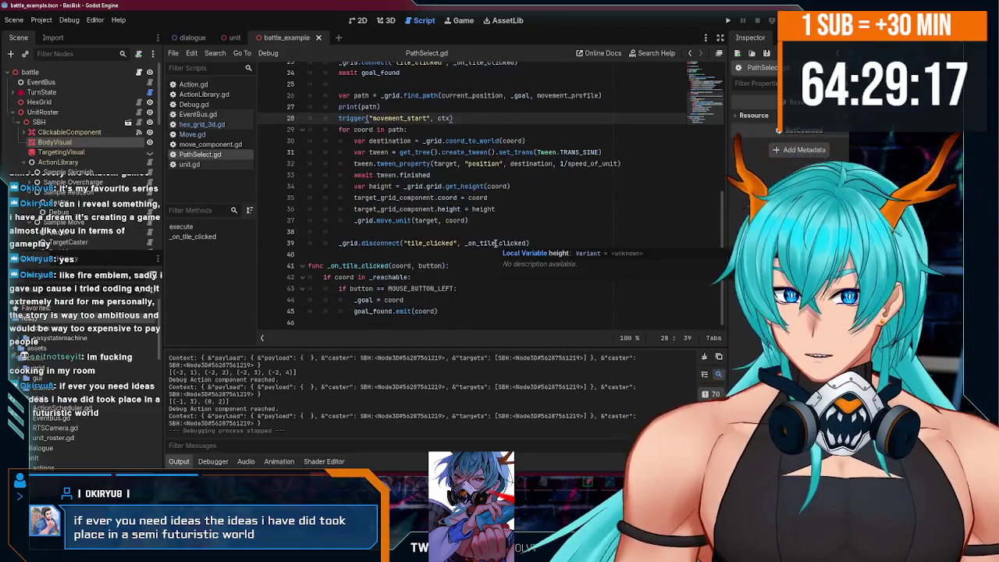
left_click(500, 222)
left_click(478, 121)
key("Return")
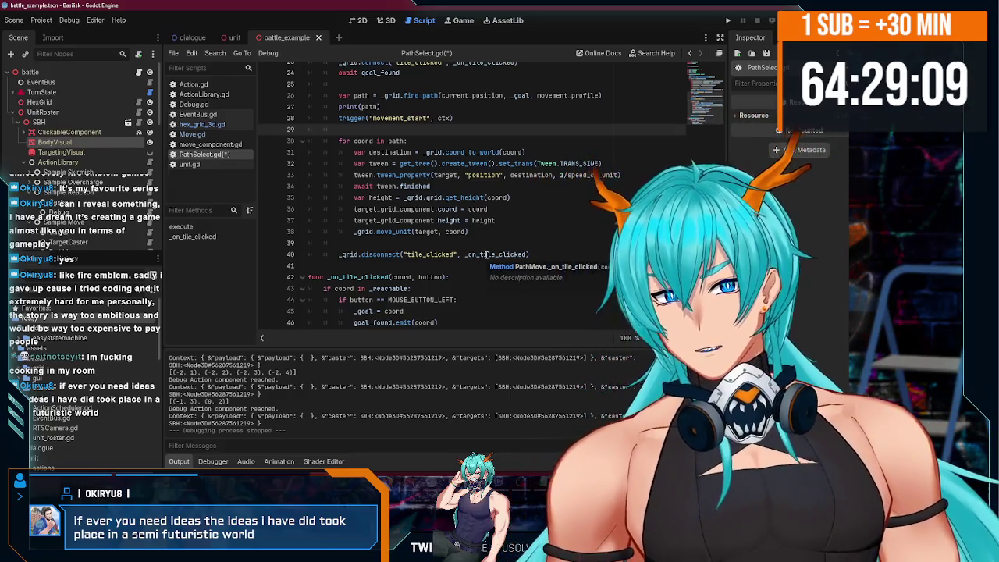
Delete the stray blank line above the tile_clicked connection, below the get_reachable line.
scroll(488, 250, "up", 4)
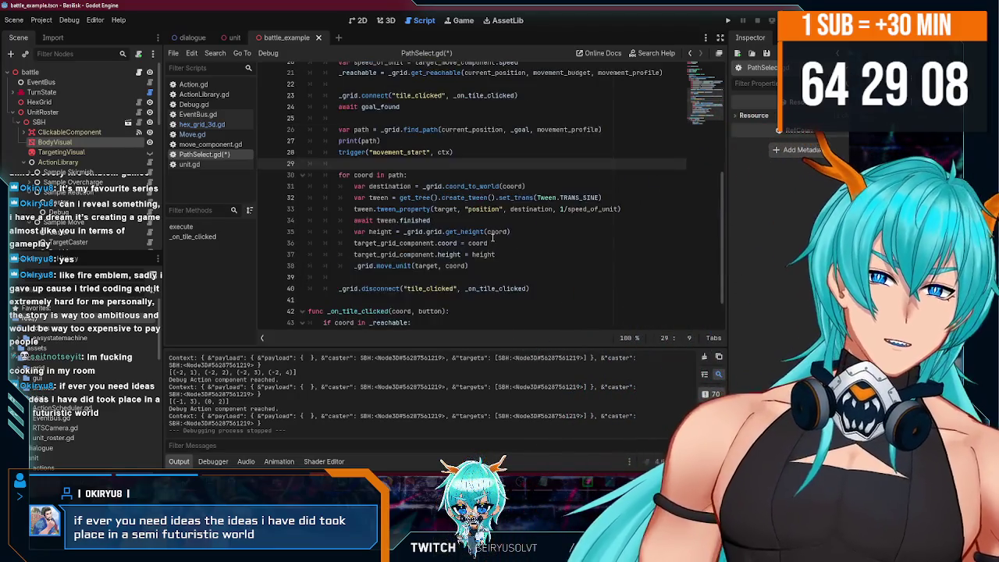
scroll(493, 244, "down", 4)
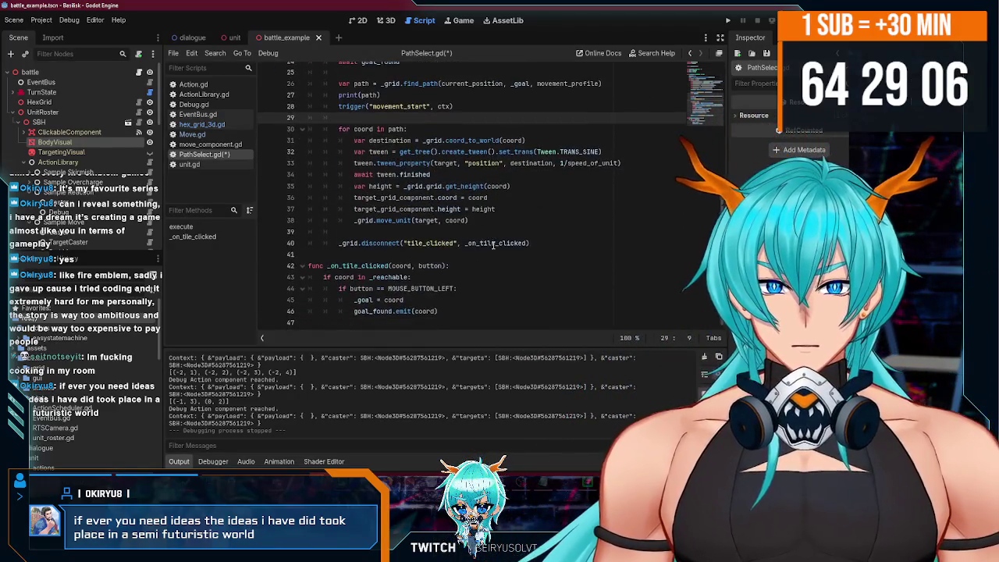
scroll(487, 234, "up", 5)
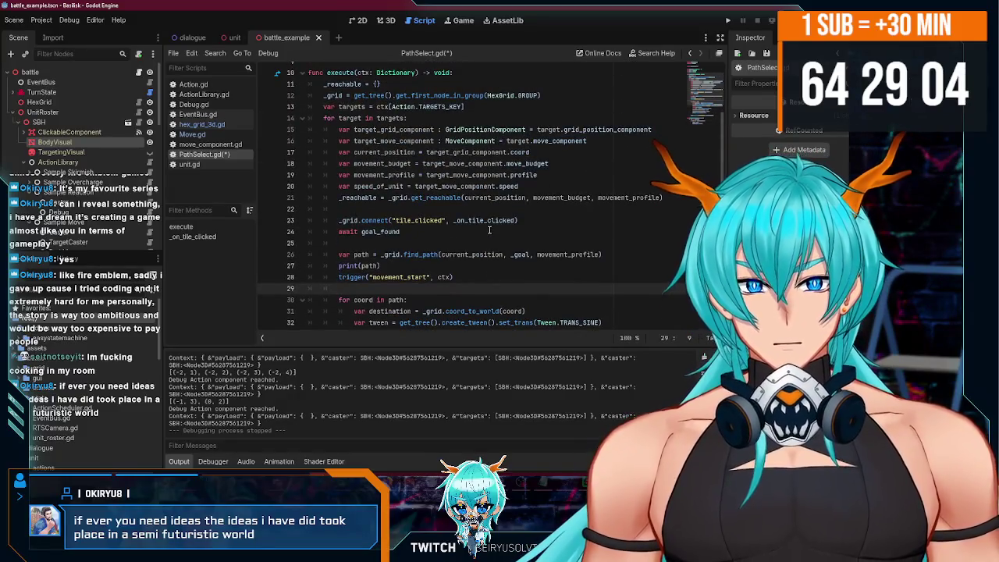
scroll(490, 229, "down", 5)
left_click(509, 220)
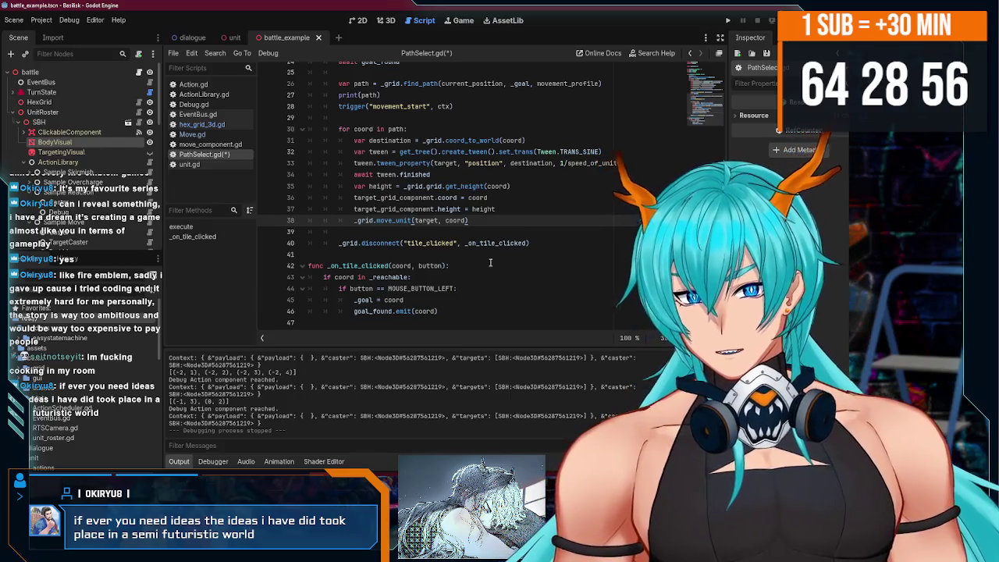
scroll(490, 262, "up", 5)
scroll(514, 275, "down", 5)
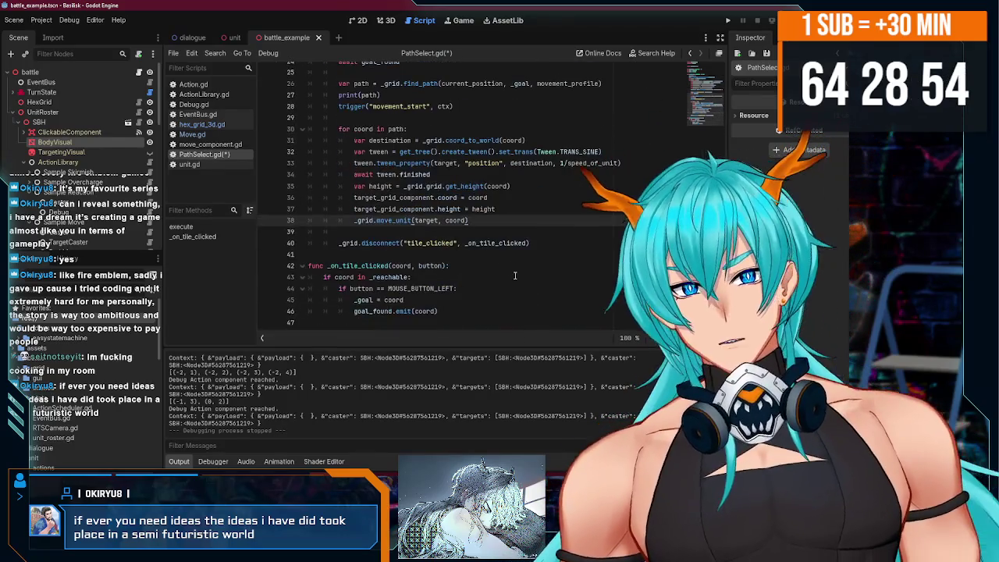
left_click(523, 232)
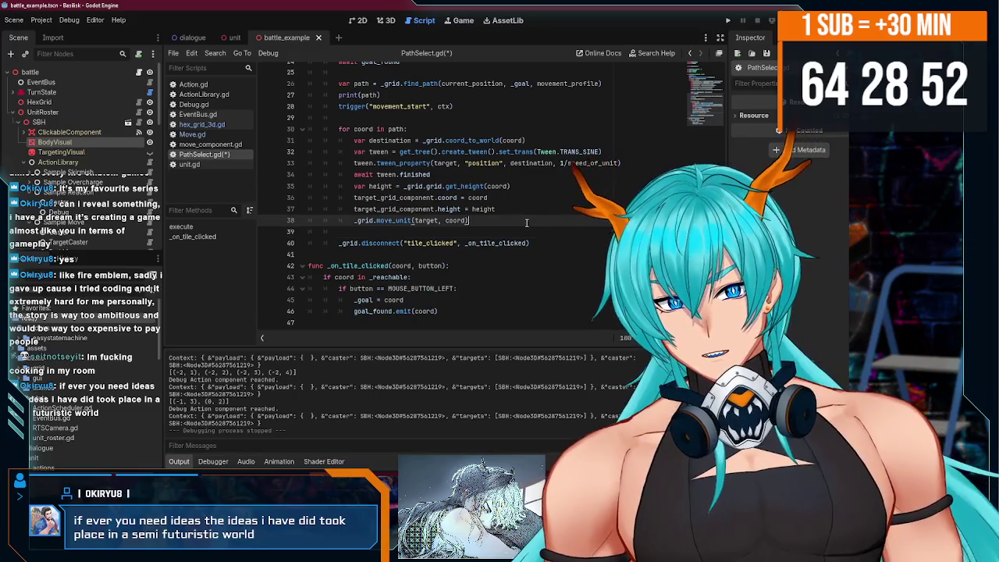
scroll(523, 231, "up", 6)
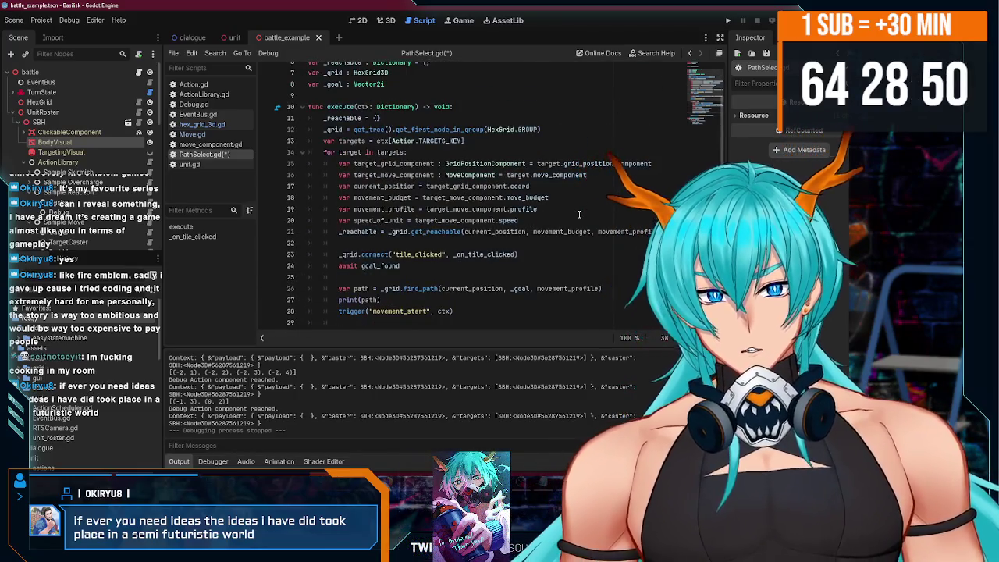
left_click(585, 218)
key("Down")
key("Down")
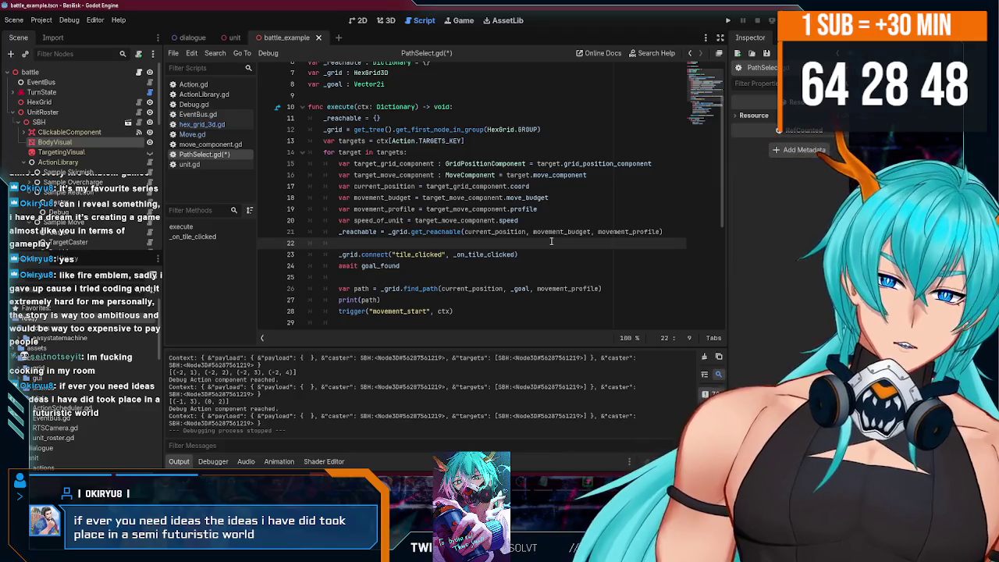
key("BackSpace")
left_click(560, 219)
Insert a blank line after speed_of_unit, then review the move_unit loop and the tile_clicked disconnect call.
key("Return")
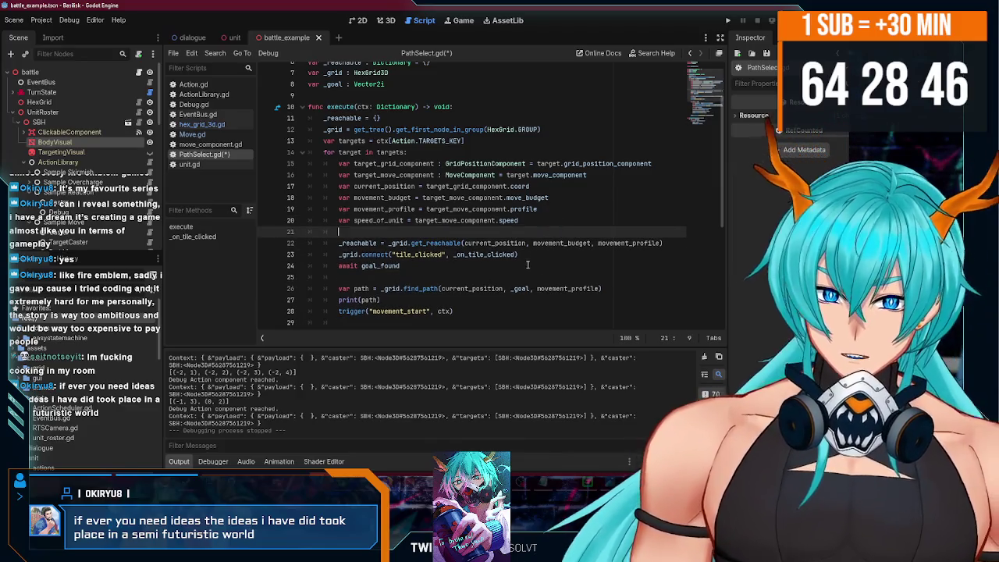
scroll(526, 275, "down", 2)
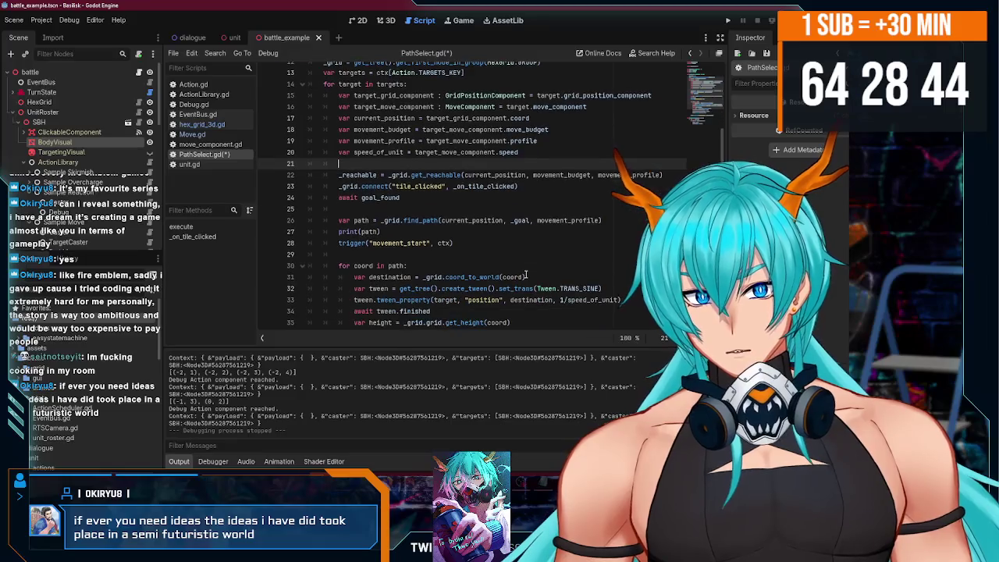
scroll(526, 275, "up", 3)
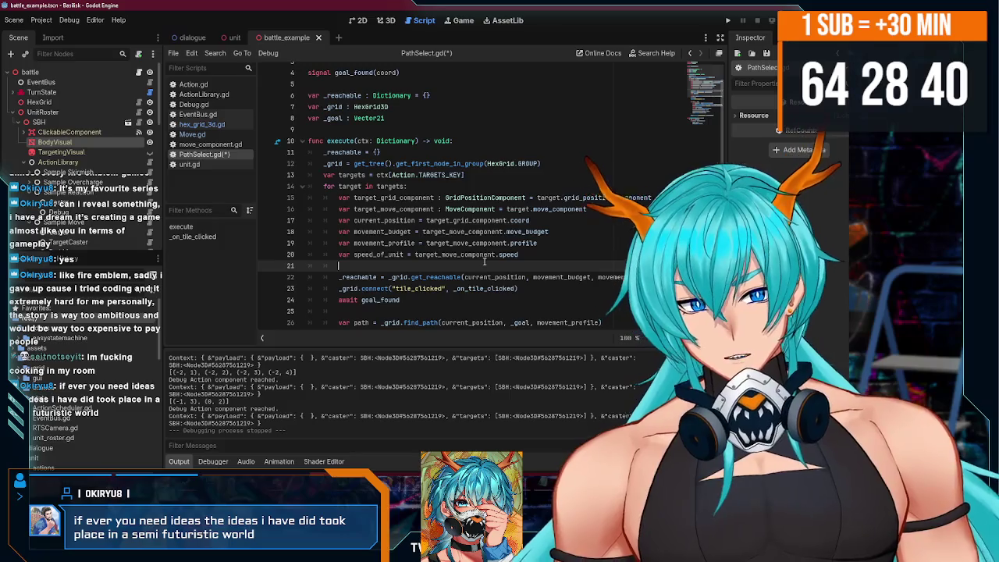
scroll(485, 262, "down", 1)
scroll(485, 261, "down", 2)
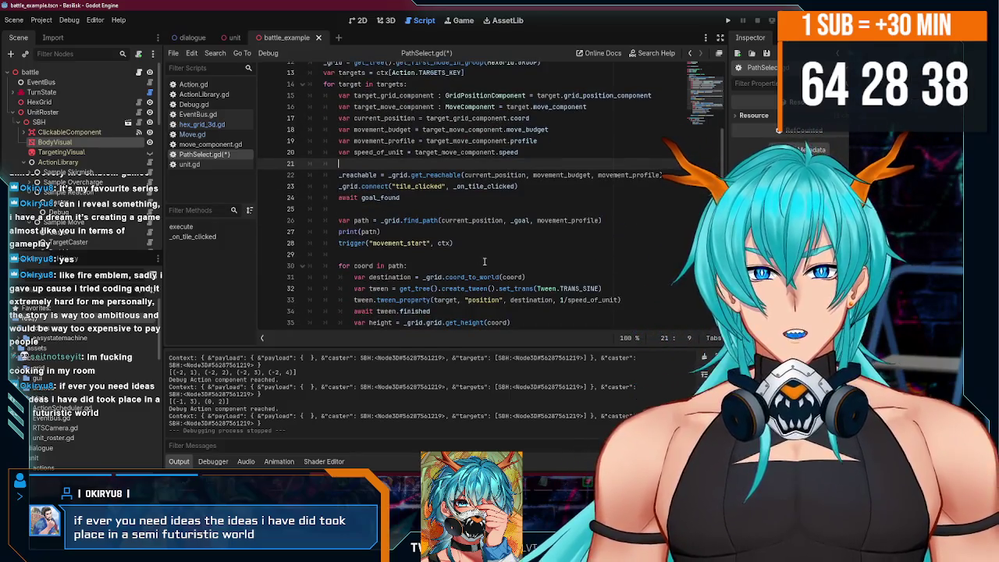
scroll(485, 262, "down", 3)
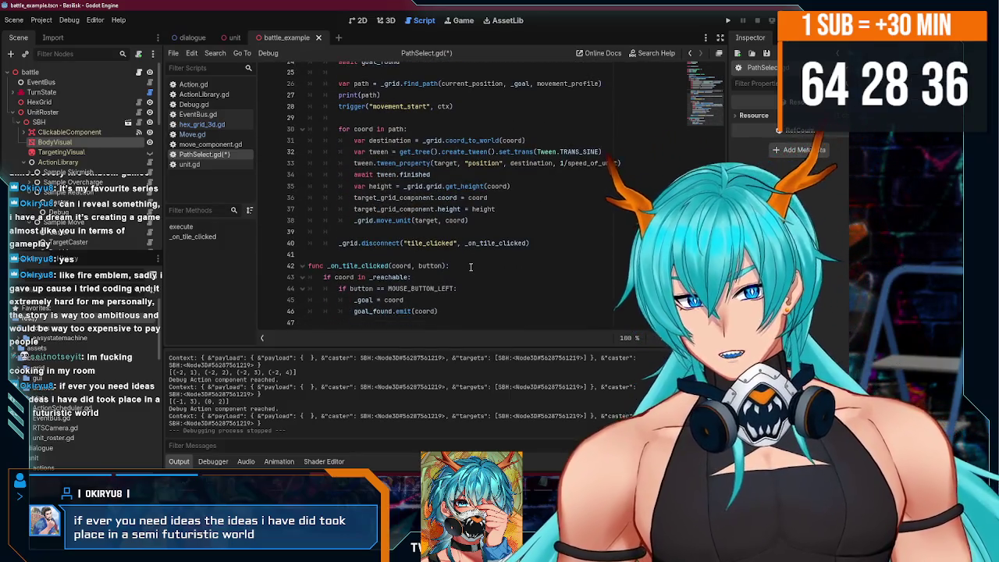
scroll(471, 267, "up", 5)
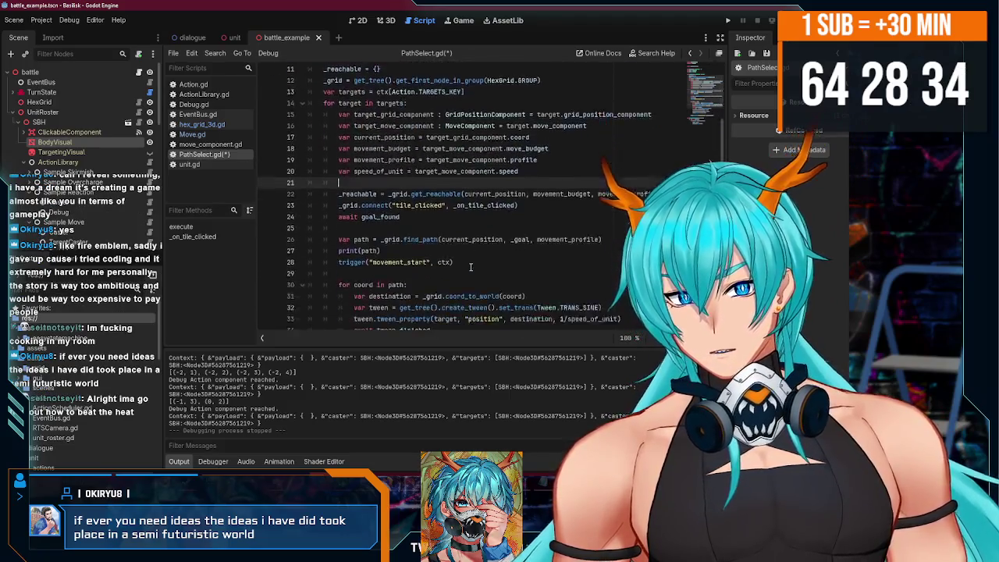
scroll(470, 266, "down", 5)
scroll(471, 265, "up", 8)
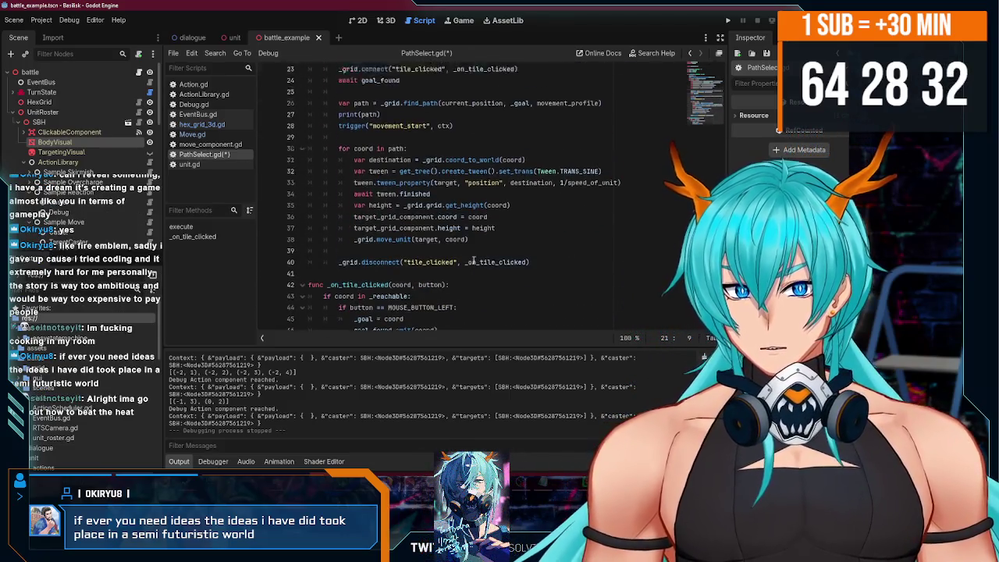
scroll(474, 262, "down", 4)
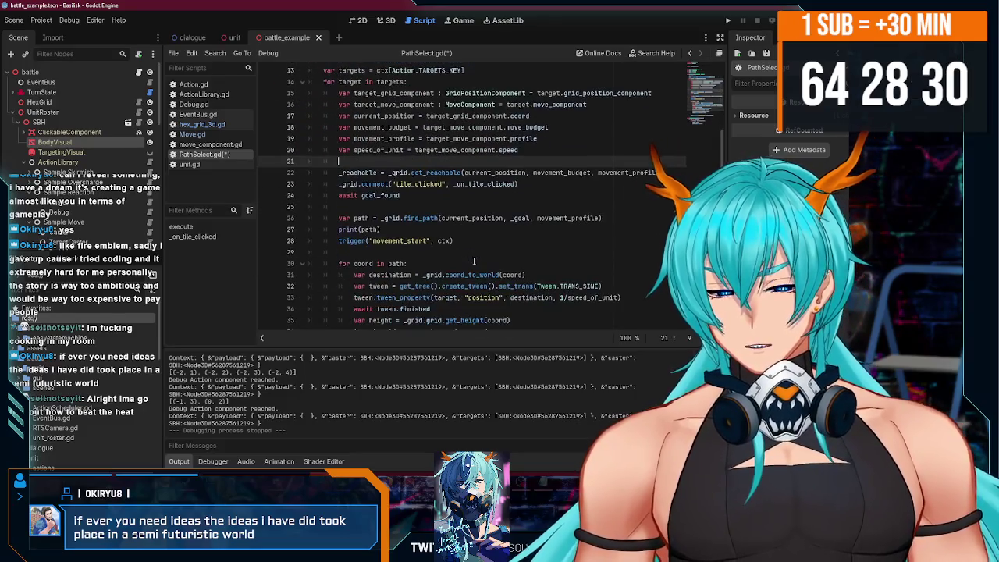
scroll(496, 199, "down", 3)
scroll(499, 219, "down", 1)
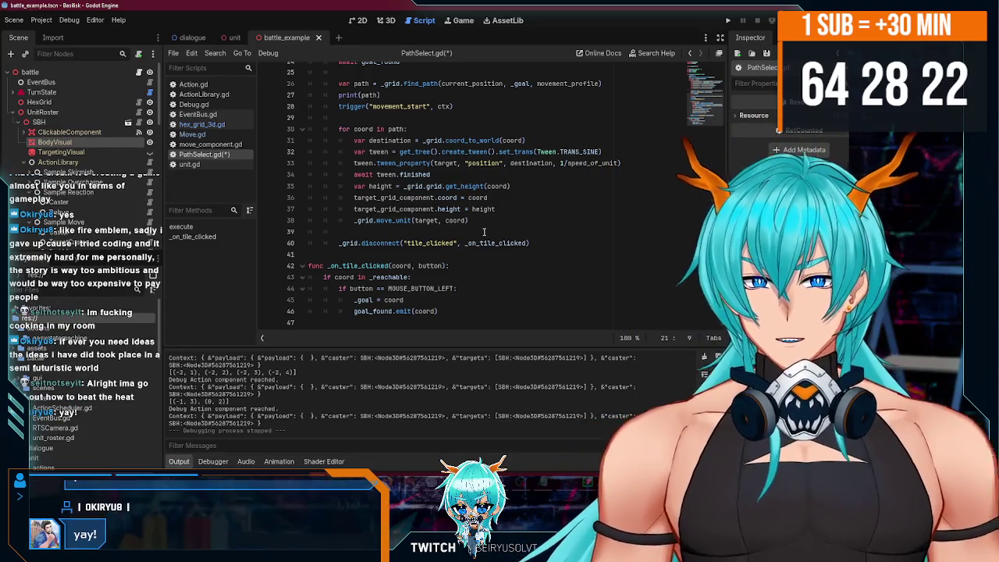
left_click(528, 243)
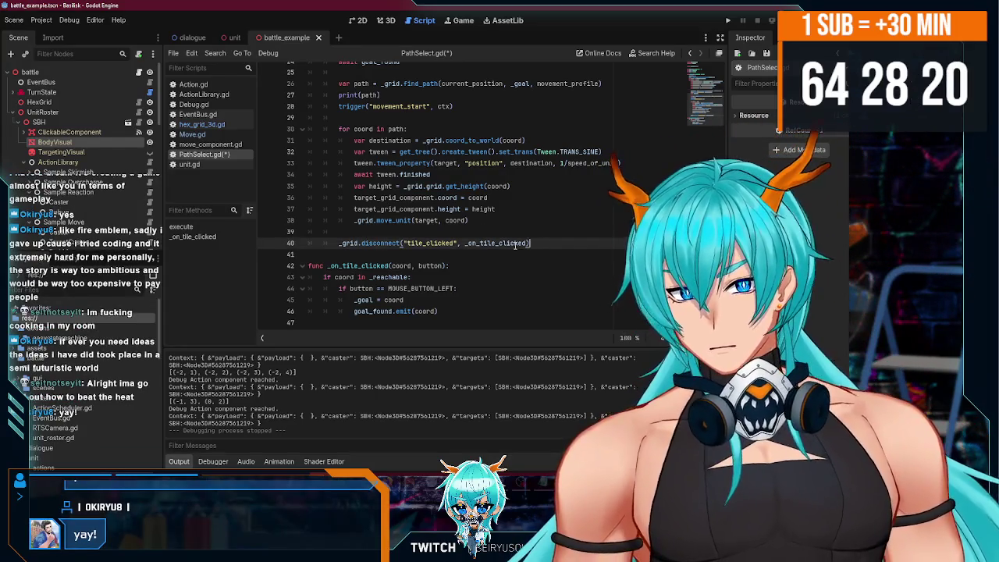
left_click(490, 222)
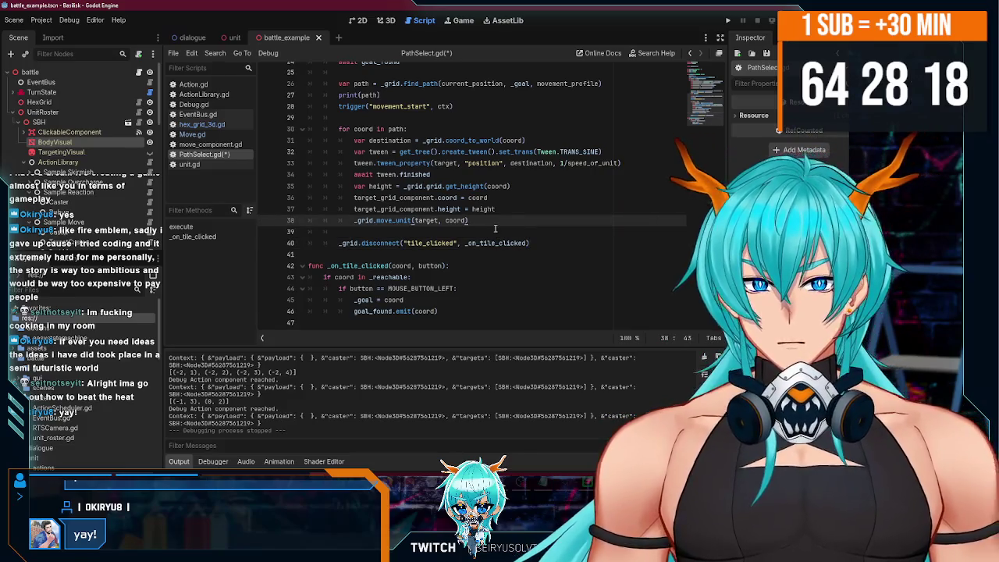
scroll(495, 228, "up", 2)
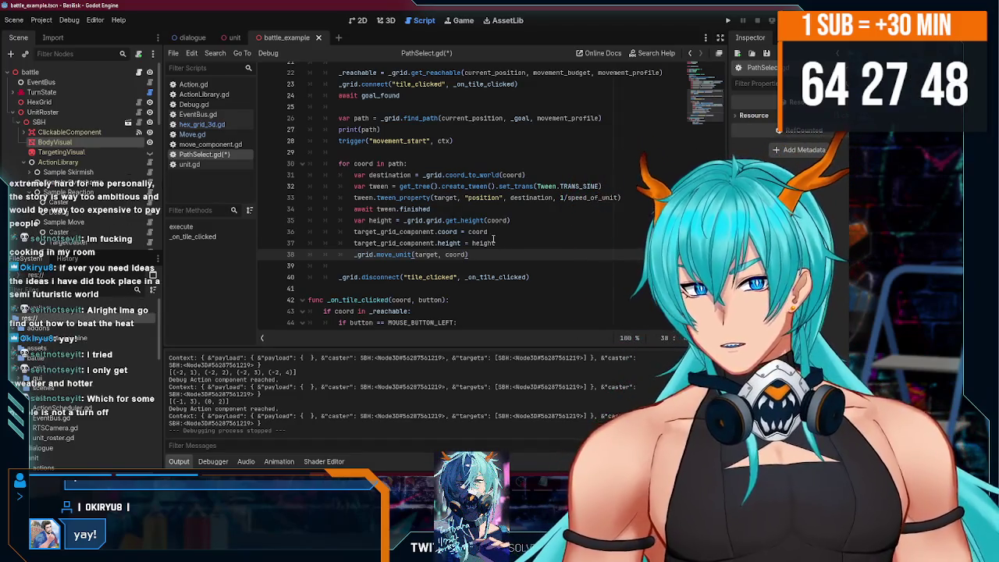
scroll(471, 273, "down", 1)
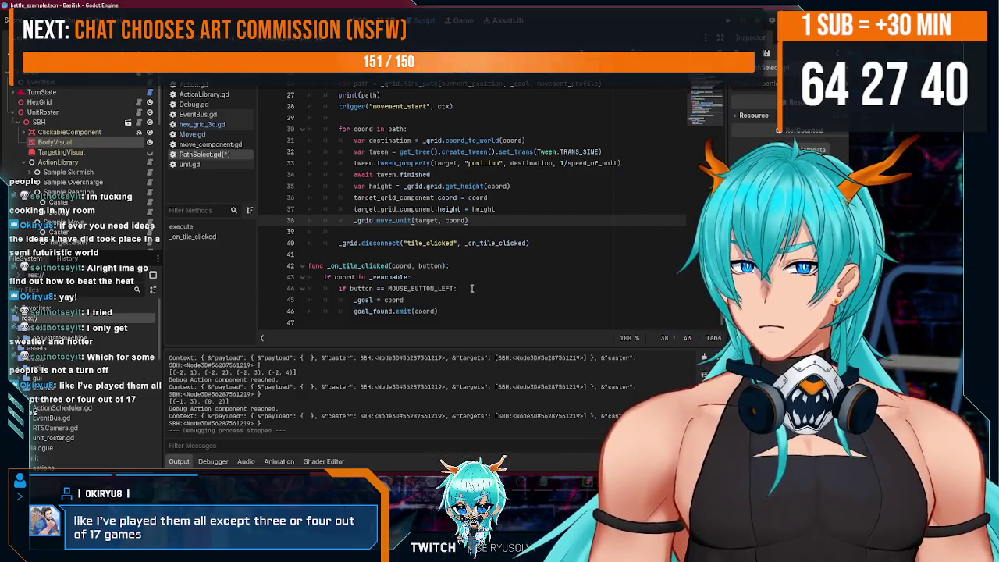
Save PathSelect.gd, whose loop sets target_grid_component coord and height before move_unit.
scroll(441, 294, "up", 7)
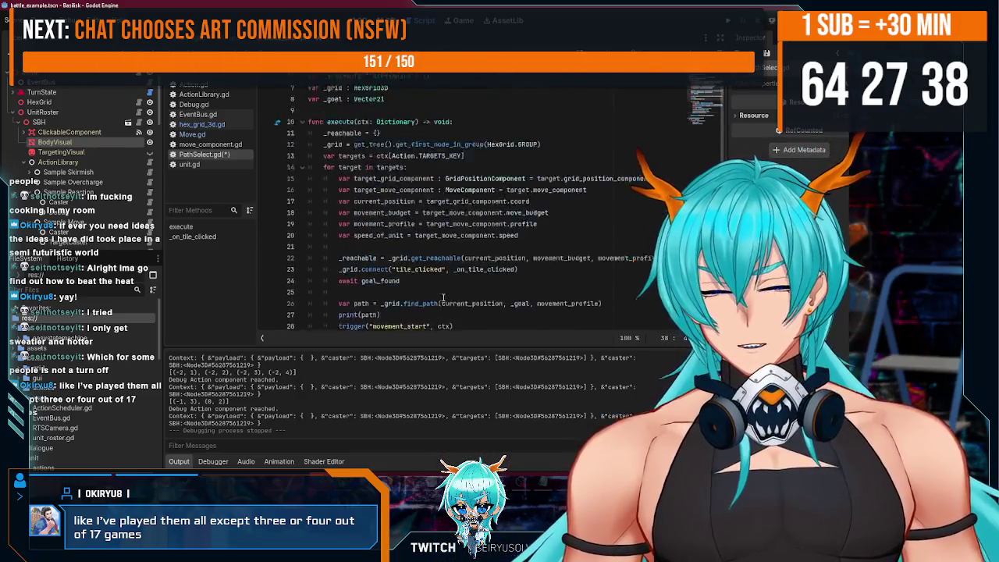
scroll(428, 227, "down", 7)
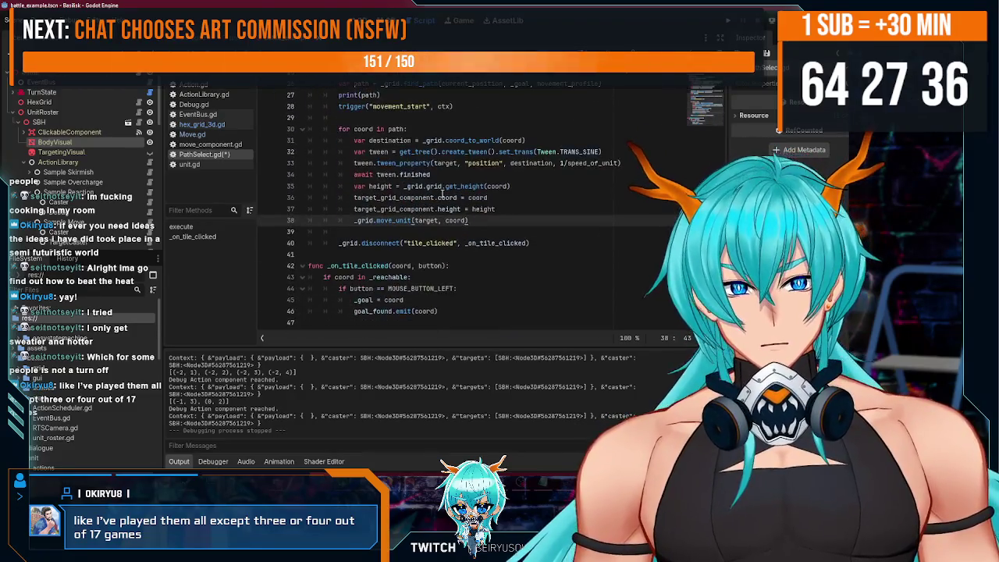
scroll(444, 196, "up", 6)
scroll(444, 197, "up", 2)
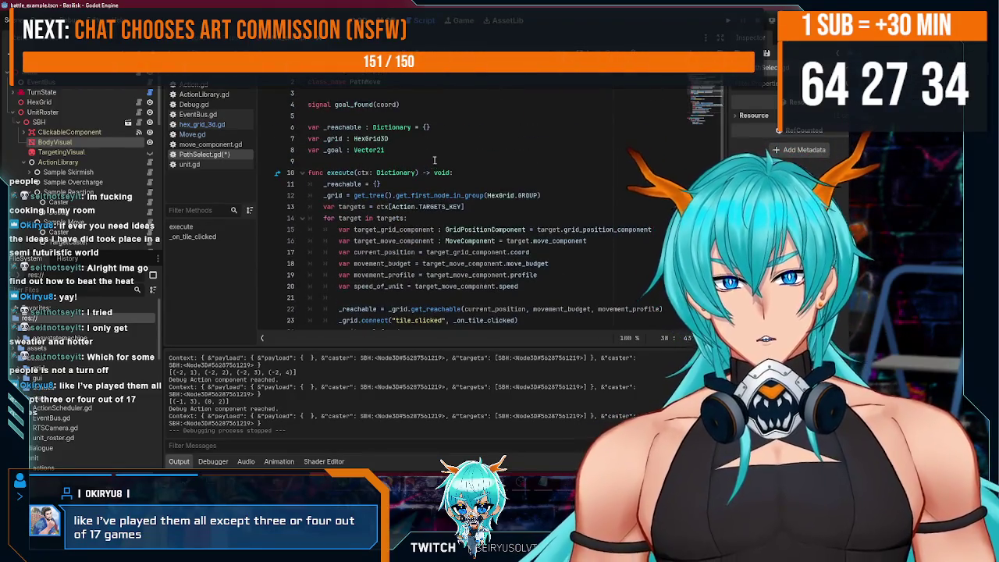
left_click(442, 140)
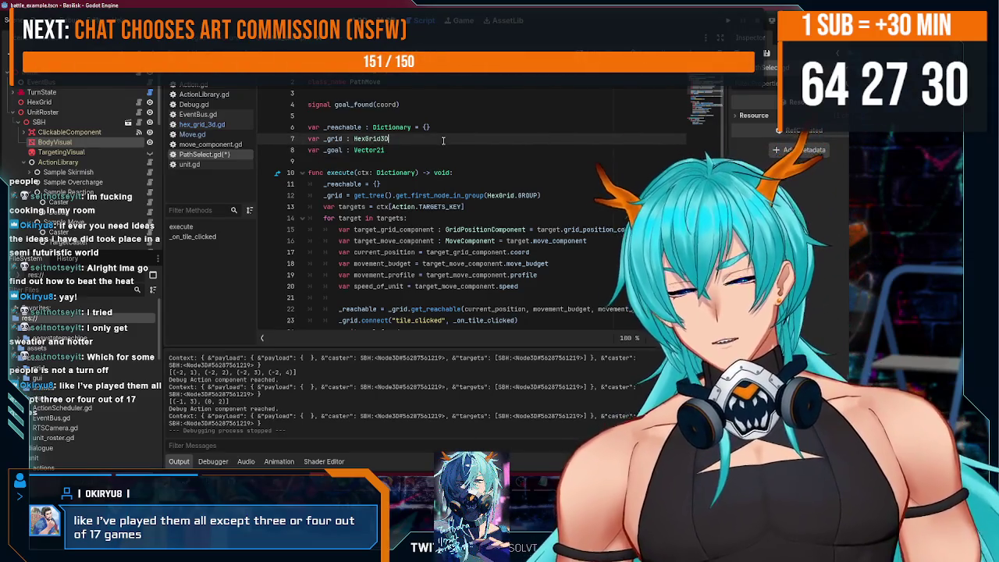
scroll(424, 164, "down", 8)
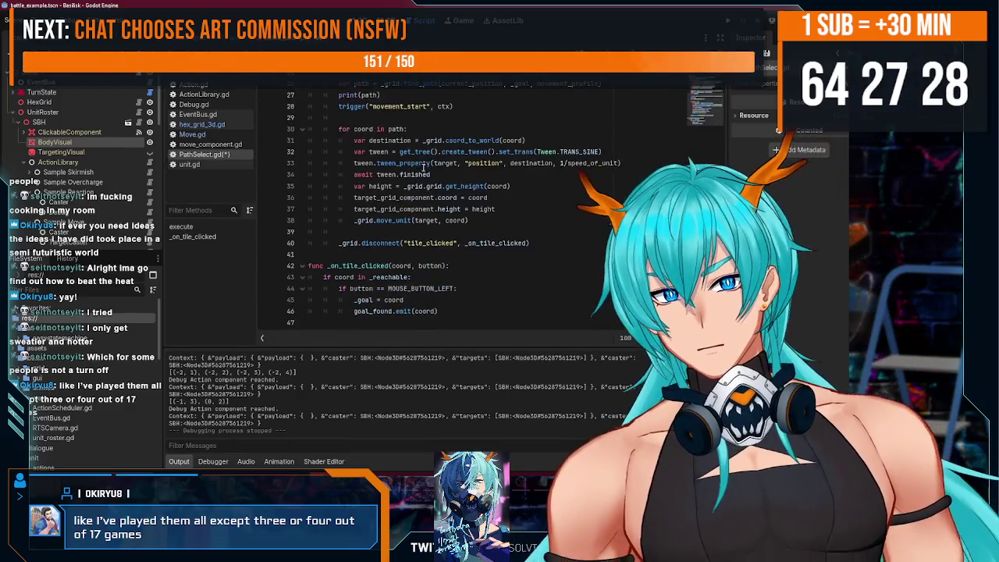
key("ctrl+s")
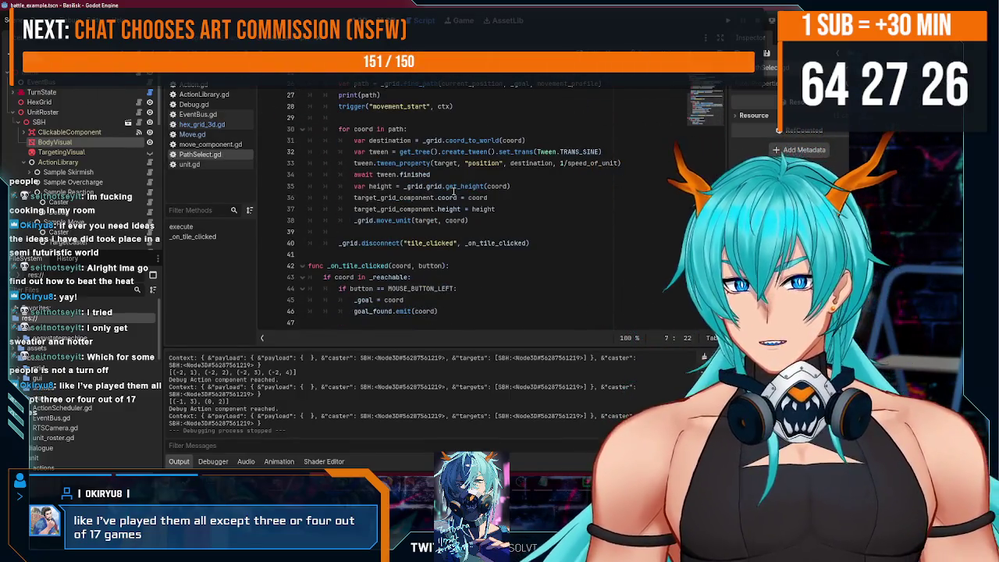
scroll(453, 192, "up", 5)
scroll(457, 187, "down", 5)
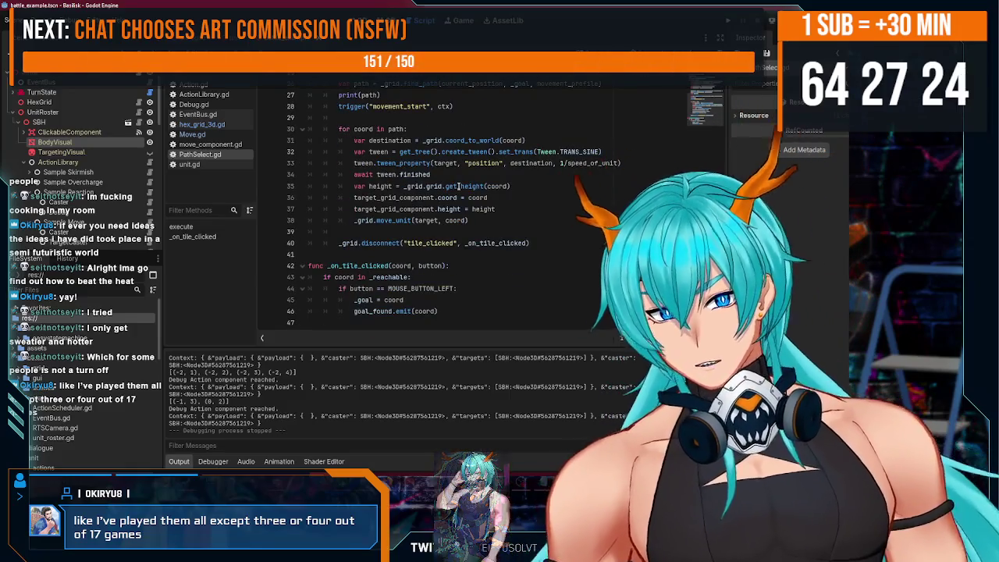
left_click(540, 211)
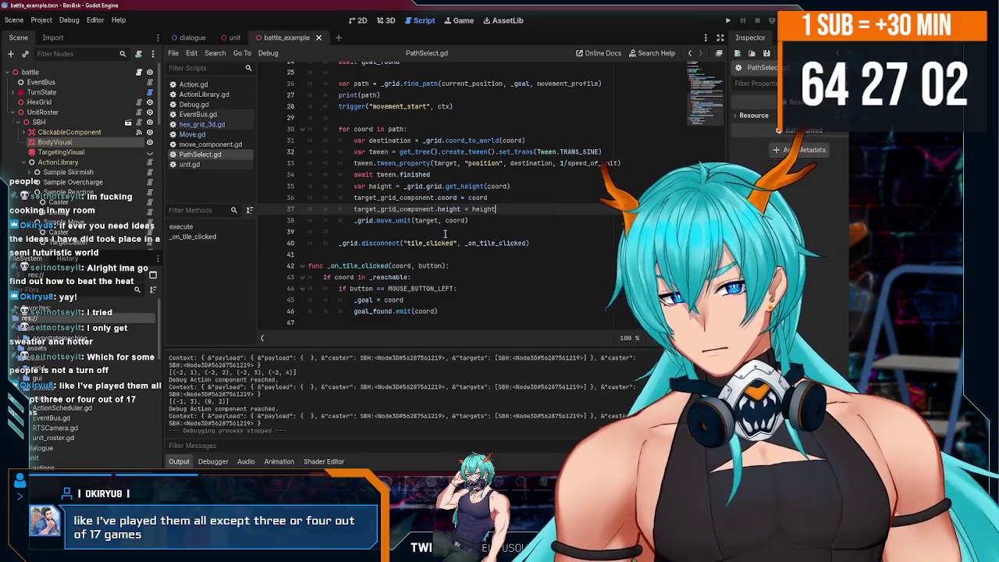
scroll(540, 271, "up", 8)
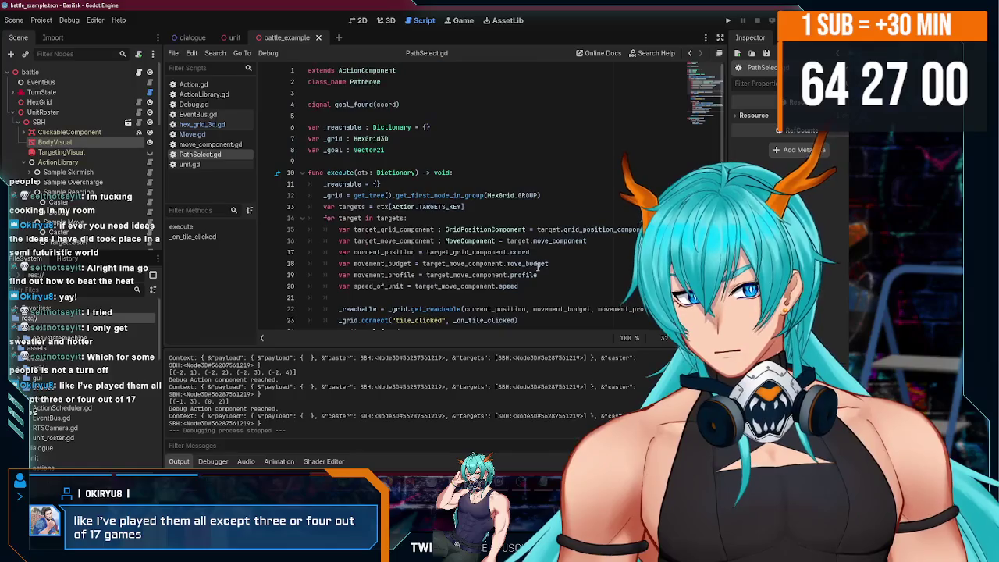
left_click(491, 219)
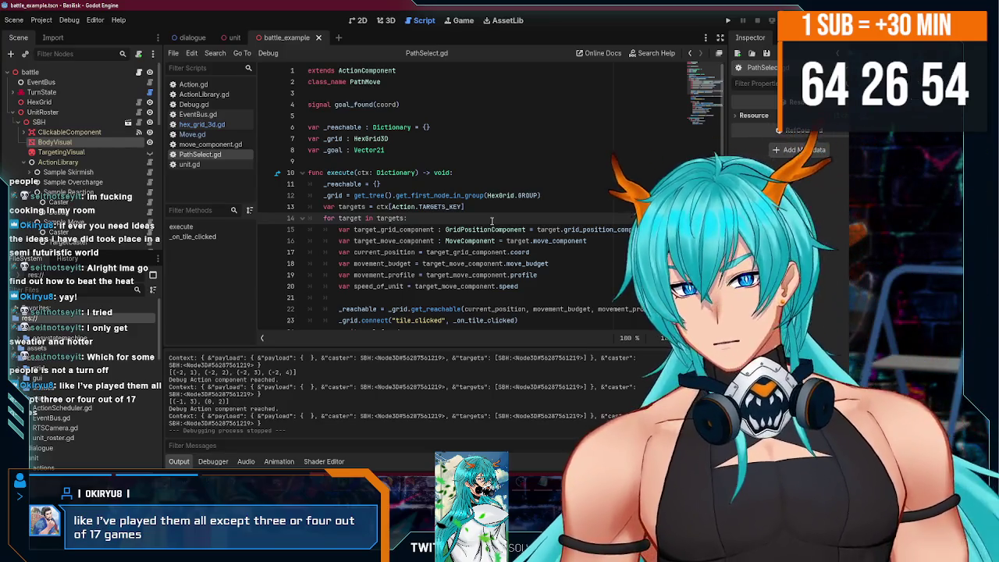
left_click(512, 210)
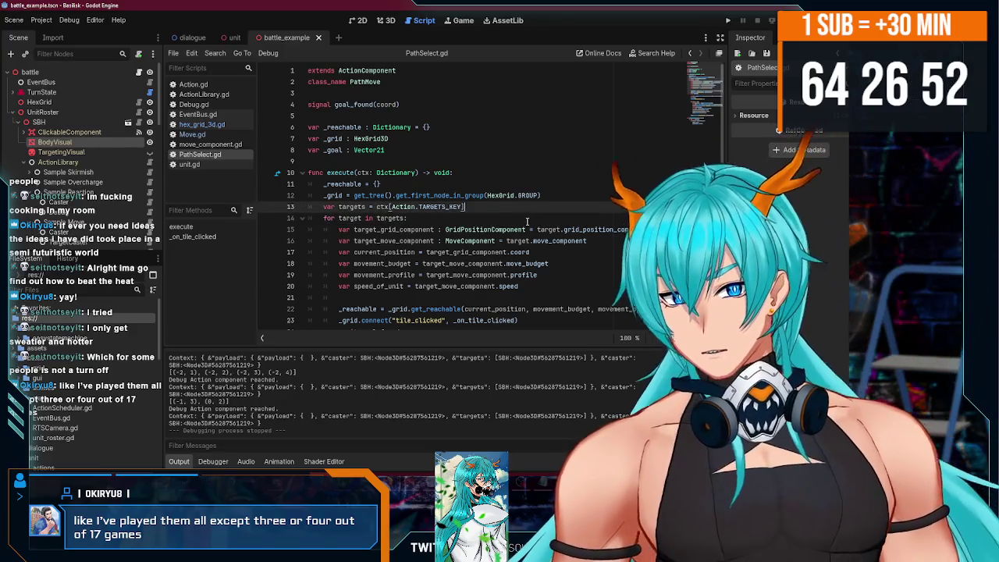
left_click(508, 217)
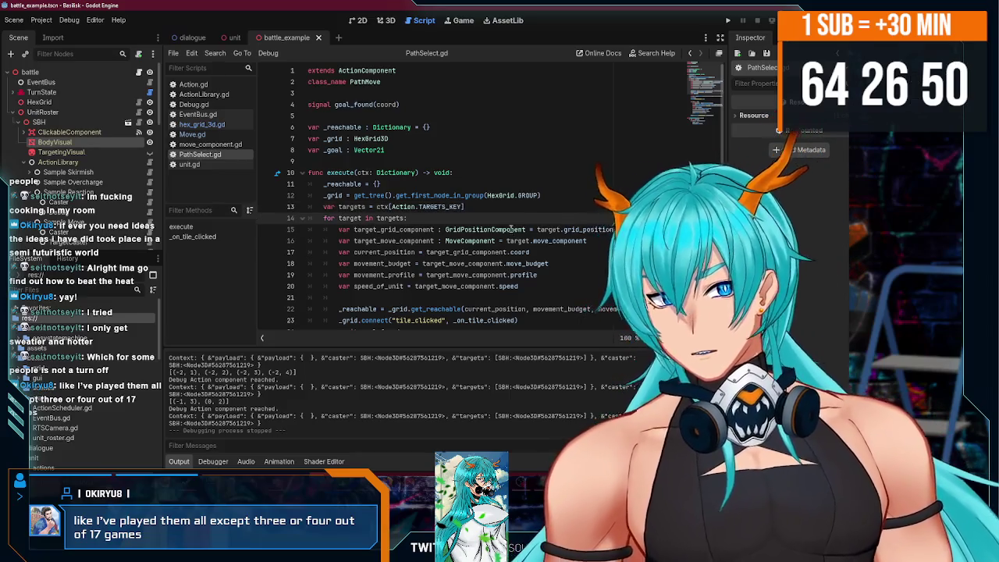
scroll(514, 265, "down", 8)
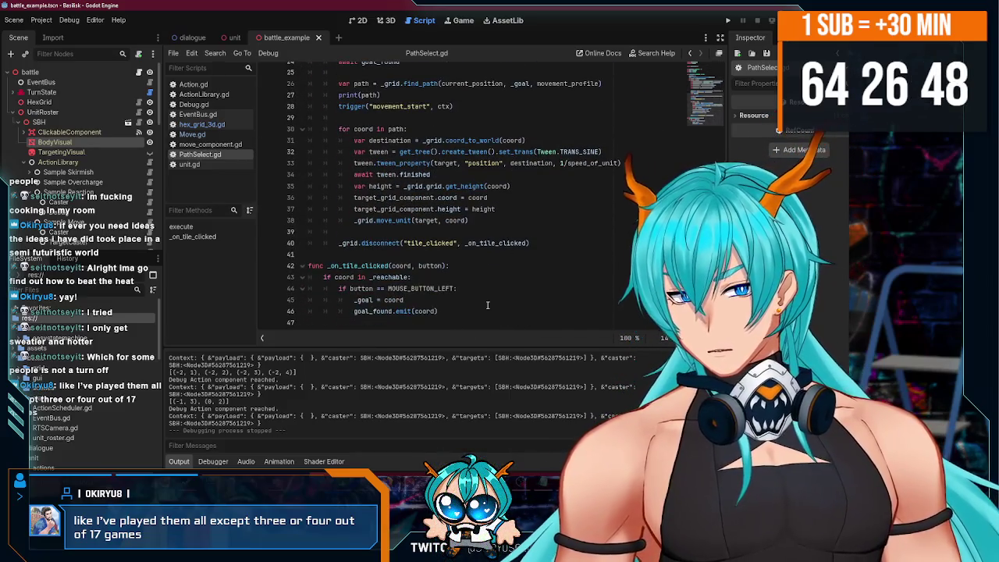
scroll(483, 301, "up", 8)
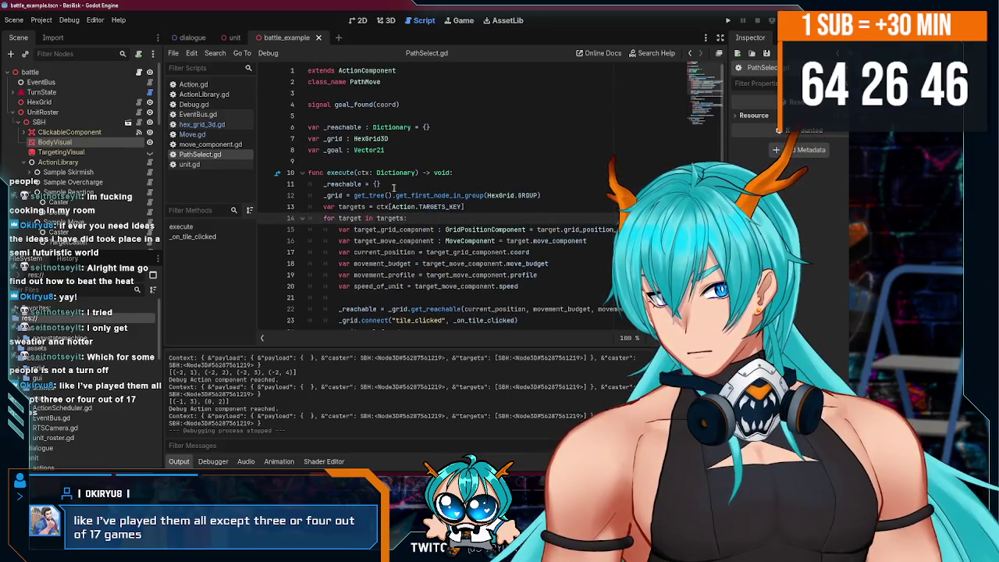
left_click(406, 150)
scroll(437, 211, "down", 8)
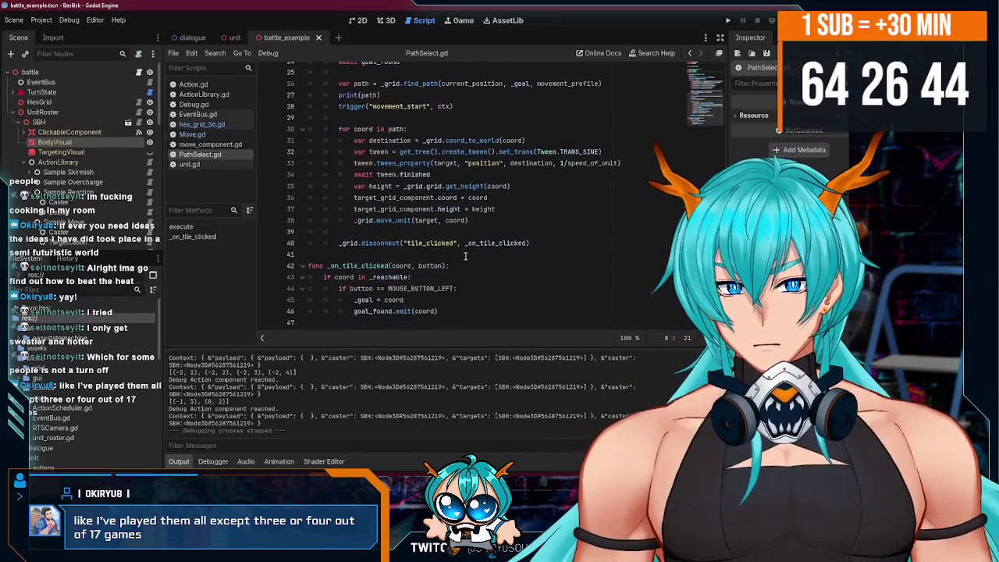
mouse_move(349, 247)
left_click(540, 243)
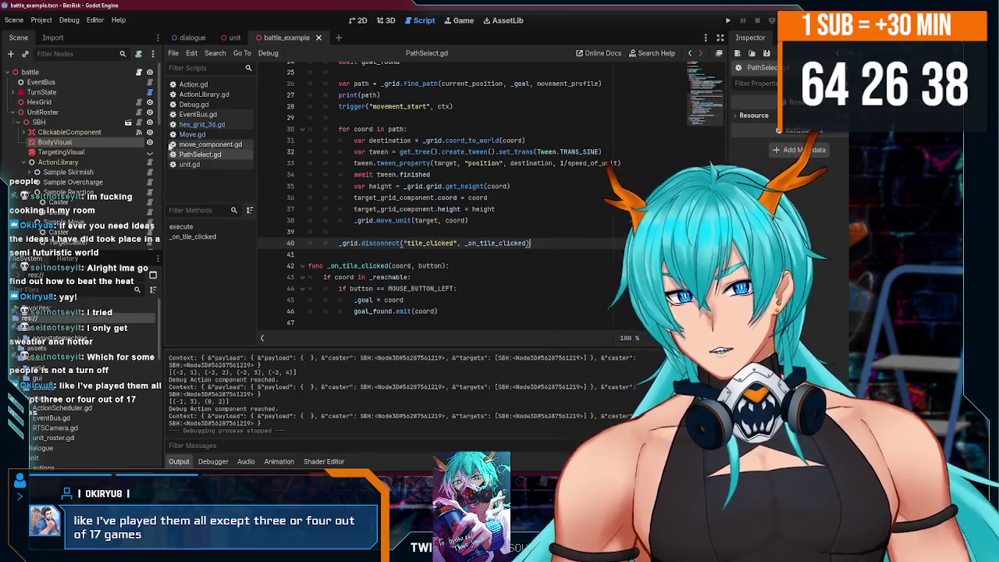
Scroll the Scene tree to the top and open EventBus.gd from the EventBus node.
scroll(76, 179, "down", 3)
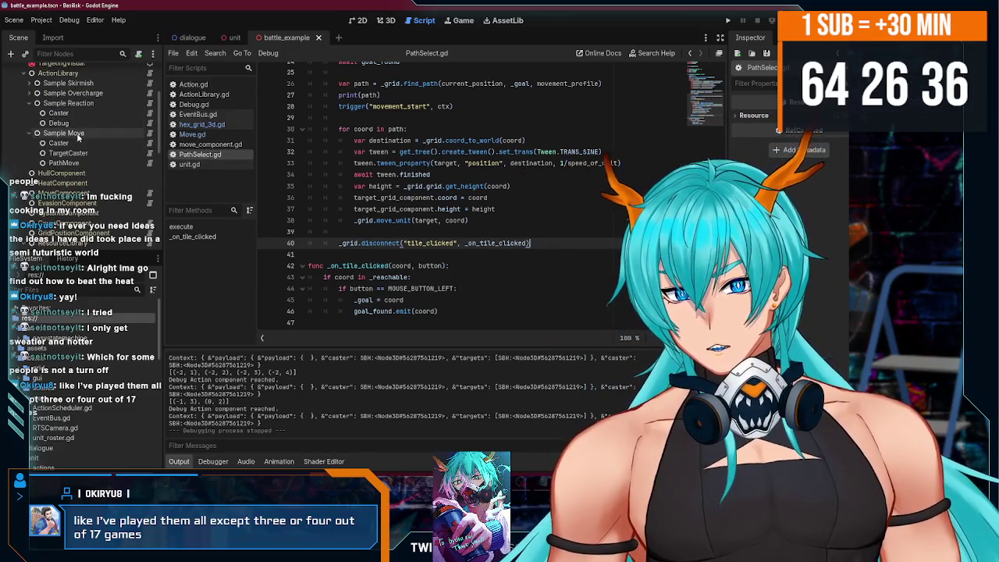
scroll(93, 147, "up", 1)
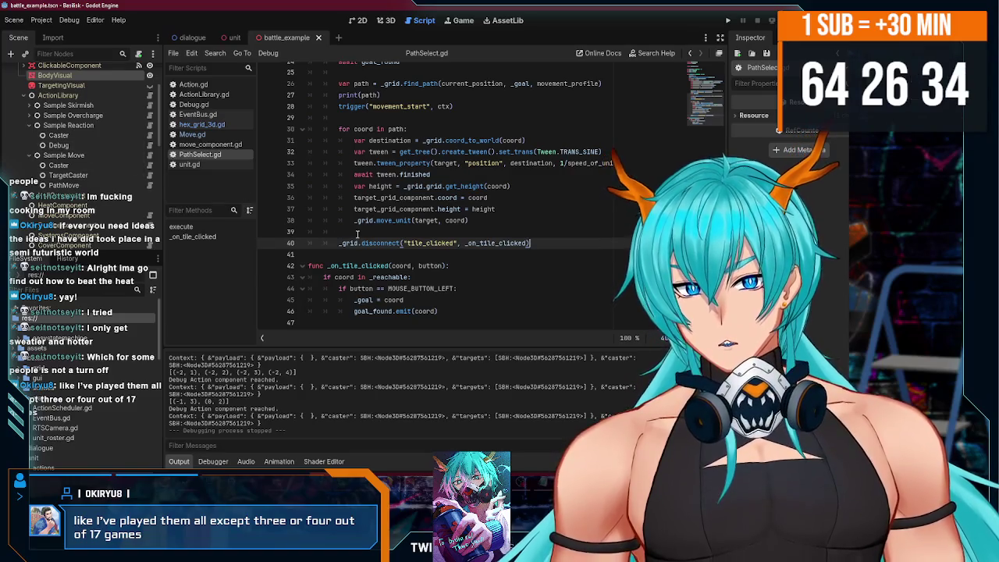
scroll(394, 257, "up", 1)
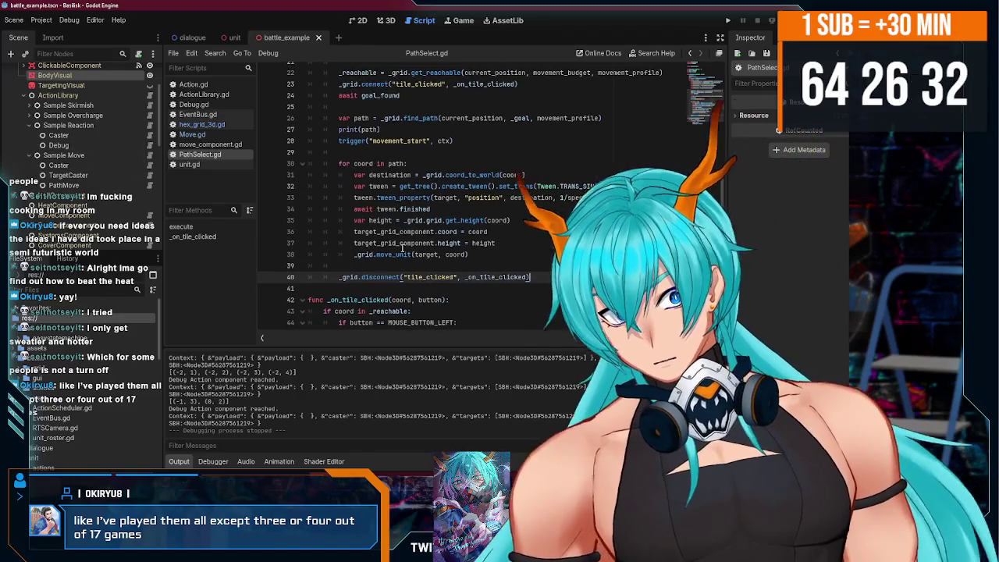
scroll(117, 117, "up", 3)
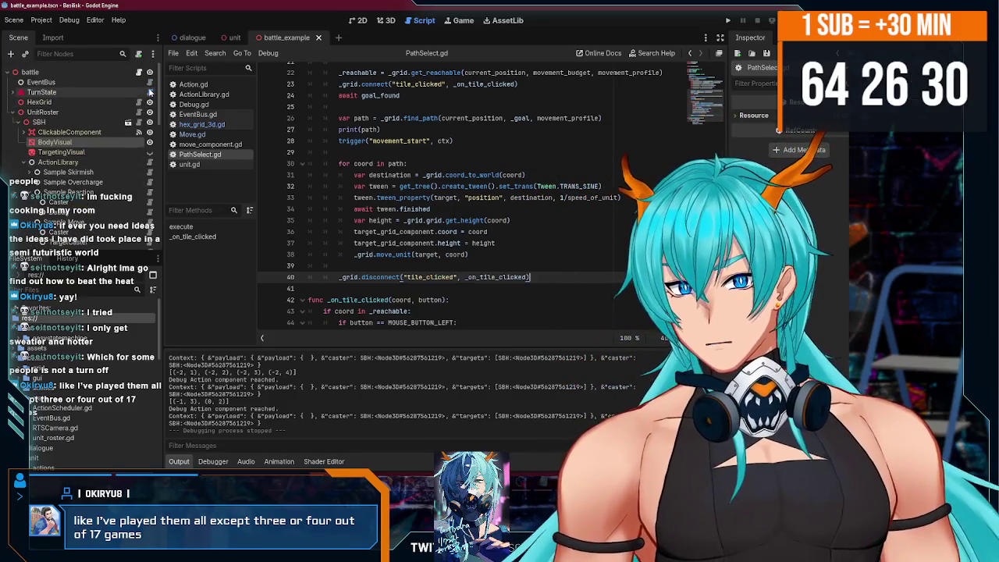
left_click(150, 83)
scroll(447, 225, "down", 3)
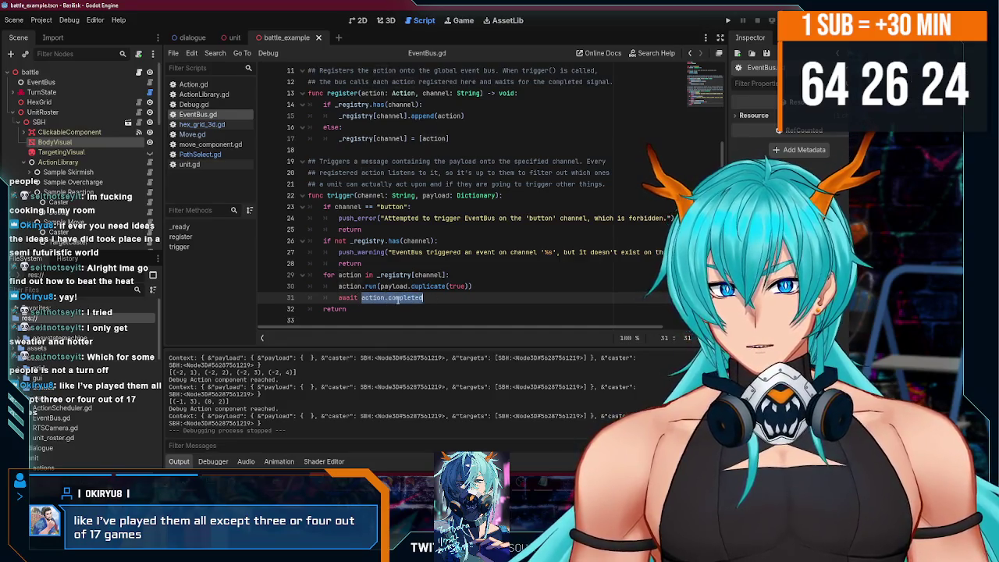
scroll(398, 300, "up", 1)
scroll(397, 301, "down", 1)
left_click(375, 299)
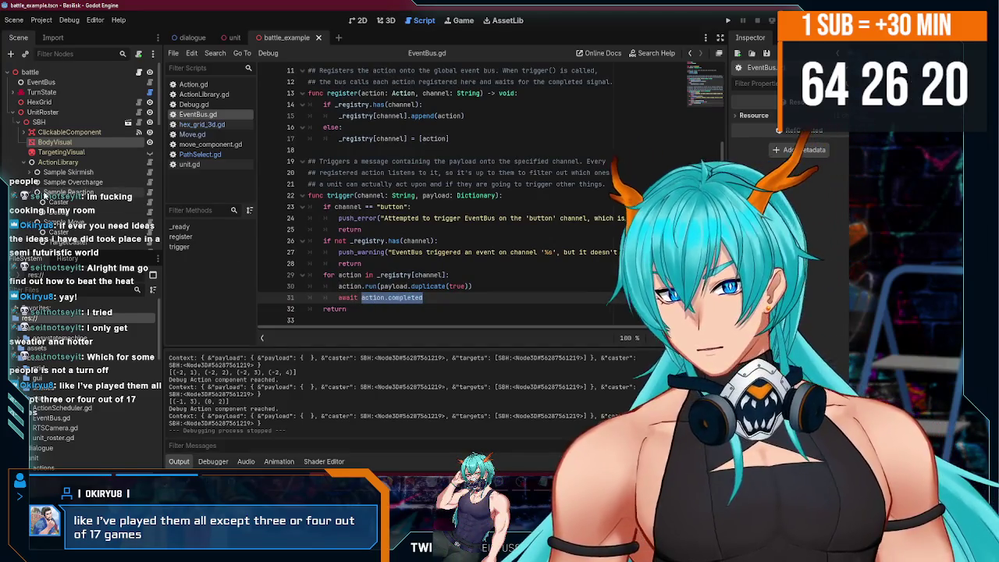
scroll(88, 125, "down", 3)
scroll(89, 126, "down", 1)
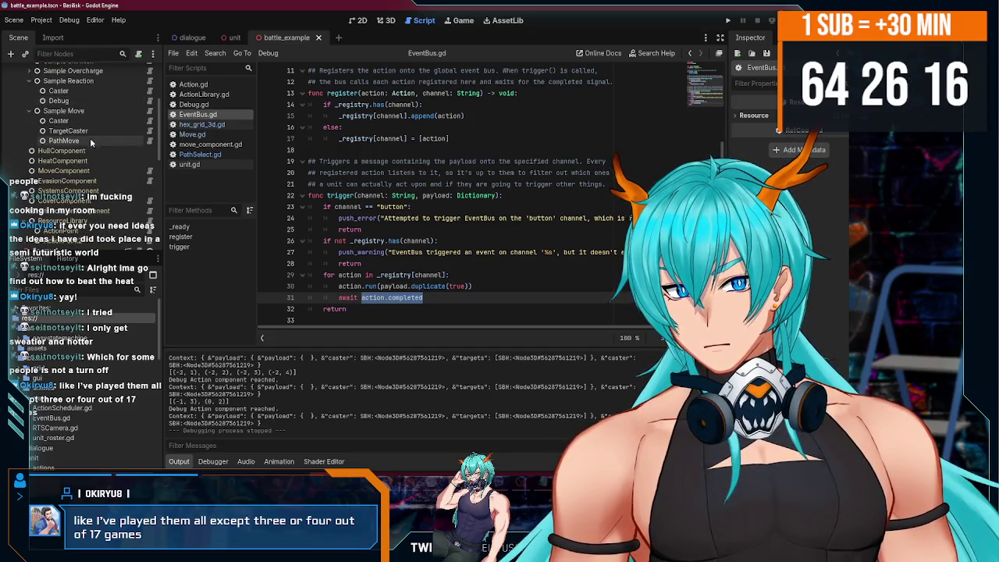
scroll(90, 137, "up", 2)
scroll(100, 156, "down", 2)
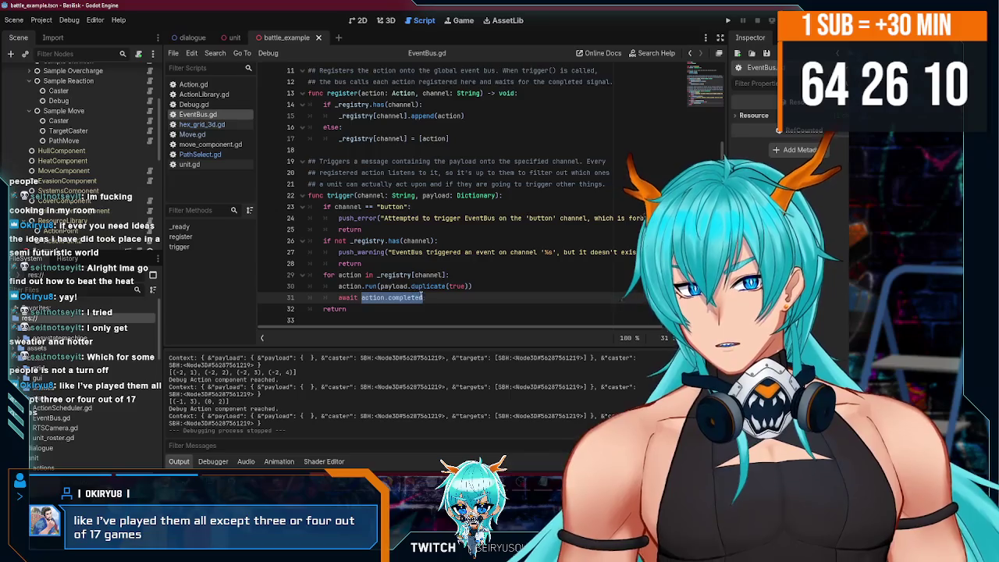
left_click(440, 299)
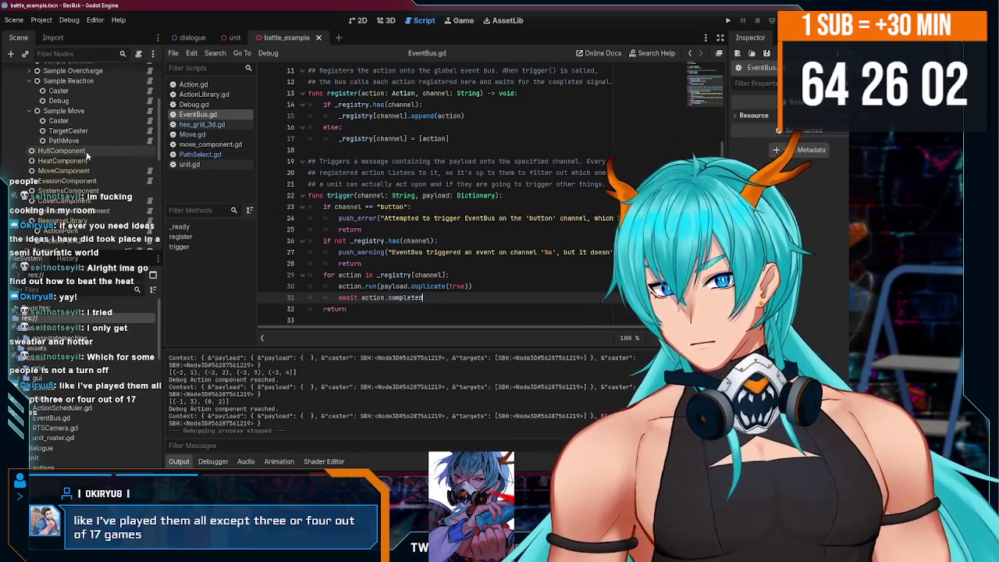
scroll(87, 157, "down", 2)
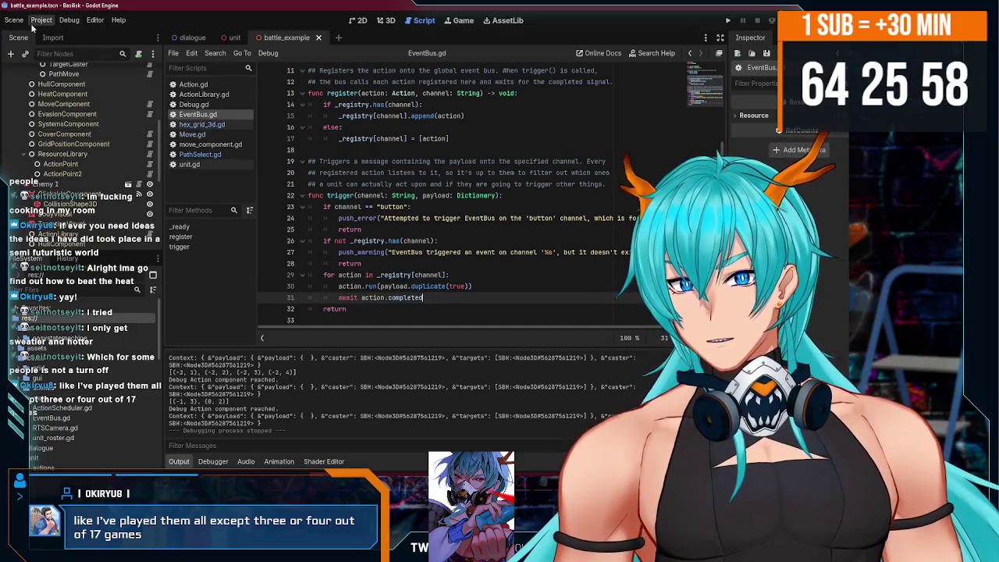
left_click(42, 20)
mouse_move(65, 59)
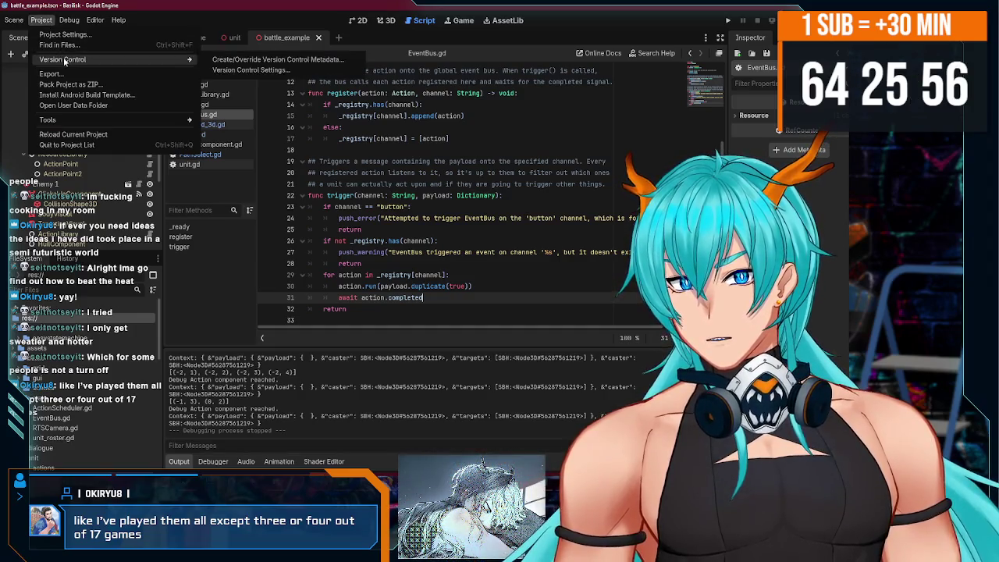
left_click(261, 69)
left_click(389, 256)
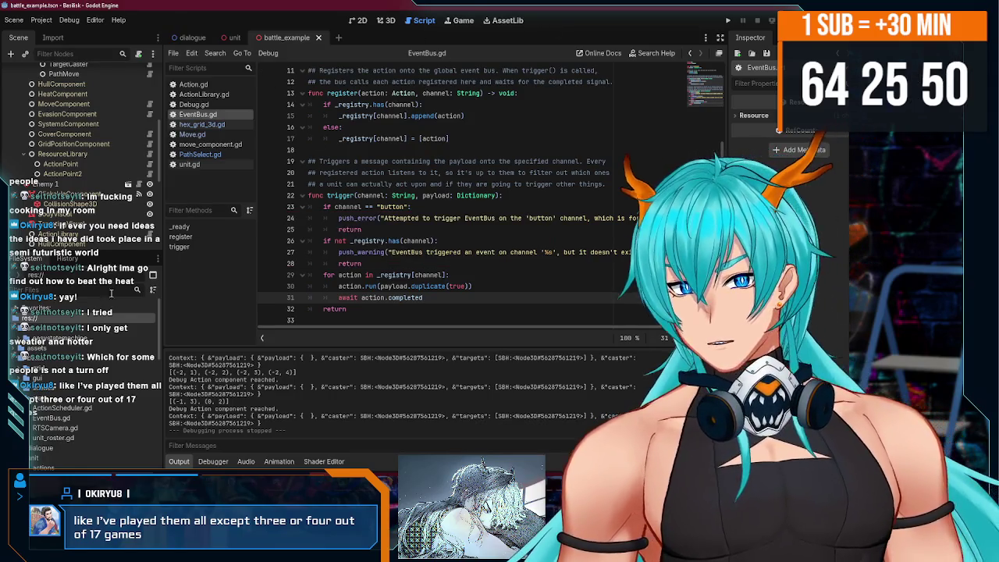
In File Explorer, browse Documents > GitHub to basilisk_old's addons folder, then back to GitHub.
key("alt+Tab")
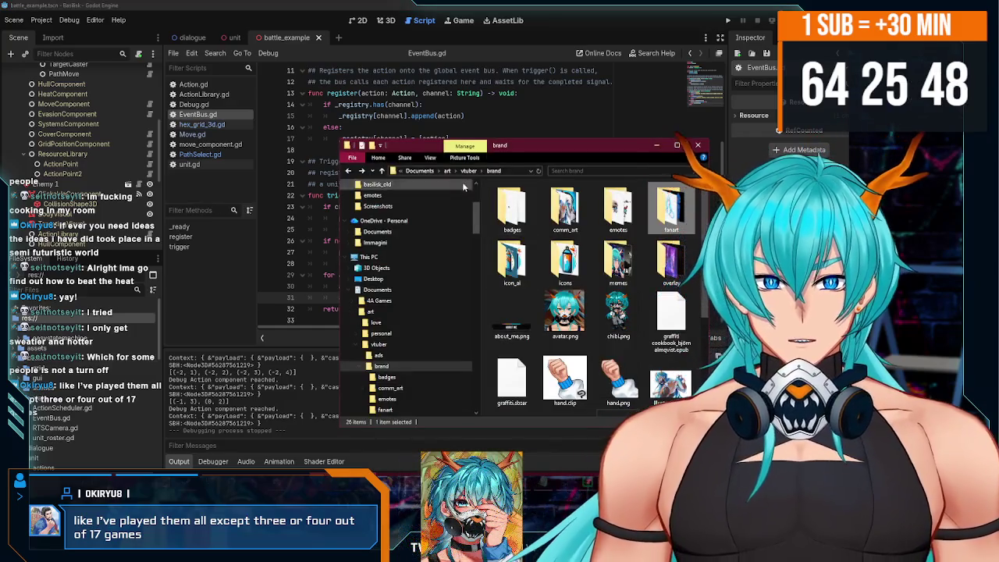
scroll(474, 233, "up", 3)
left_click(382, 206)
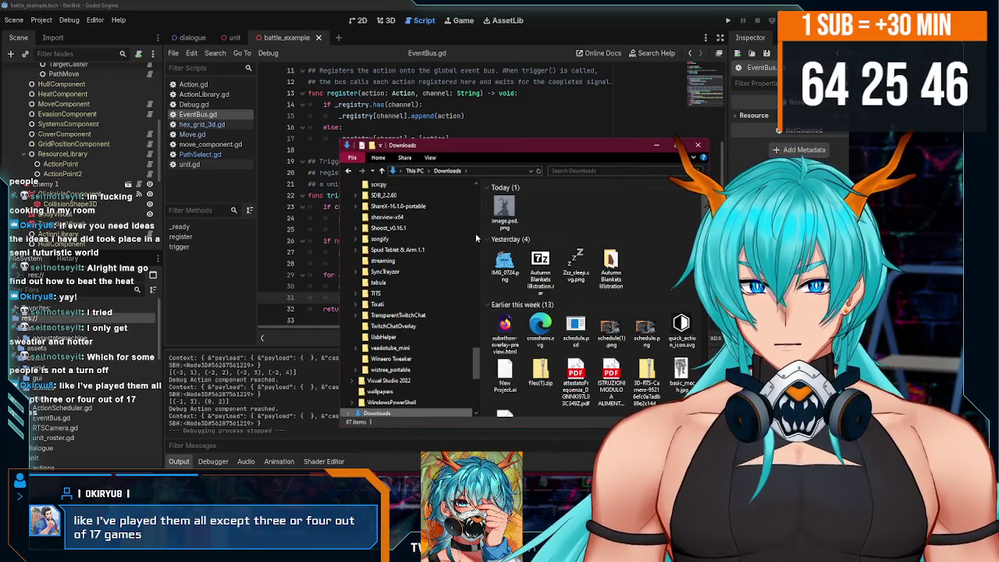
scroll(409, 217, "up", 4)
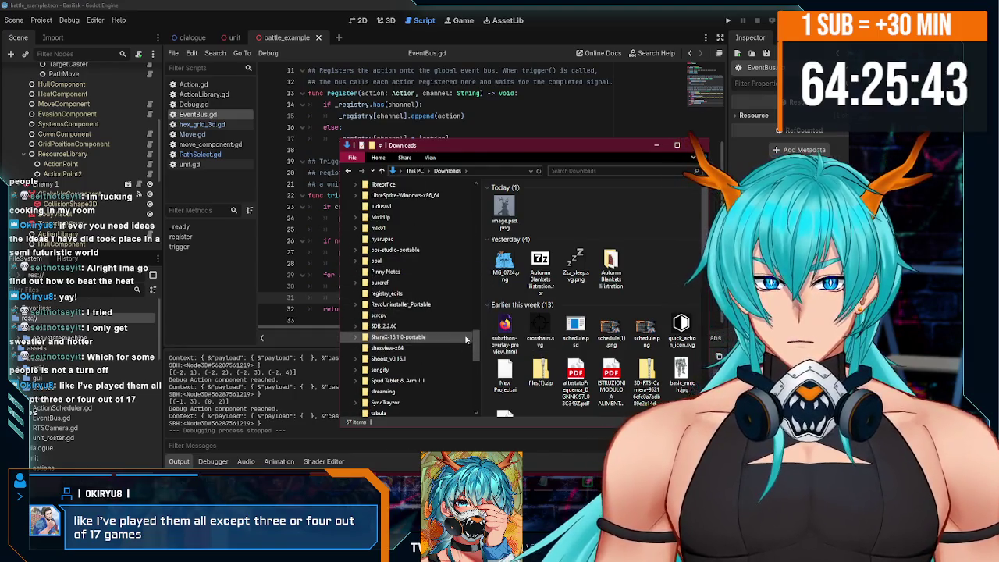
left_click(416, 217)
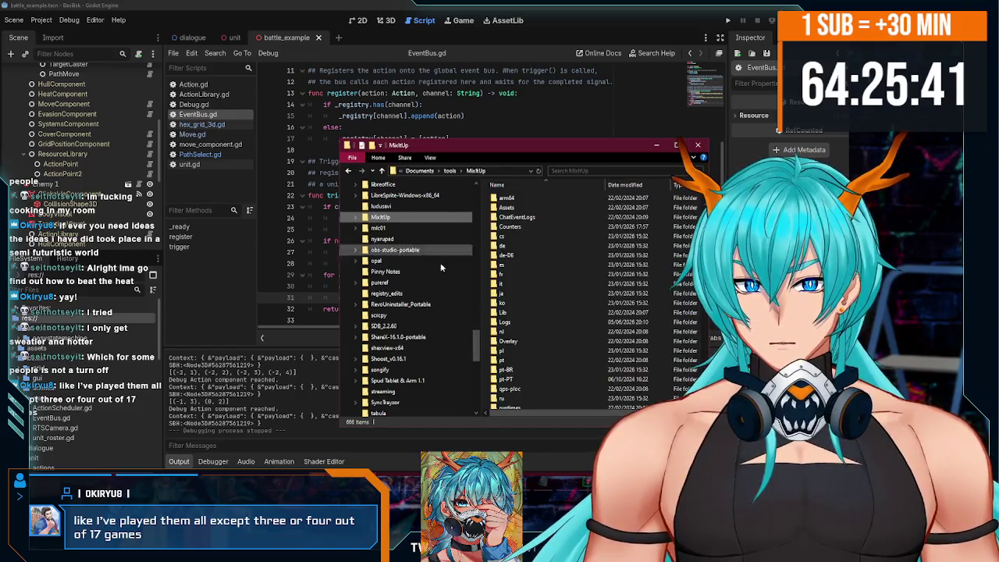
left_click_drag(474, 331, 475, 187)
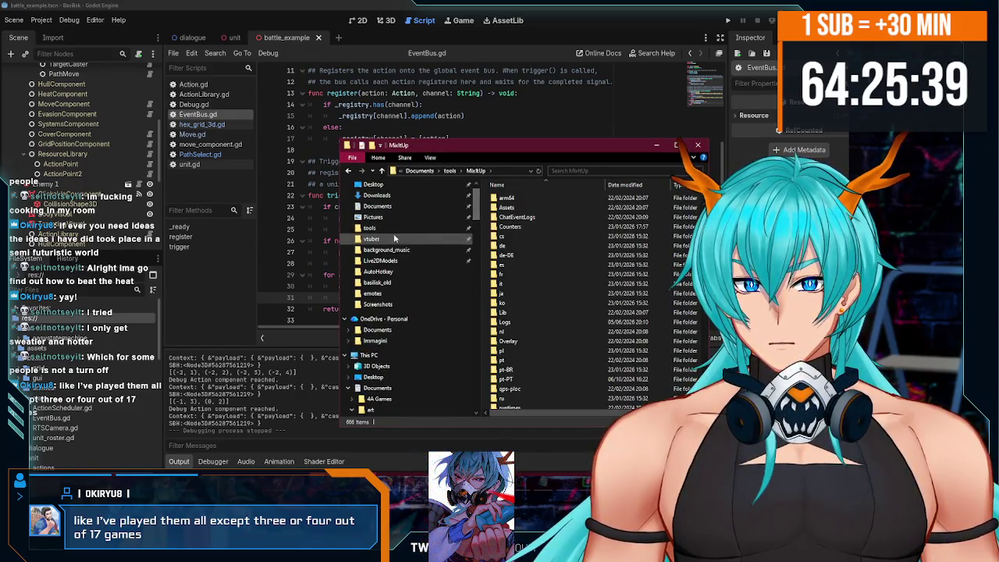
scroll(393, 230, "up", 1)
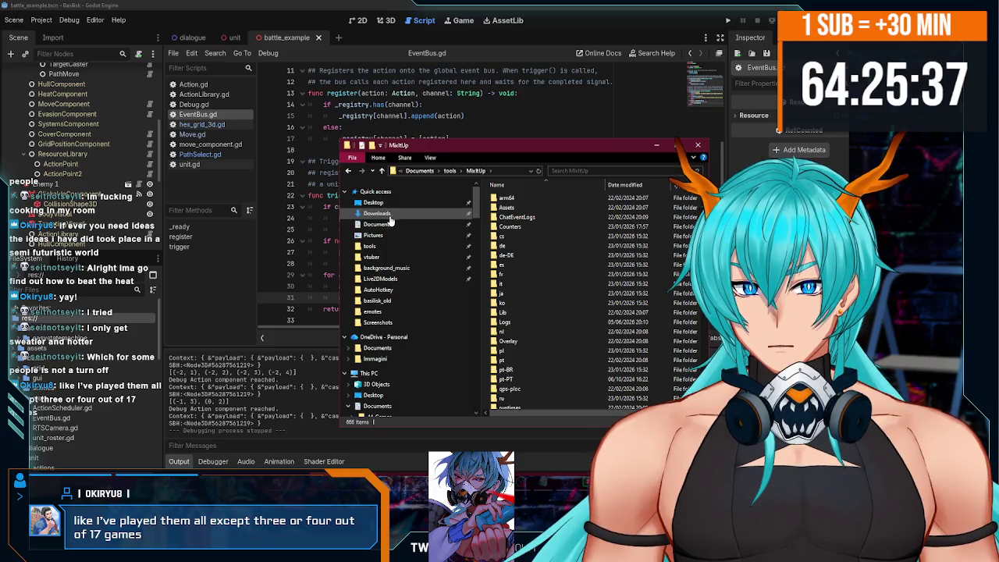
left_click(389, 224)
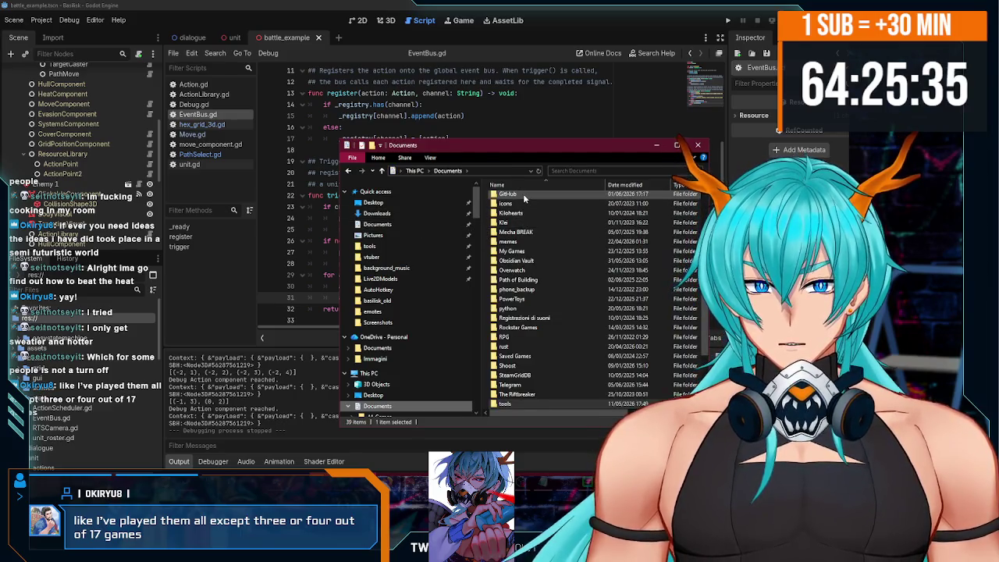
double_click(523, 194)
double_click(524, 215)
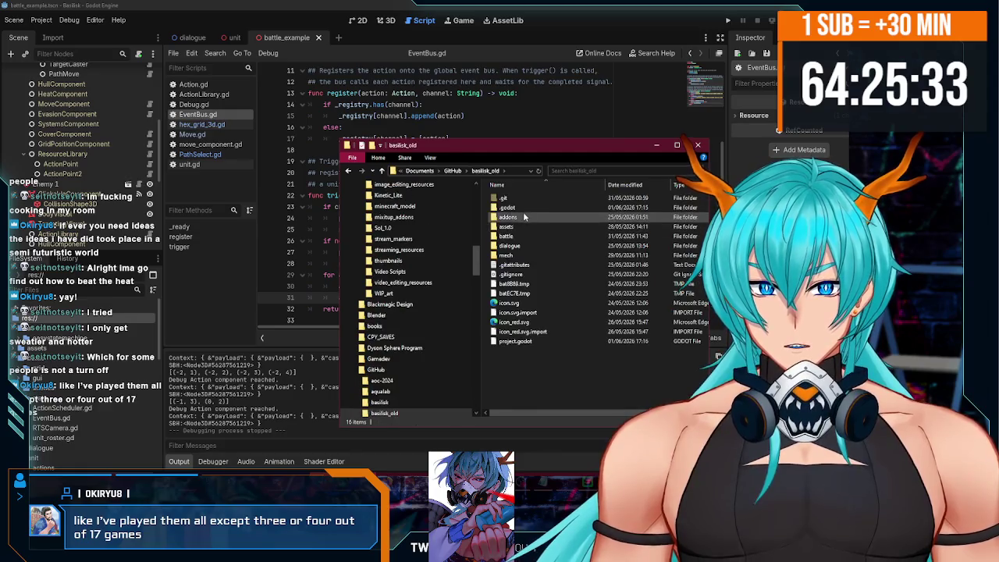
double_click(524, 217)
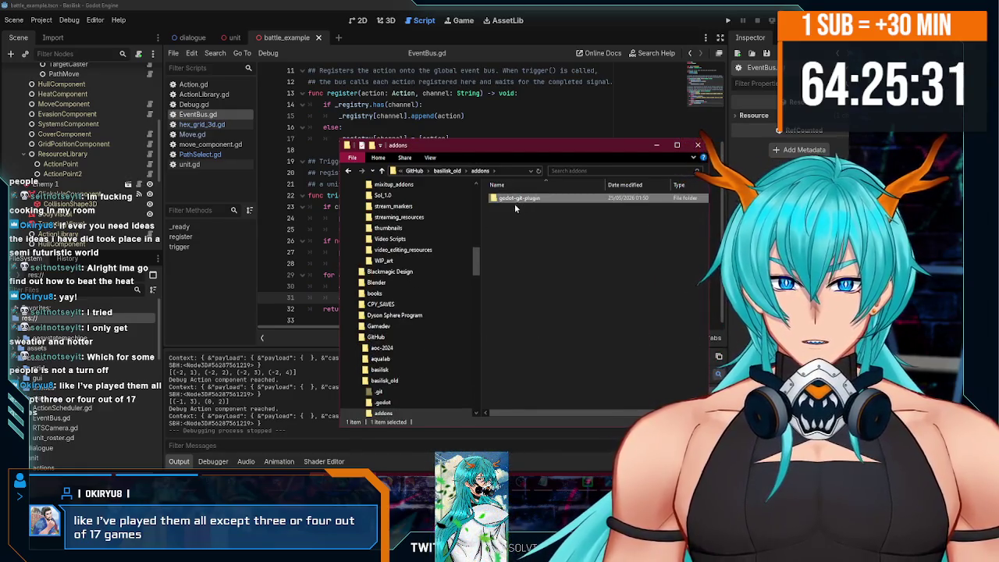
key("alt+Left")
key("alt+Left")
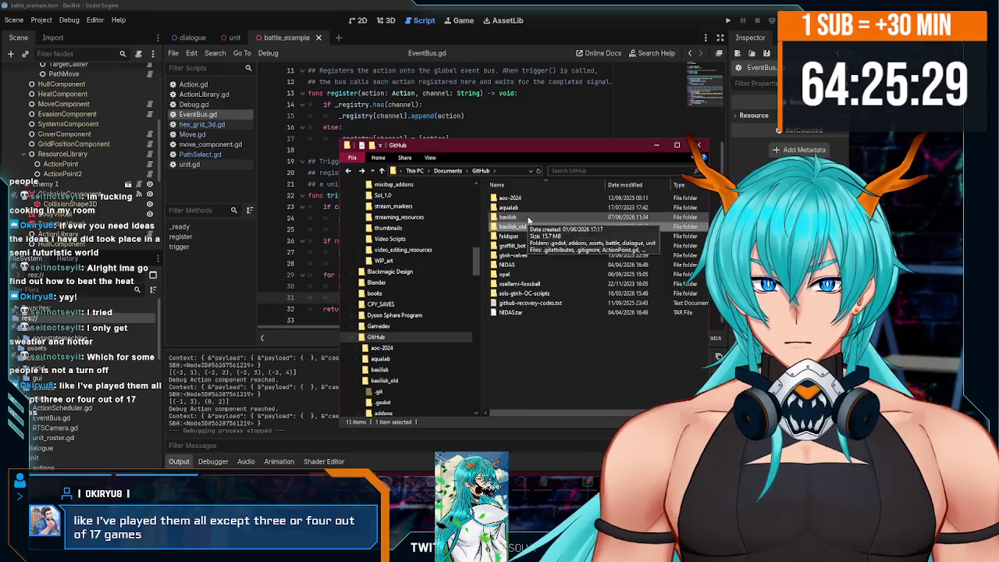
Paste the godot-git-plugin folder into basilisk's addons folder beside easystatemachine and close Explorer.
double_click(529, 218)
double_click(500, 206)
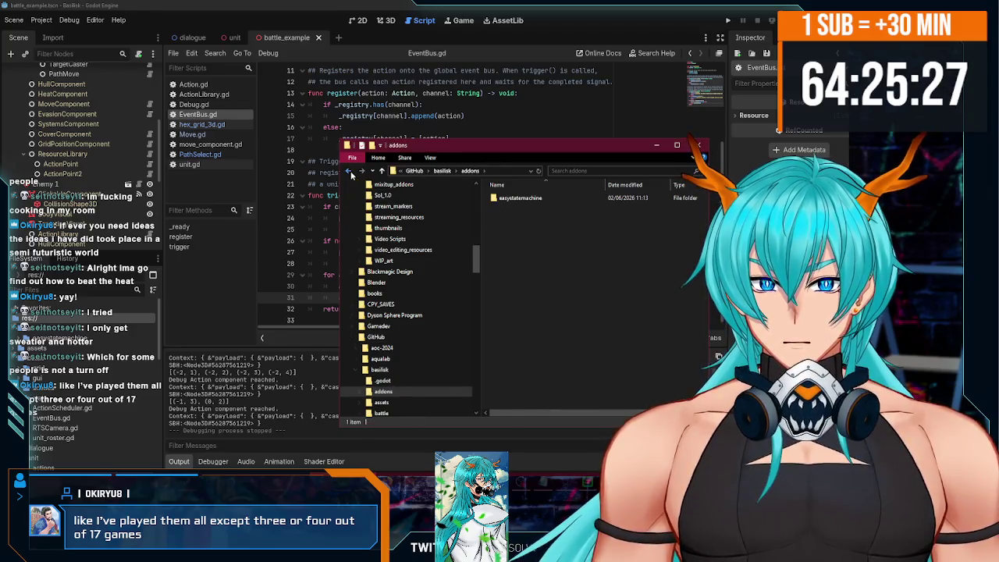
left_click(348, 171)
double_click(520, 209)
key("ctrl+v")
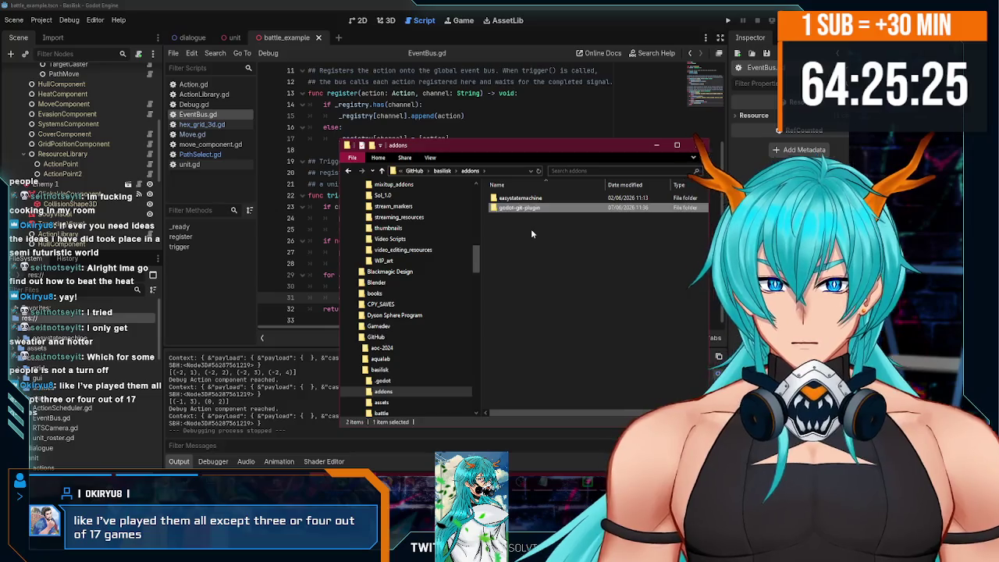
left_click(210, 304)
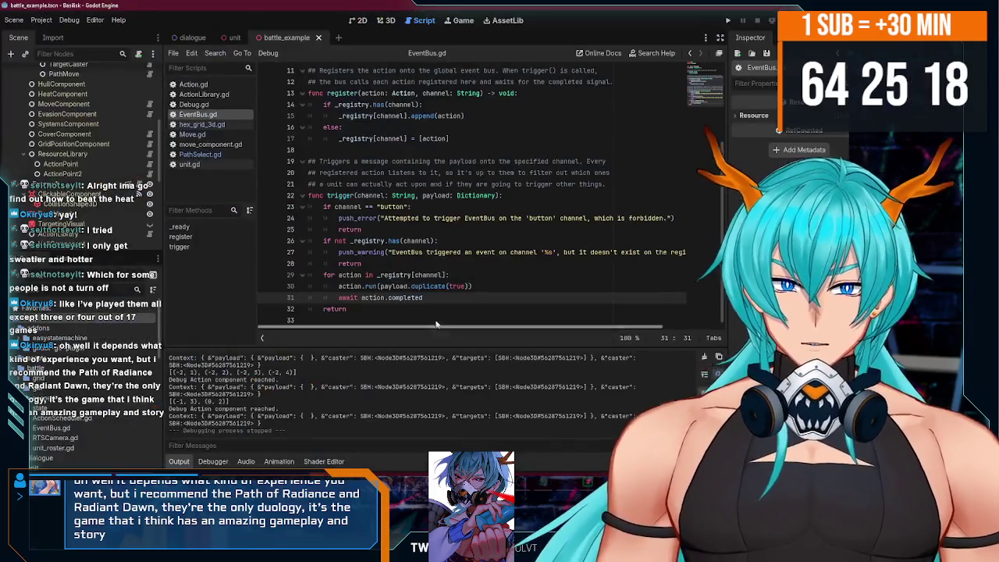
Back in Godot, set the version control plugin to GitPlugin and apply the settings.
left_click(341, 263)
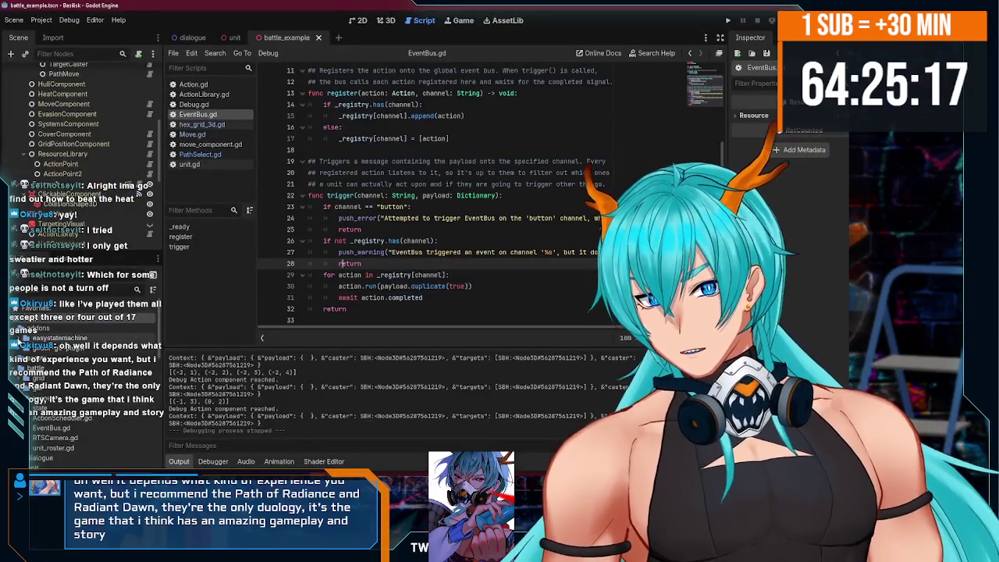
left_click(53, 20)
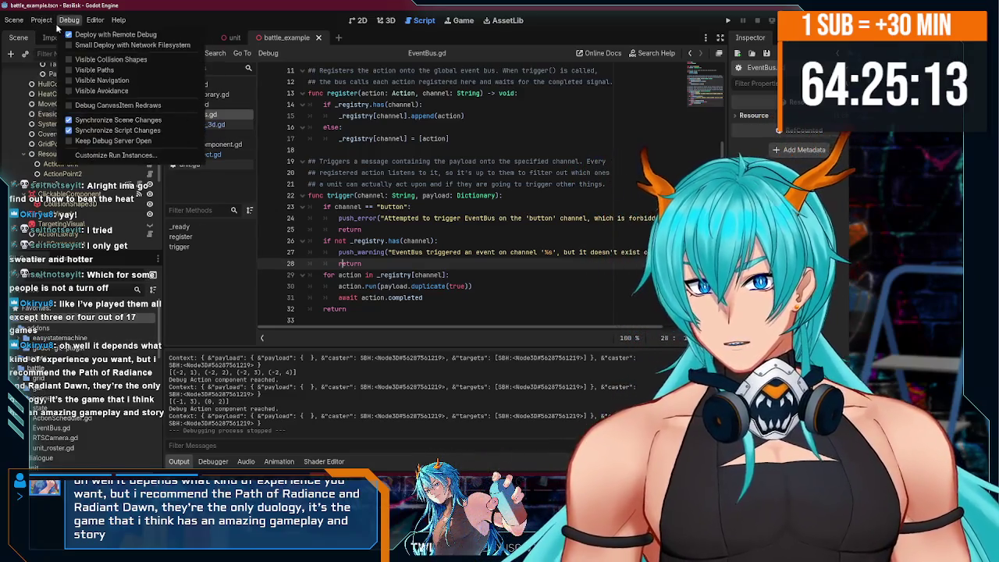
mouse_move(117, 61)
left_click(246, 70)
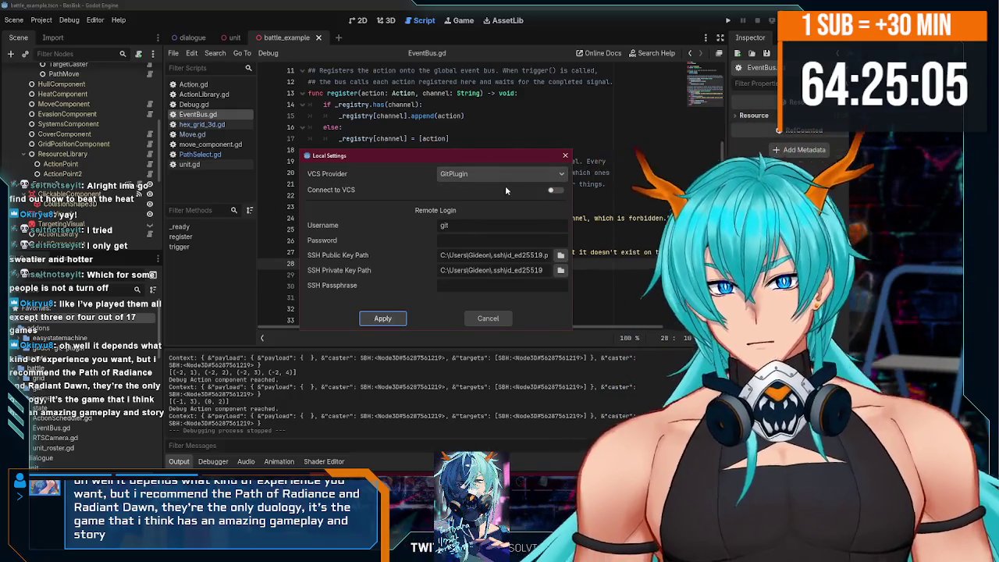
left_click(382, 318)
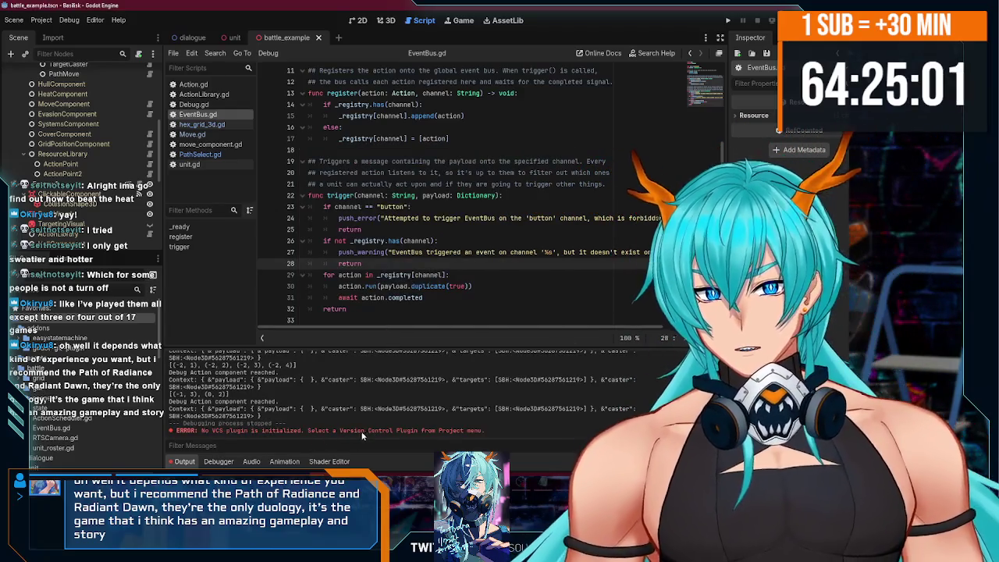
Create the Git version control metadata files for the project.
left_click(41, 20)
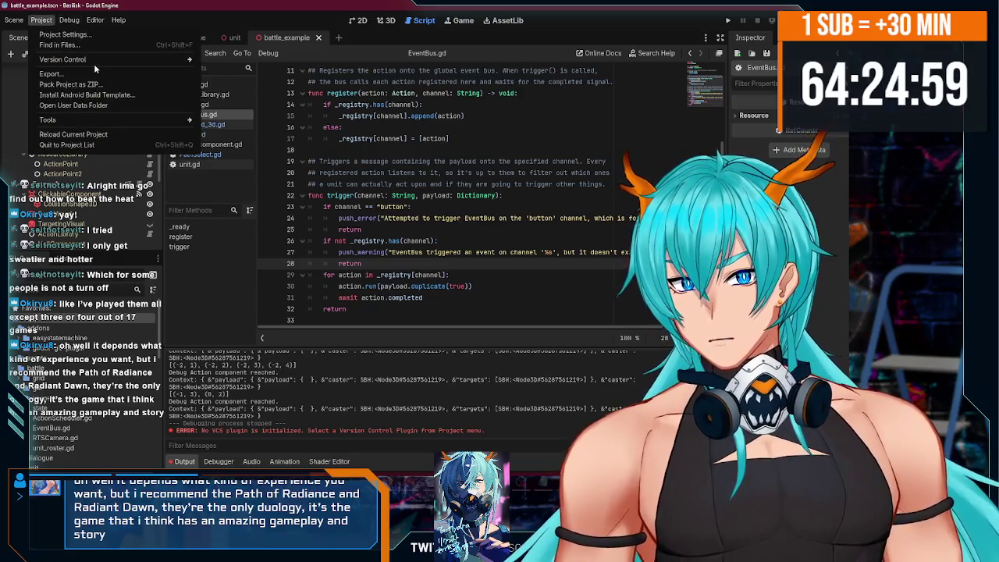
mouse_move(94, 63)
left_click(249, 60)
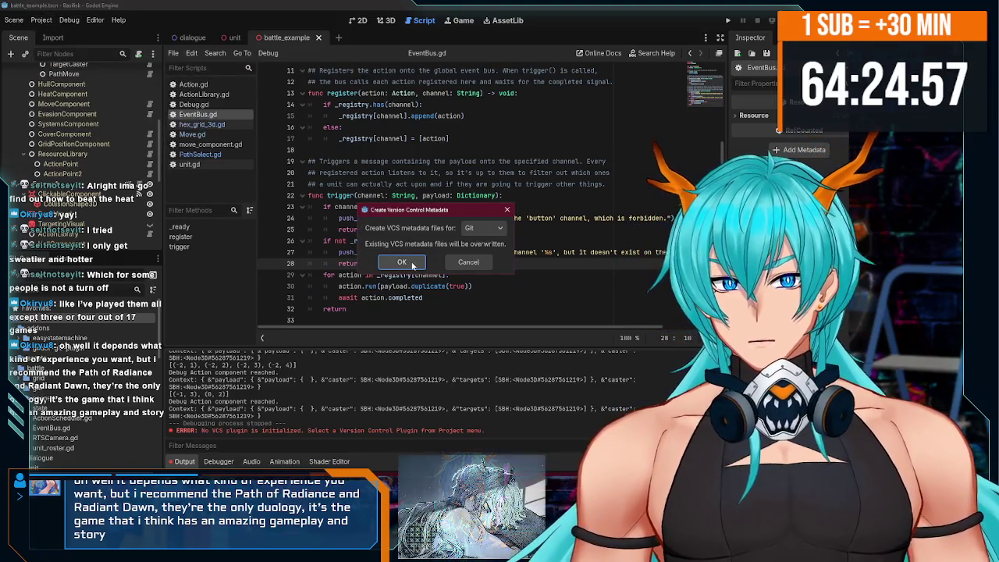
left_click(403, 263)
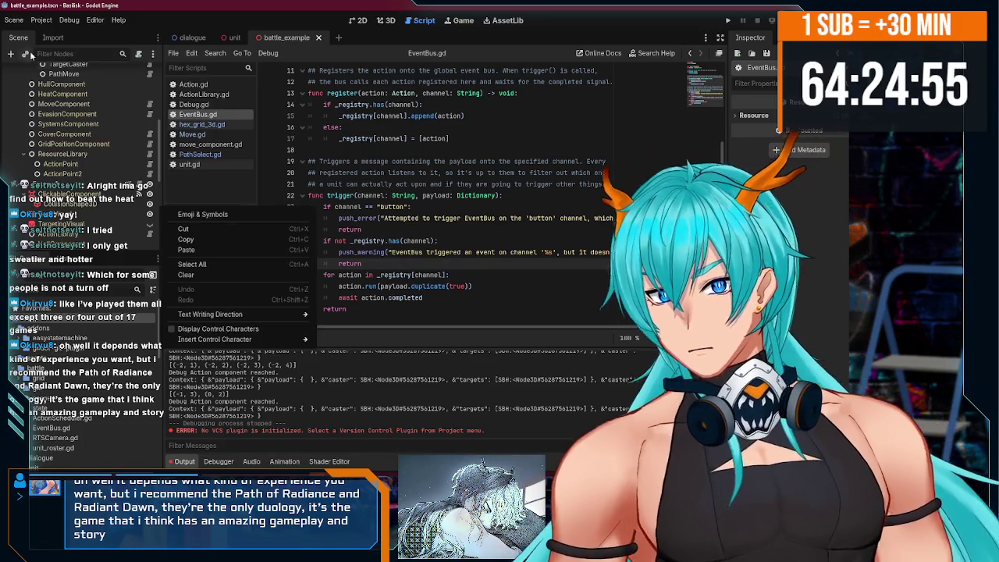
Apply the GitPlugin version control settings again, still getting 'No VCS plugin is initialized' errors.
left_click(41, 19)
mouse_move(167, 58)
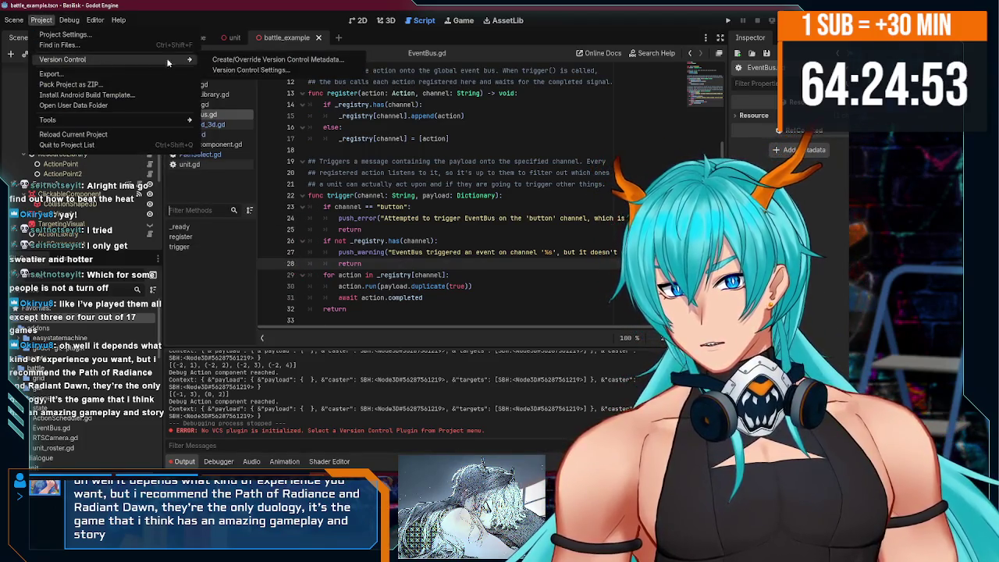
left_click(228, 71)
left_click(387, 318)
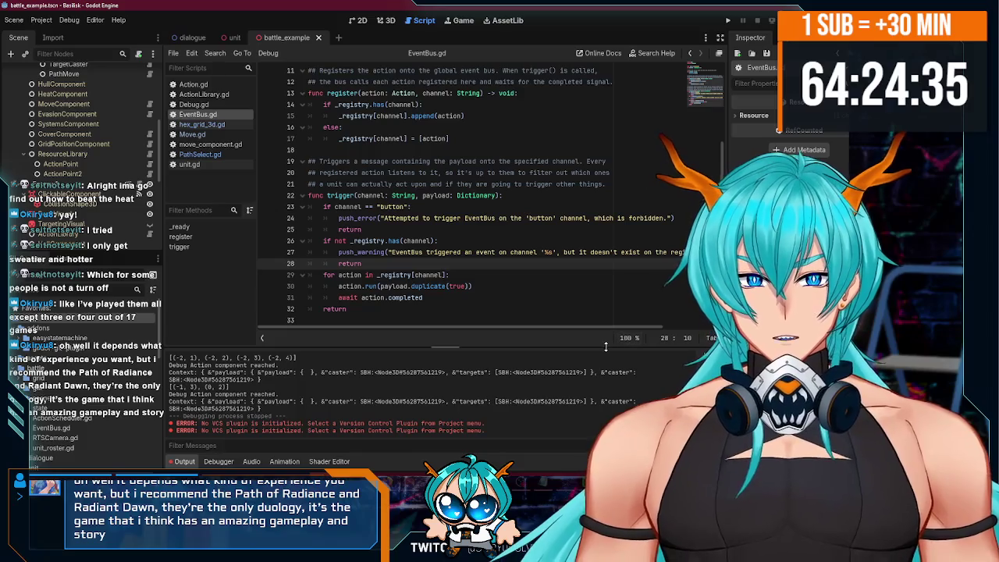
Switch from EventBus.gd to PathSelect.gd and review execute's goal_found await, find_path and movement loop.
scroll(478, 290, "up", 3)
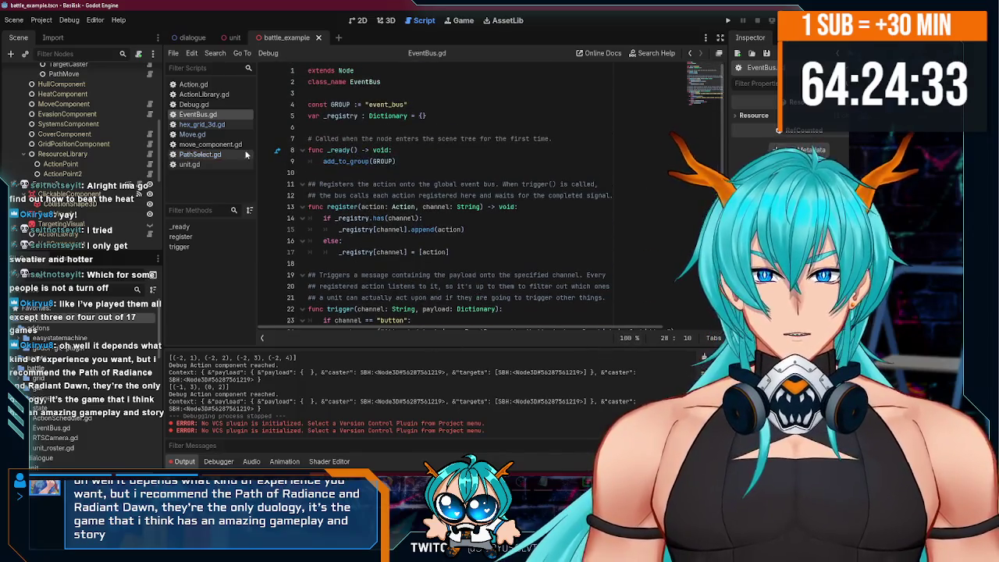
left_click(200, 154)
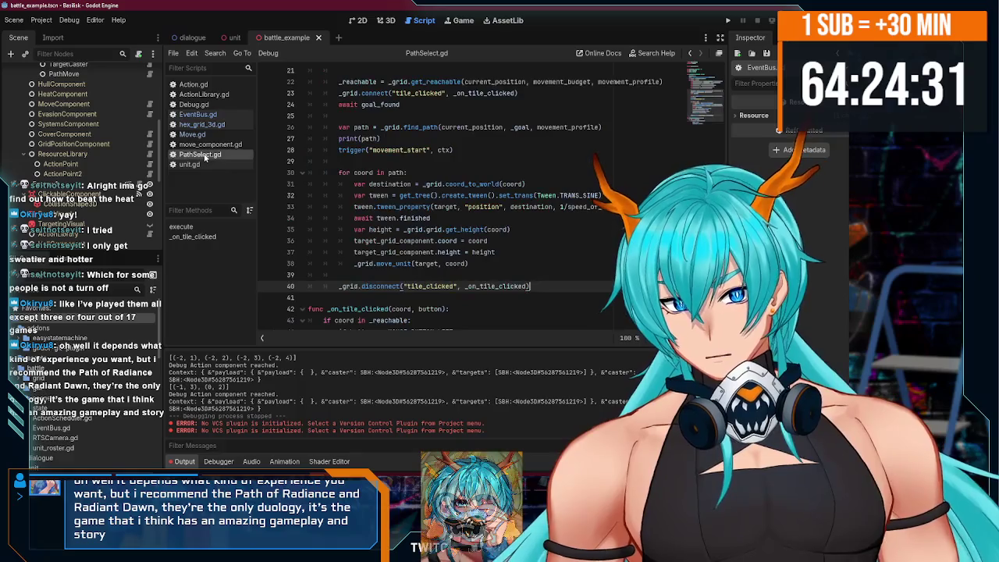
scroll(485, 248, "up", 2)
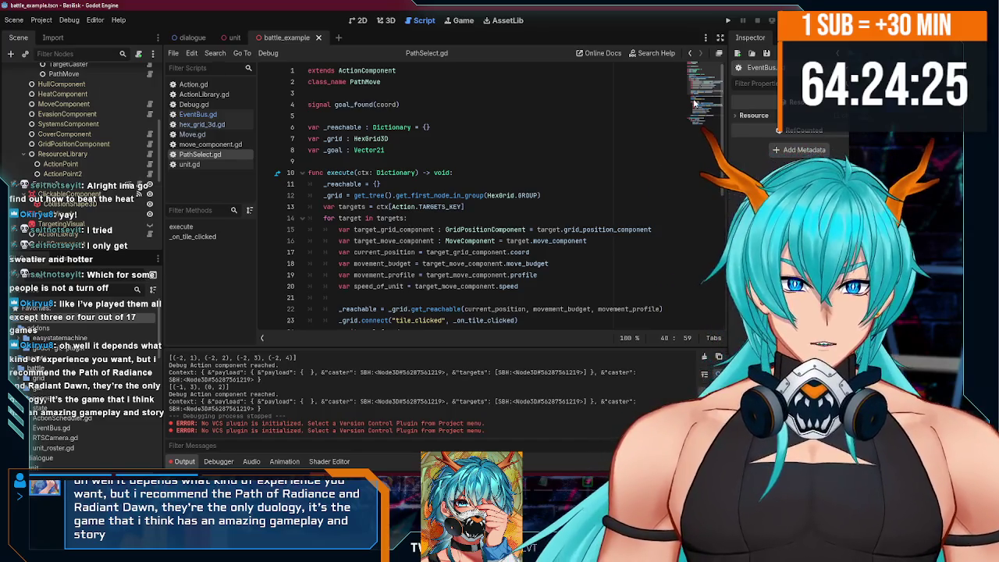
scroll(699, 132, "down", 8)
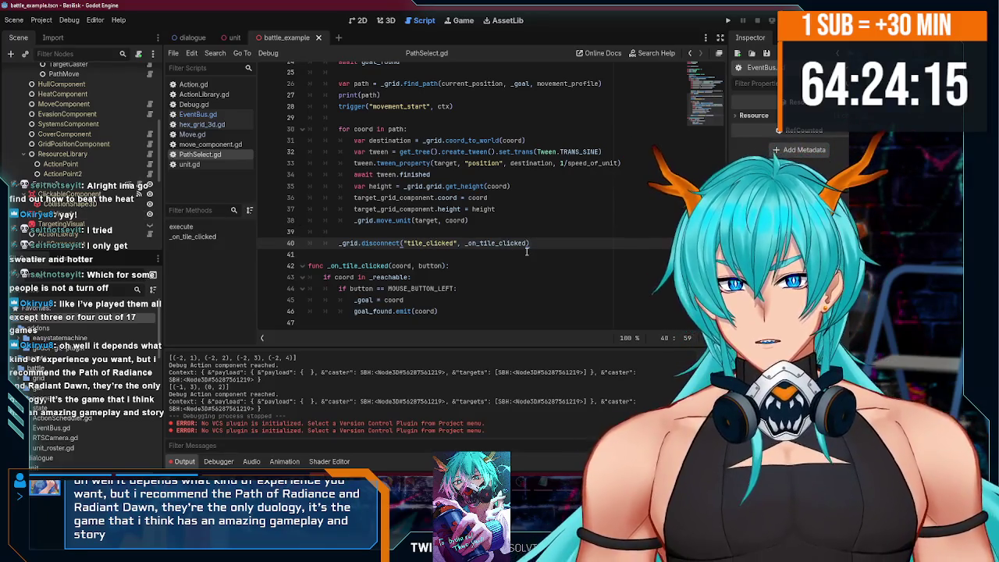
scroll(527, 249, "up", 8)
scroll(570, 220, "down", 5)
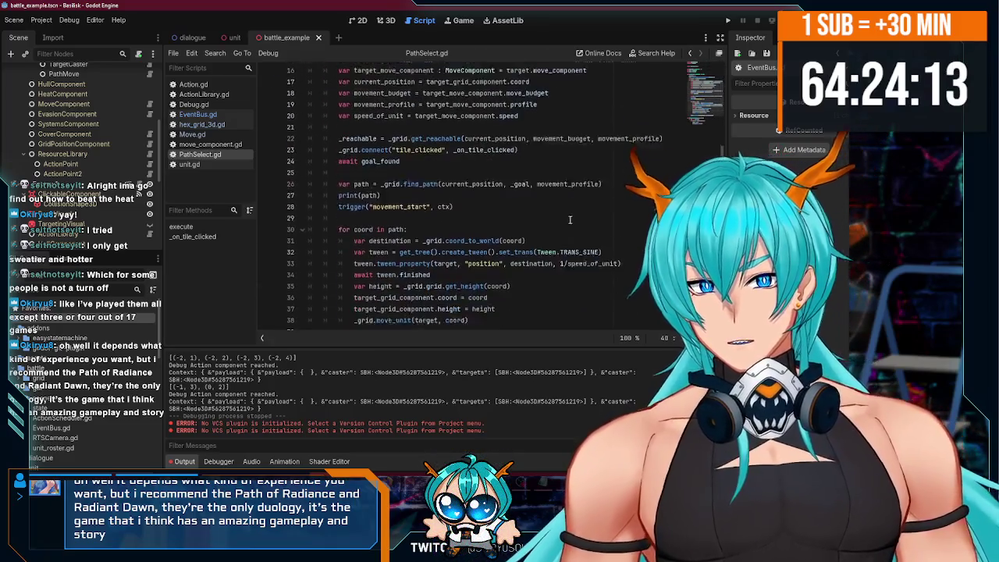
scroll(558, 231, "down", 1)
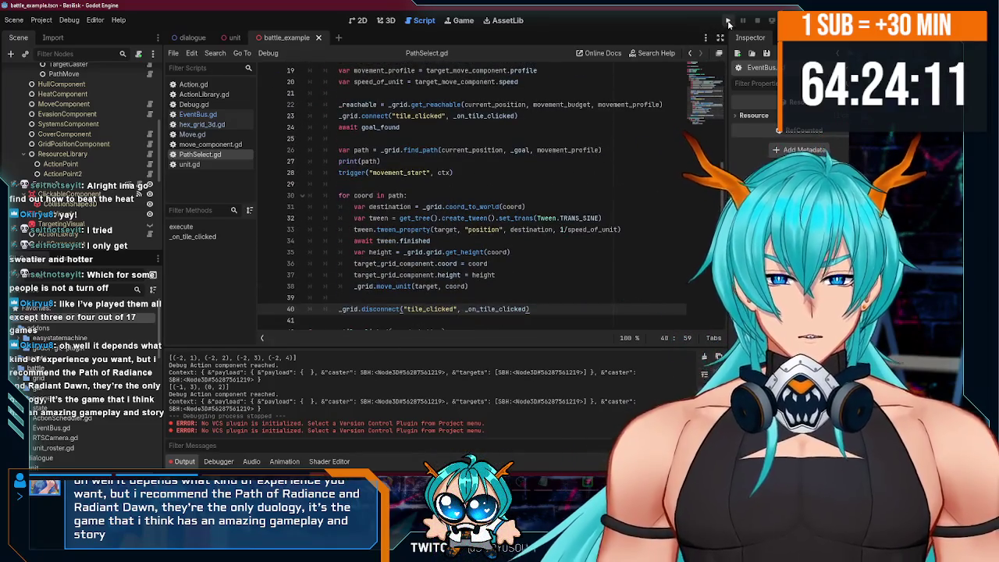
Run the game, order the unit to Move along path (1,0),(1,1),(2,1), then stop it.
left_click(728, 23)
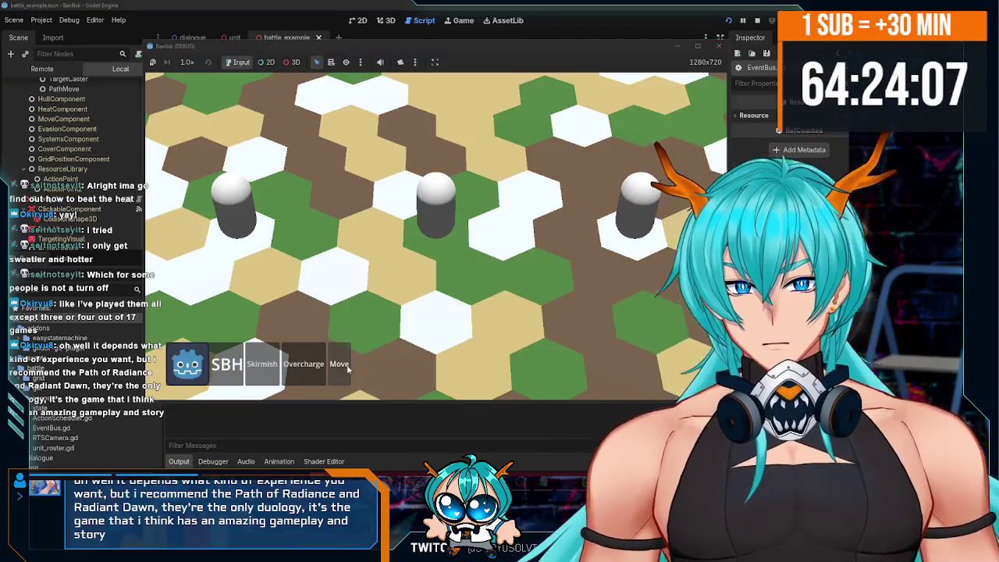
left_click(348, 369)
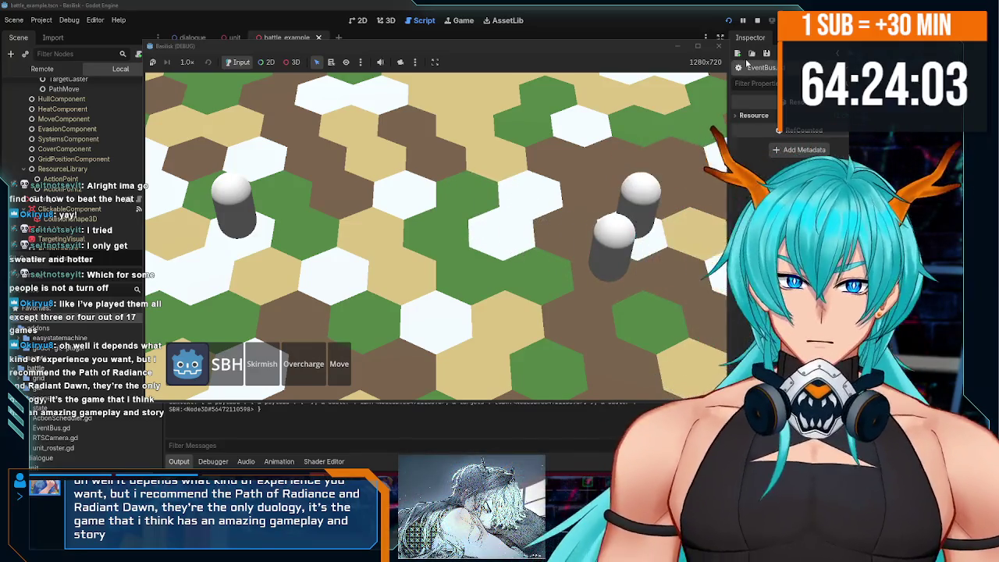
left_click(719, 45)
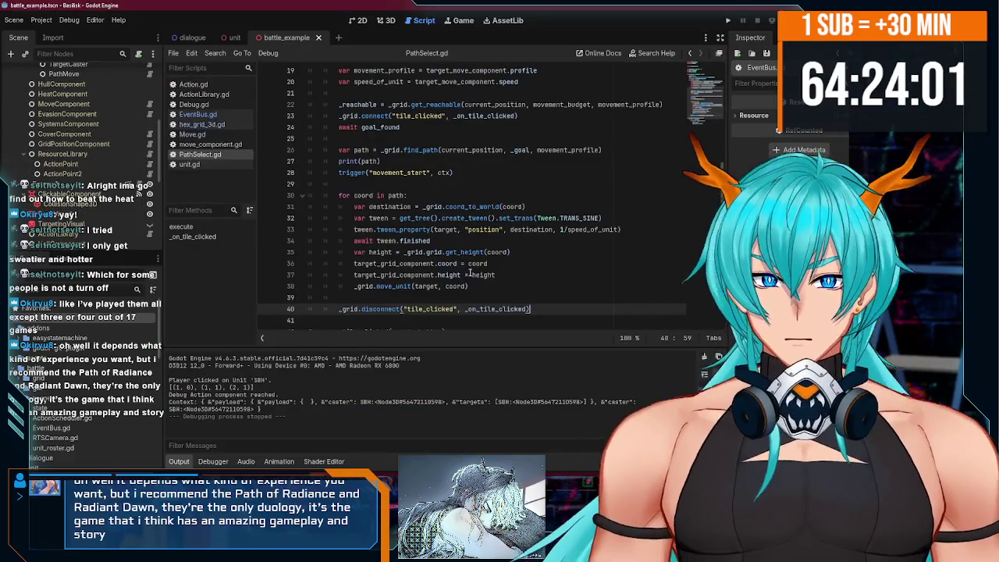
Open Action.gd from the Scripts list and scroll through its code.
scroll(469, 273, "down", 2)
scroll(500, 234, "up", 2)
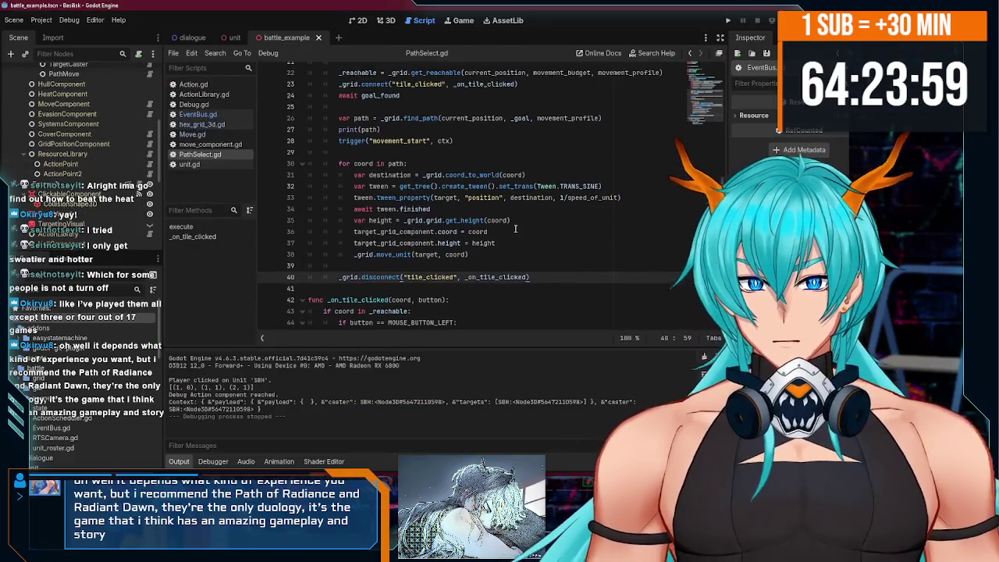
left_click(455, 186)
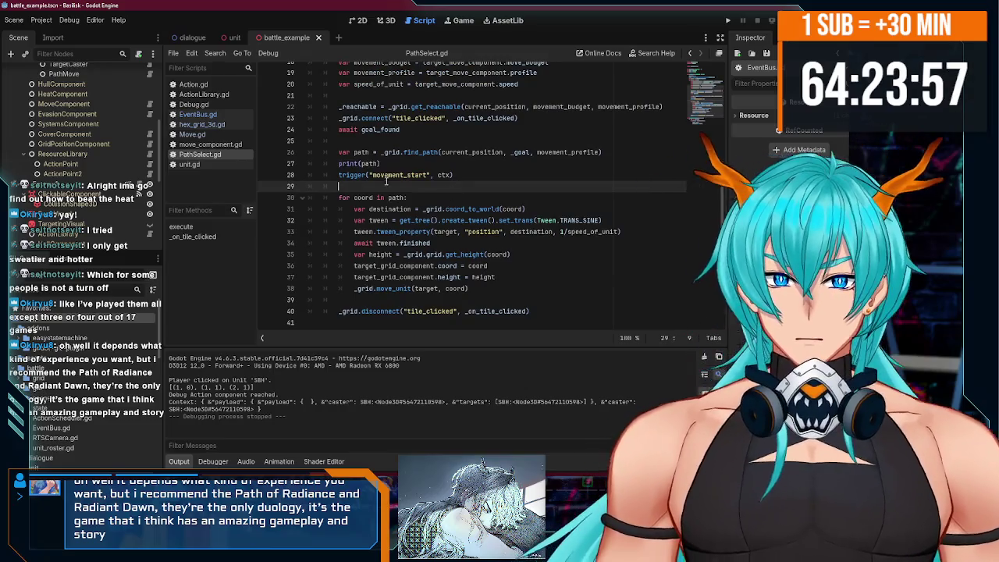
left_click(193, 84)
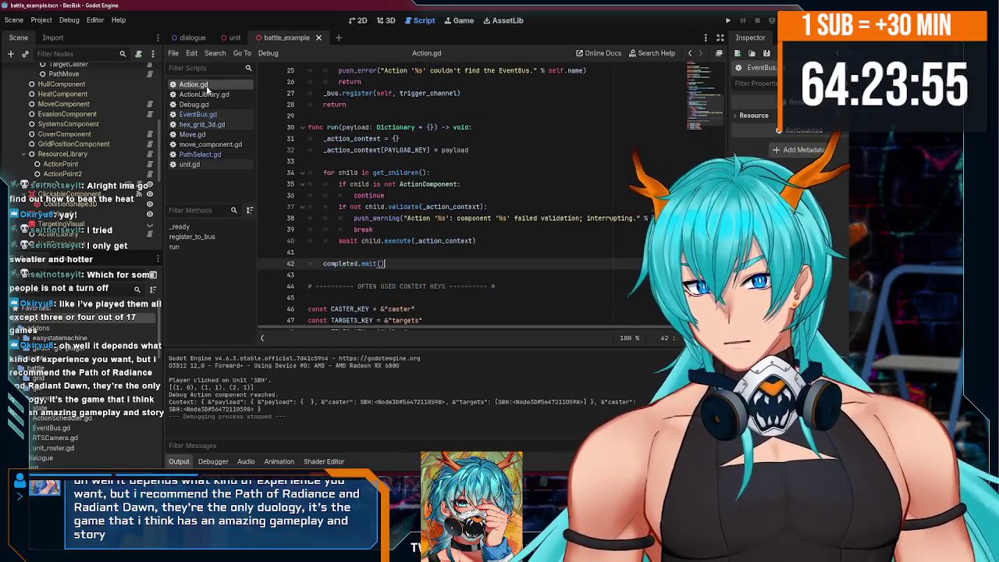
scroll(415, 201, "up", 3)
scroll(415, 200, "up", 5)
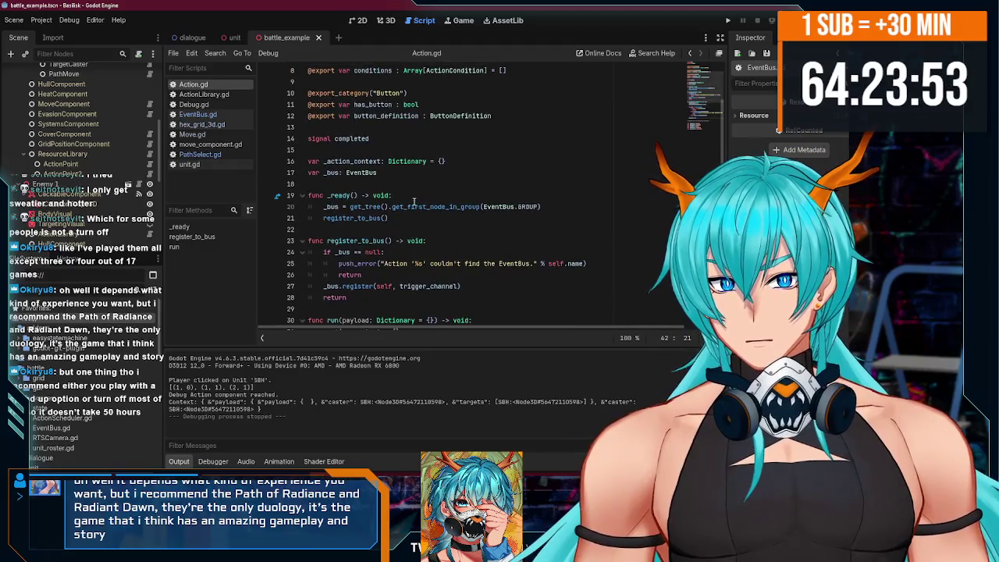
scroll(379, 184, "down", 6)
scroll(378, 184, "down", 2)
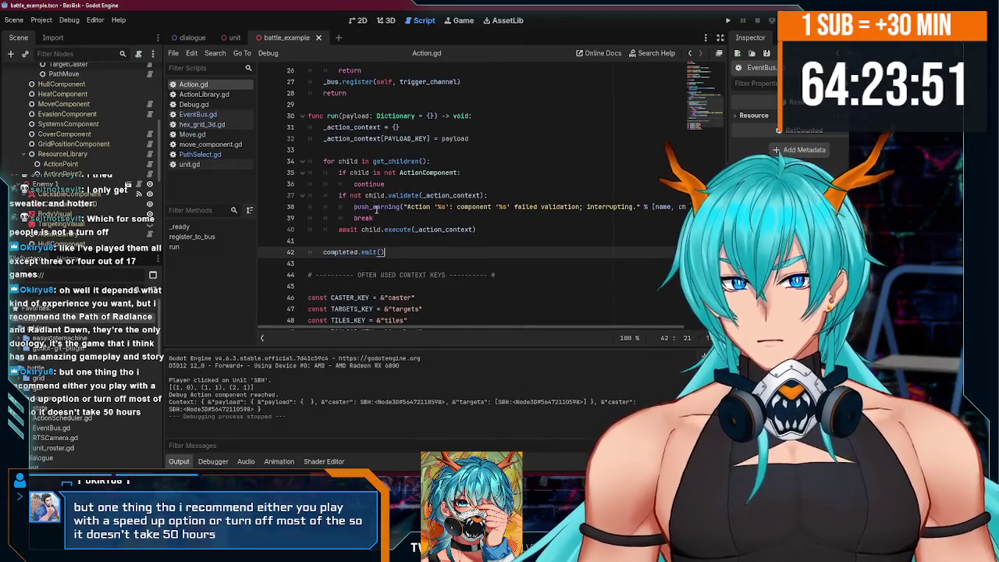
scroll(397, 250, "up", 7)
scroll(396, 250, "up", 1)
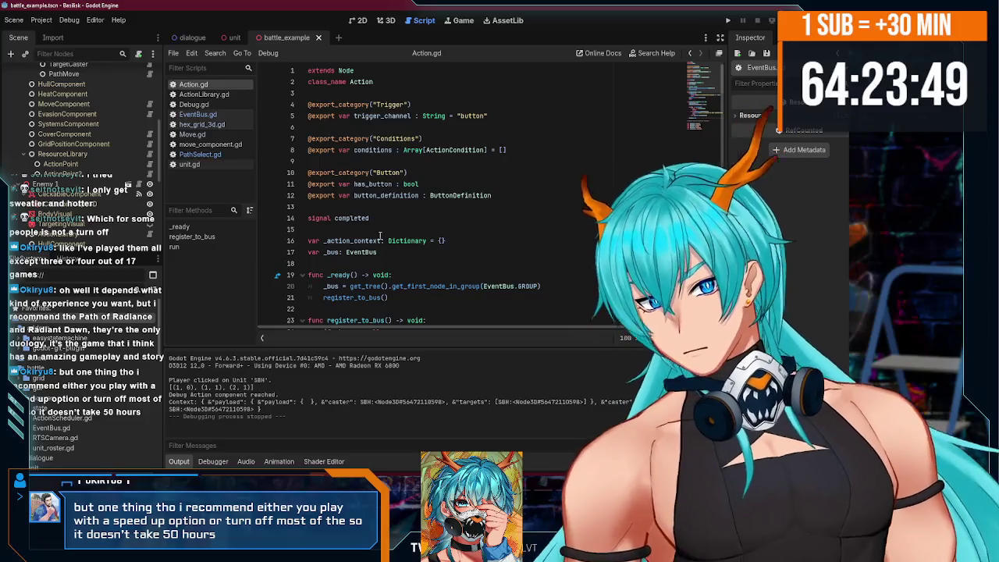
Return to PathSelect.gd and jump to the ActionComponent.gd script via its class name.
left_click(209, 158)
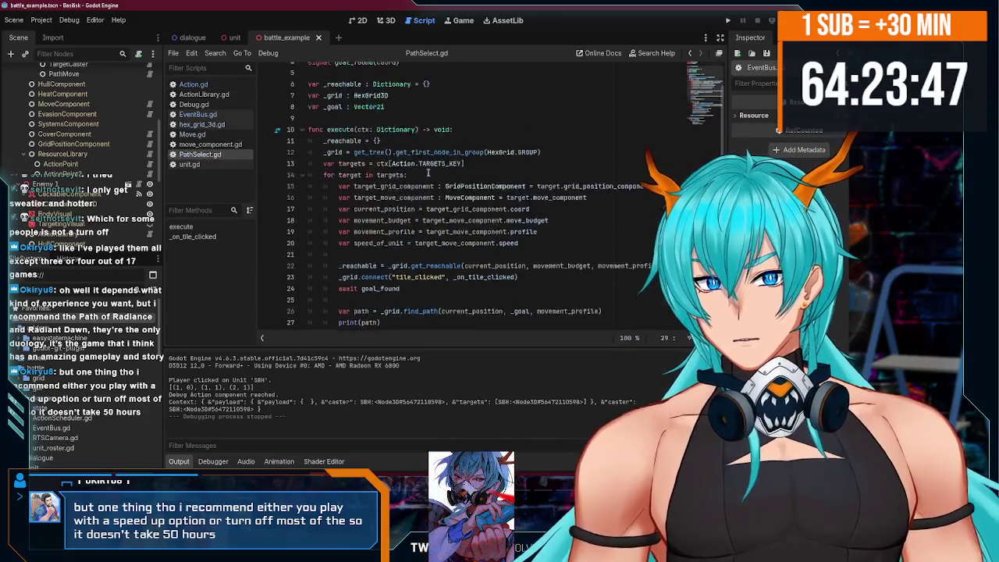
scroll(351, 94, "up", 1)
left_click(369, 70)
left_click(369, 71, "ctrl")
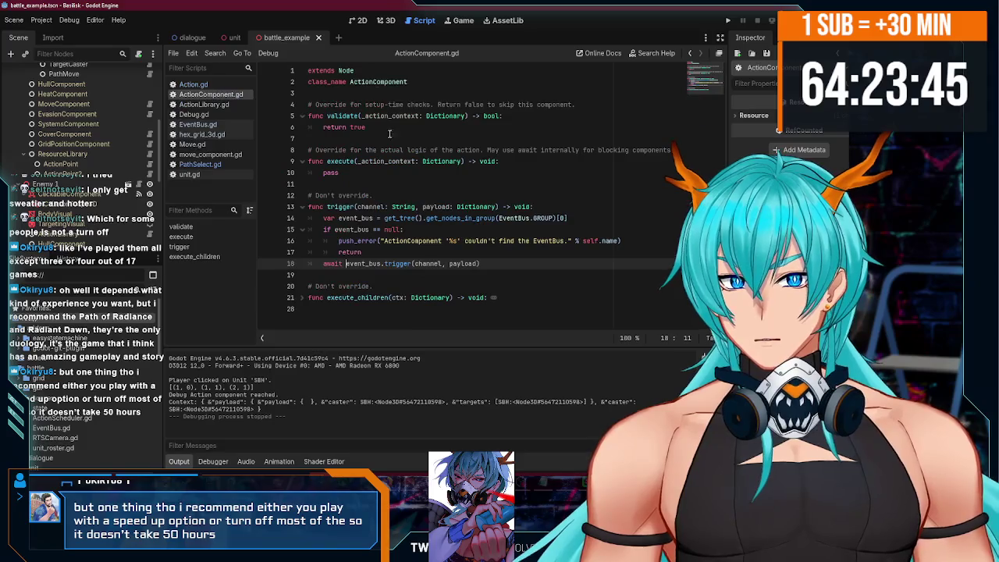
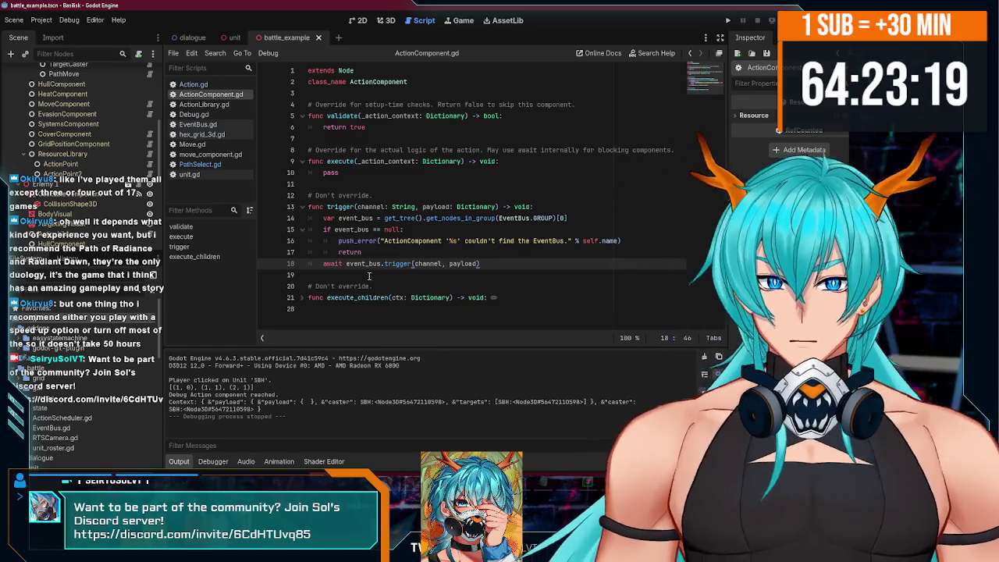
Delete the 'await' before event_bus.trigger on line 18 of ActionComponent.gd.
double_click(330, 265)
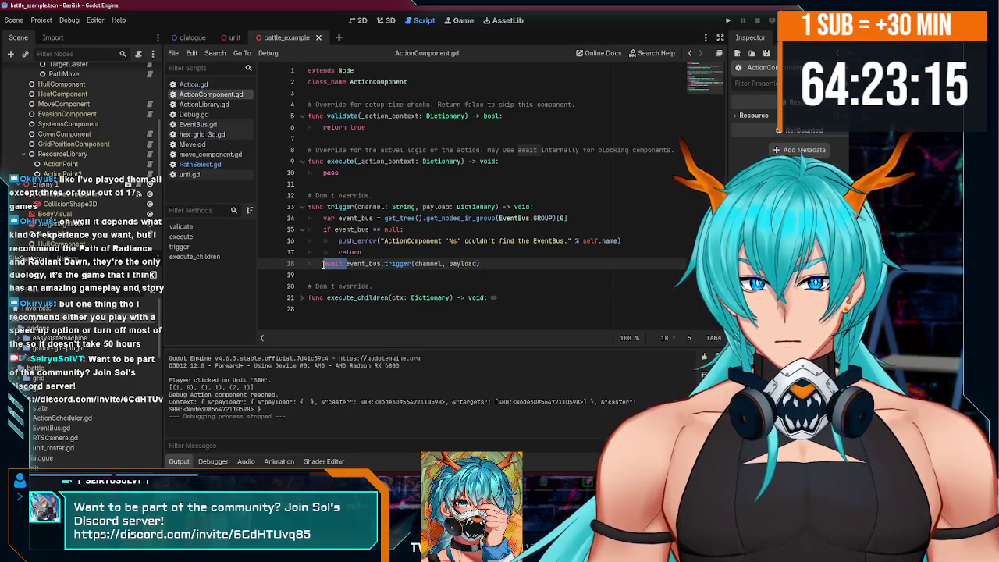
key("Delete")
key("Delete")
left_click(466, 263)
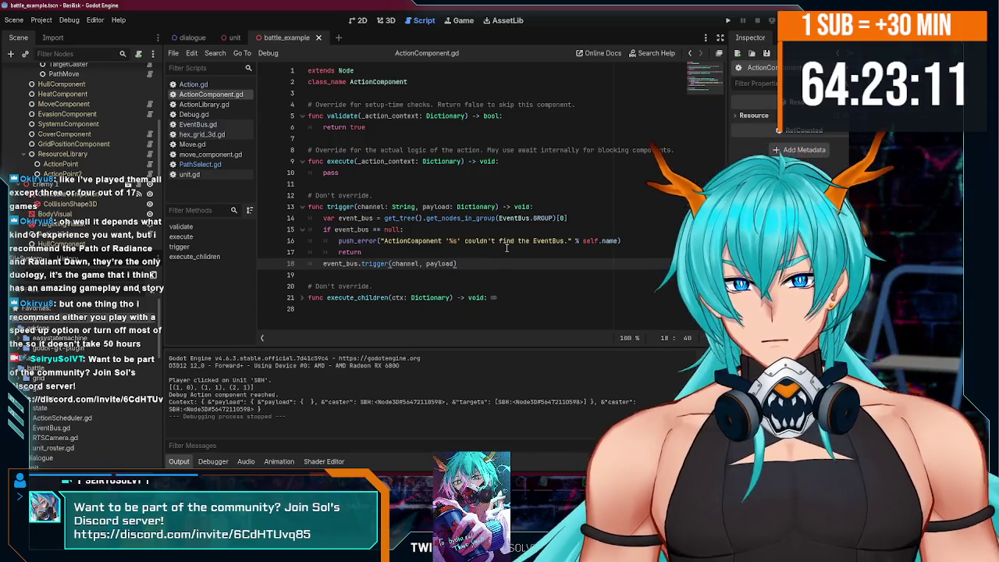
Run the battle, send the middle unit to a hex, then close the game window.
left_click(724, 20)
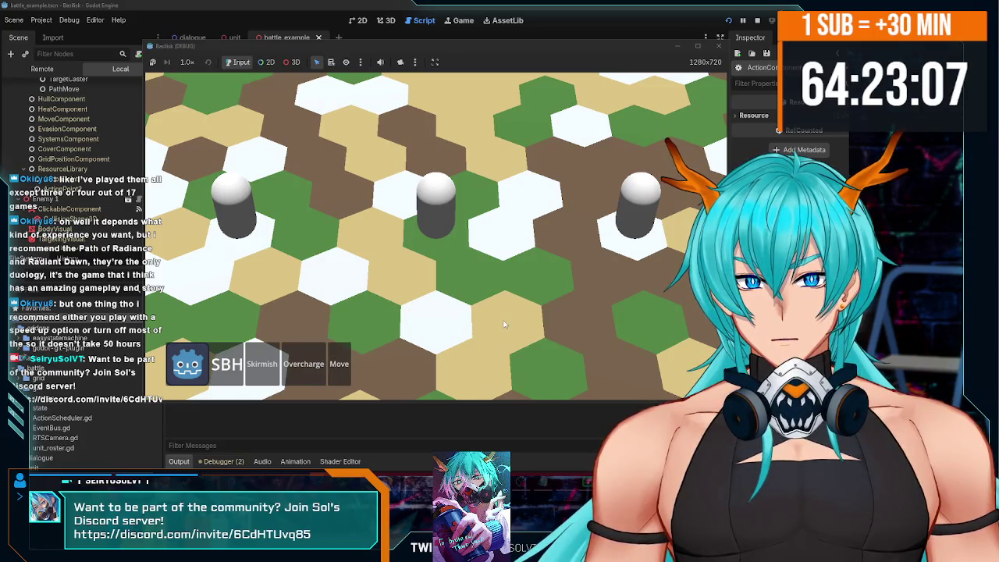
left_click(486, 338)
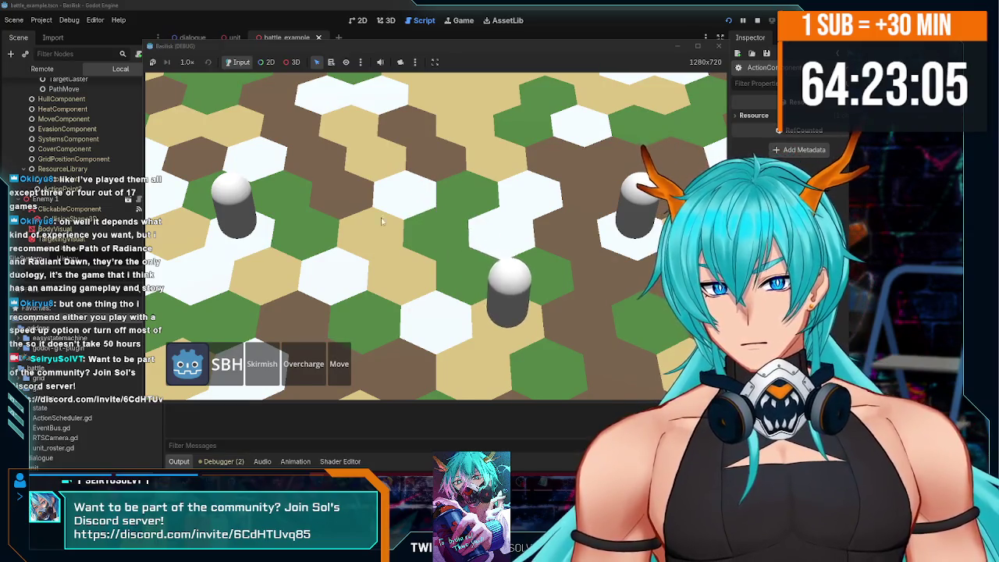
mouse_move(385, 46)
left_mouse_down()
mouse_move(369, 28)
mouse_move(382, 52)
left_mouse_up()
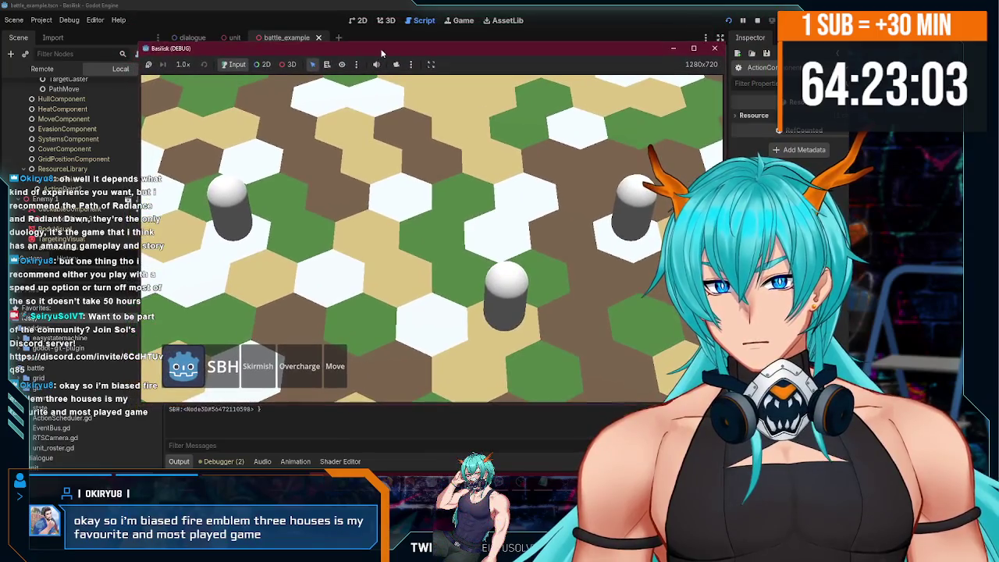
left_click(715, 49)
left_click(456, 252)
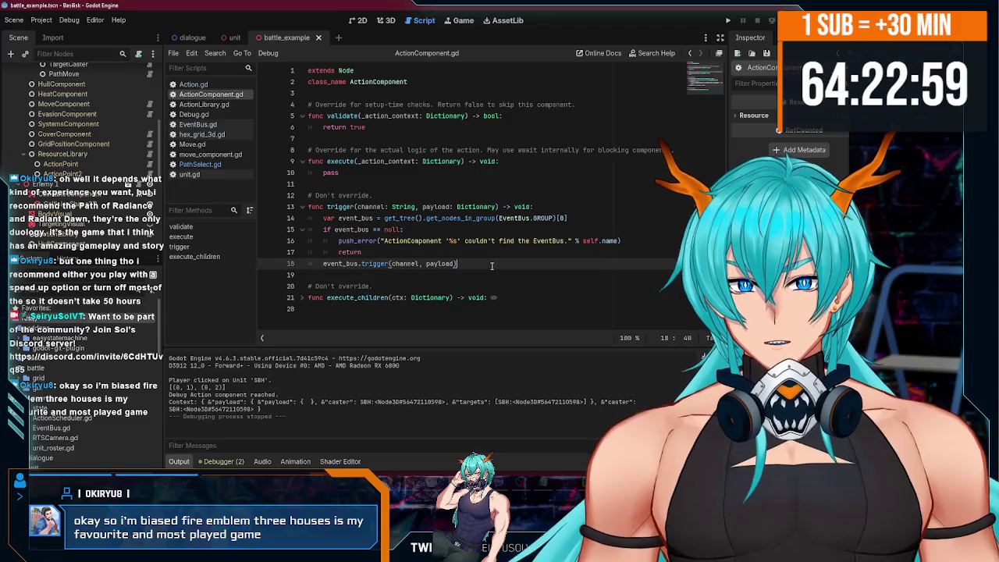
Replace get_nodes_in_group(...)[0] with get_first_node_in_group on line 14 and save the script.
double_click(484, 219)
type("get_fi")
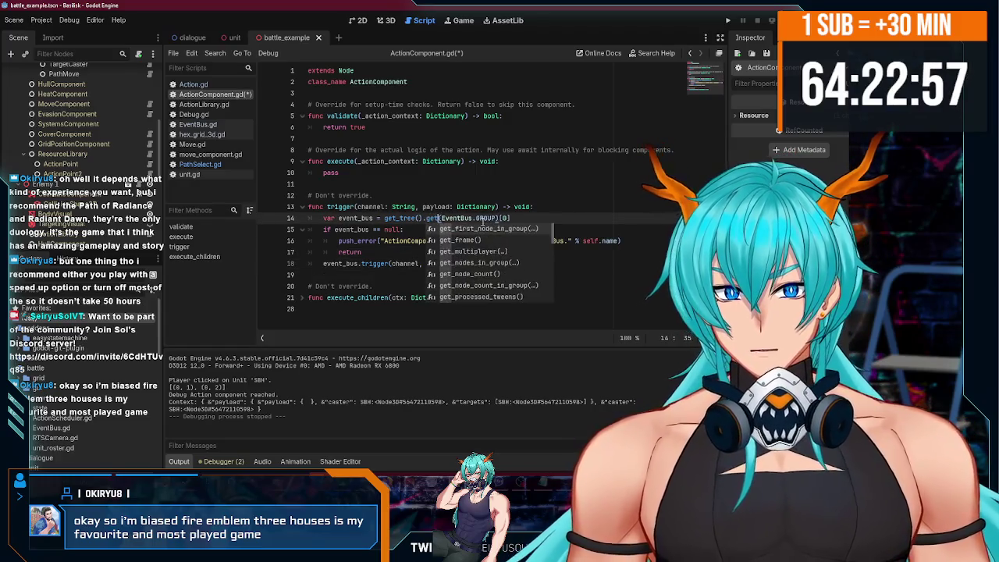
key("Return")
left_click(579, 218)
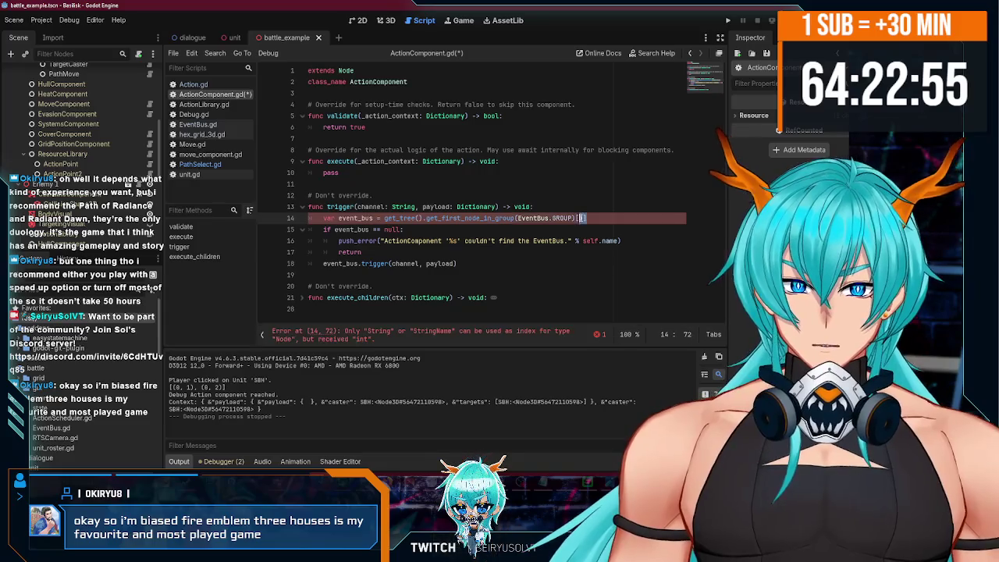
key("BackSpace")
key("BackSpace")
key("BackSpace")
left_click(572, 229)
key("ctrl+s")
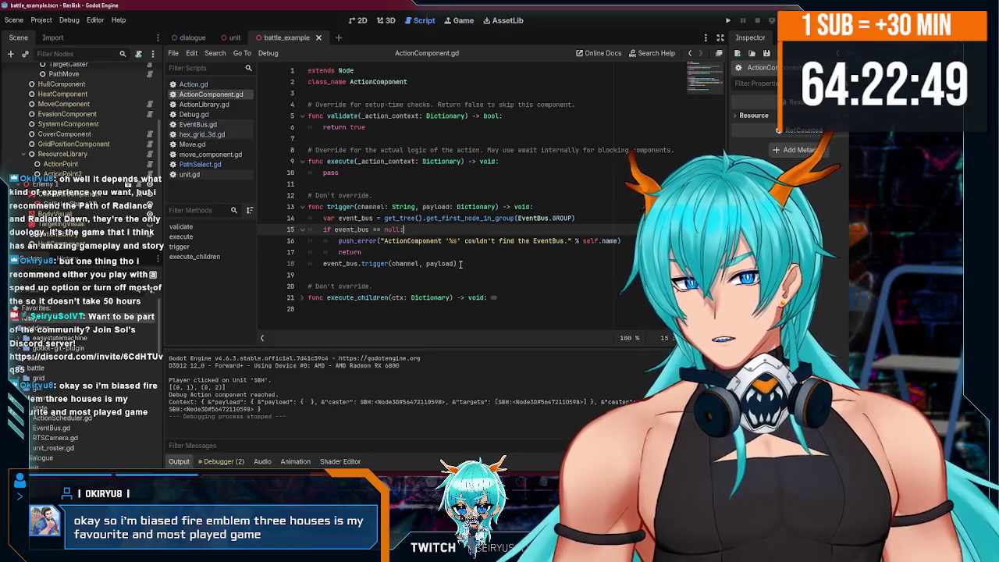
Re-add 'await' before event_bus.trigger(channel, payload) on line 18.
left_click(394, 285)
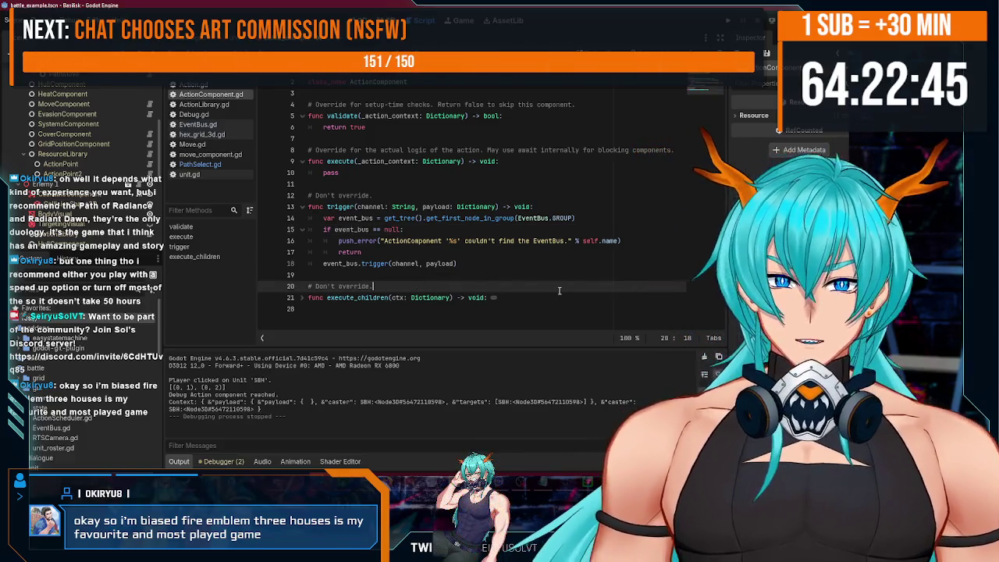
left_click(559, 296)
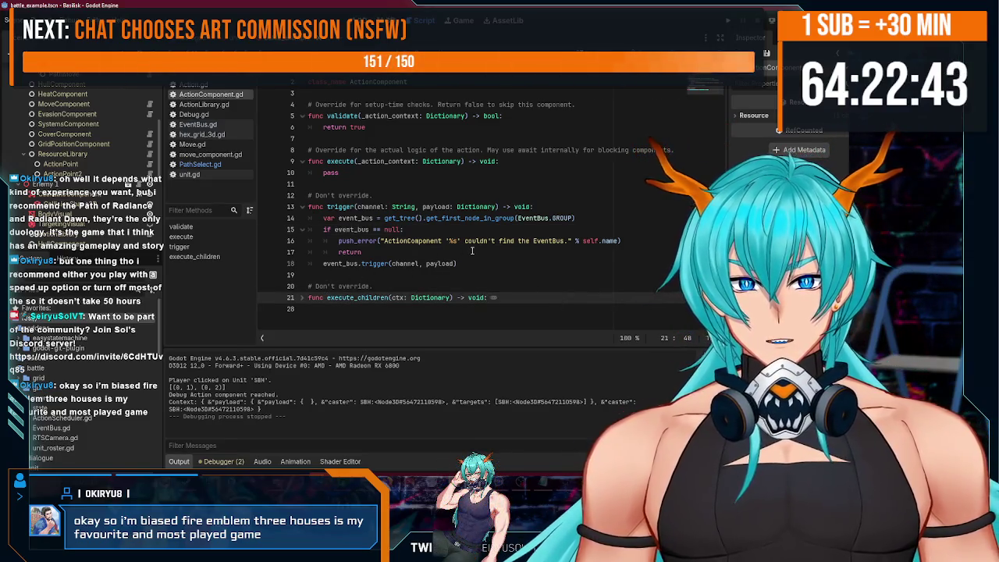
left_click(492, 263)
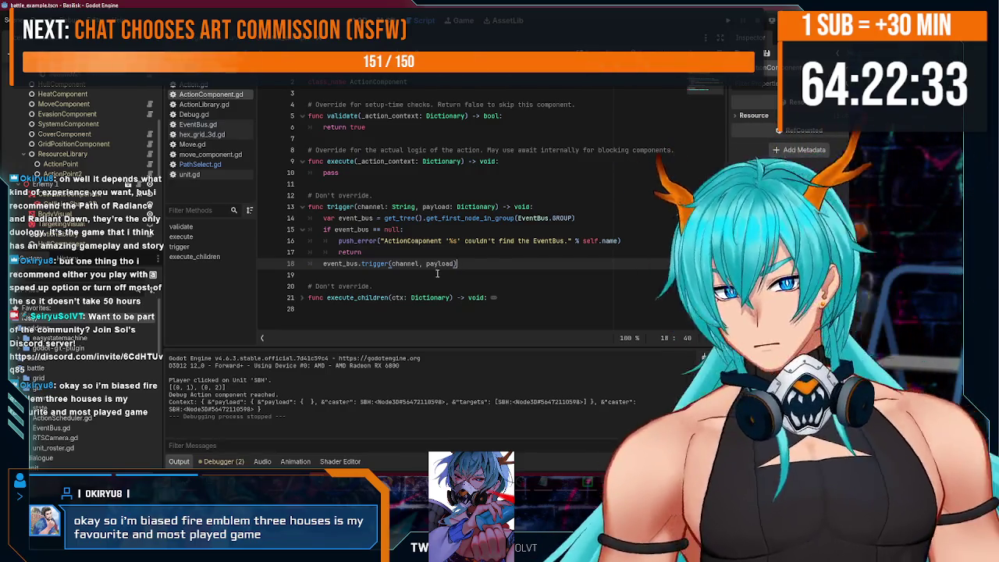
scroll(100, 152, "up", 3)
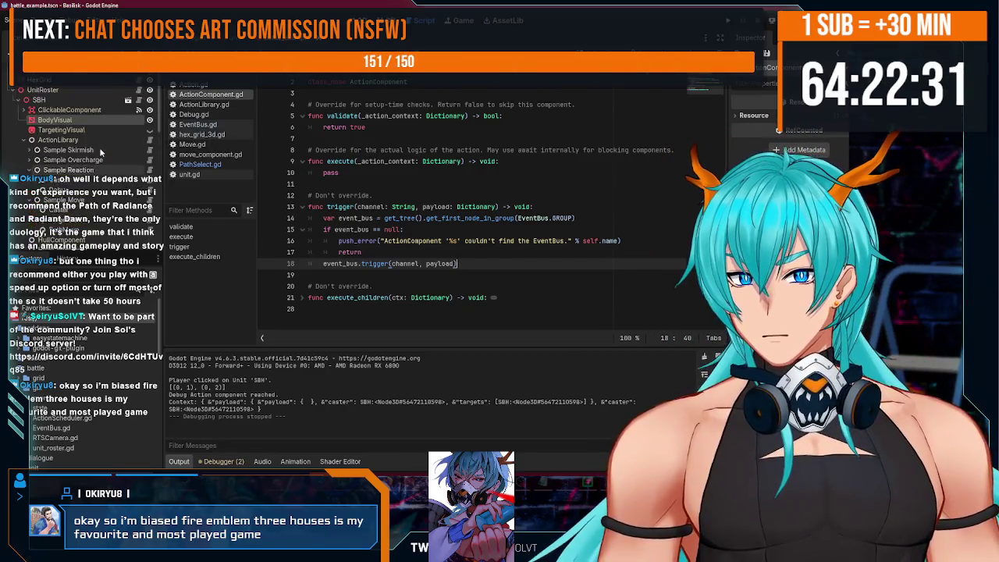
scroll(100, 153, "up", 2)
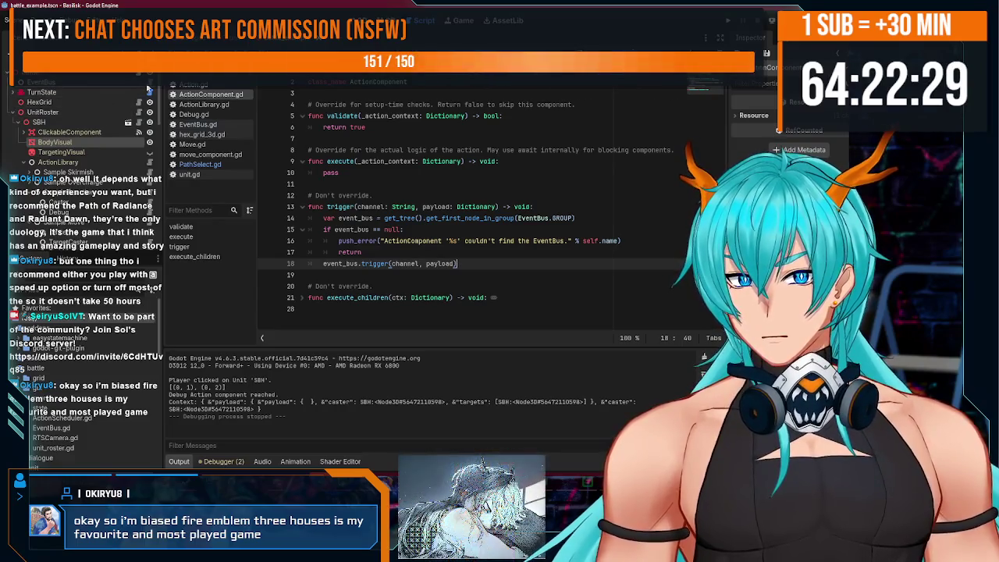
left_click(323, 264)
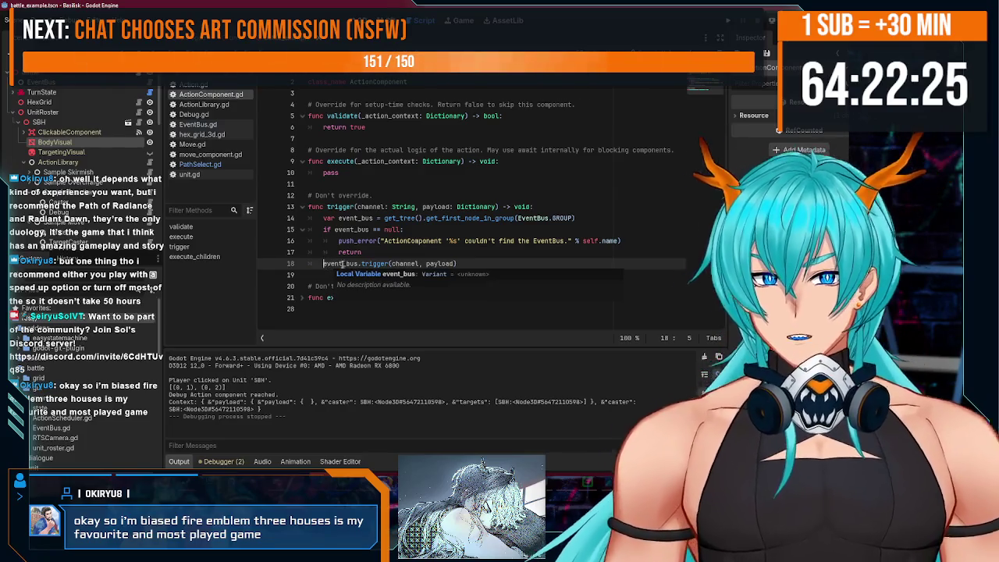
type("await")
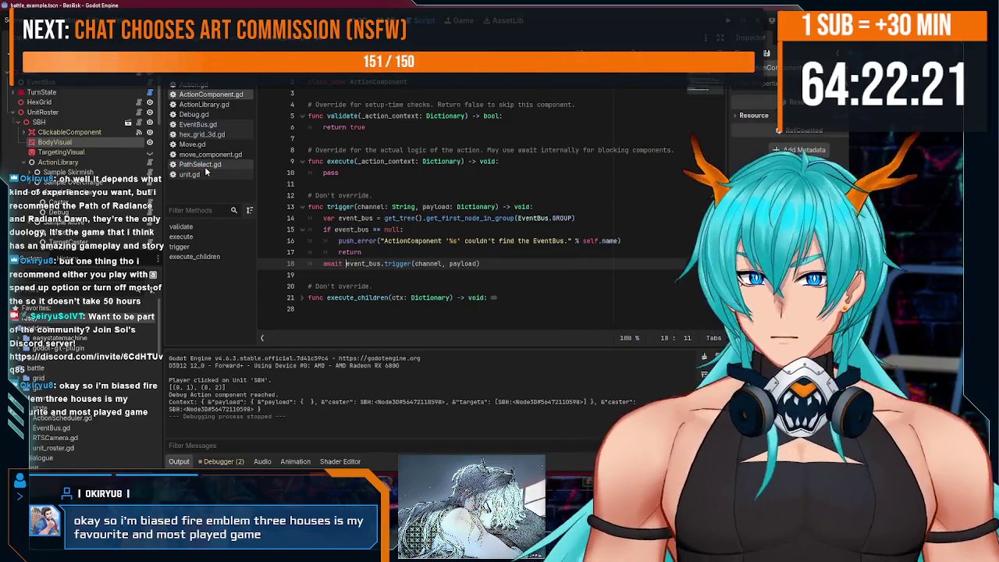
left_click(326, 264)
Open PathSelect.gd at its awaited movement_start trigger line.
double_click(328, 264)
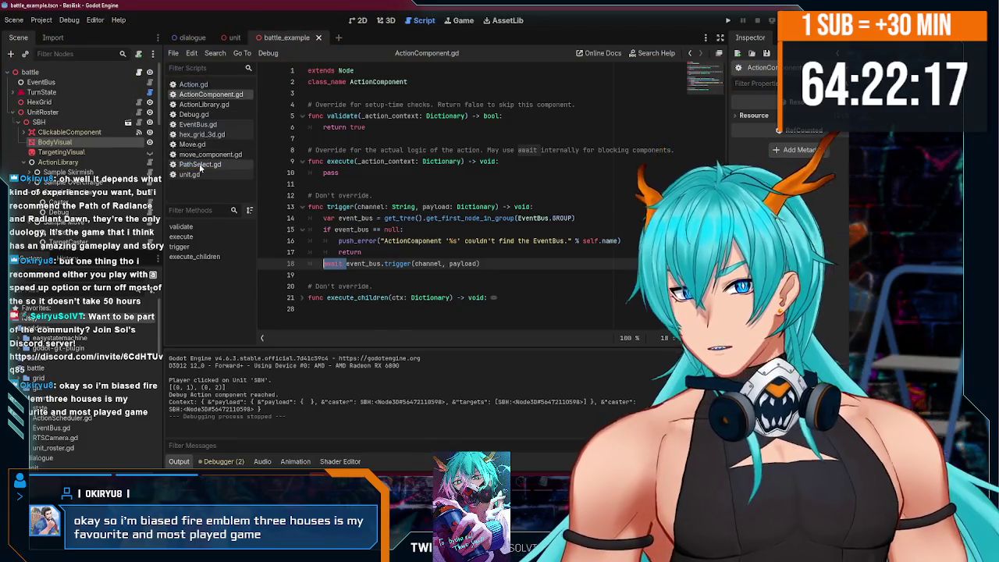
left_click(200, 163)
scroll(378, 198, "down", 6)
scroll(344, 180, "up", 1)
left_click(338, 173)
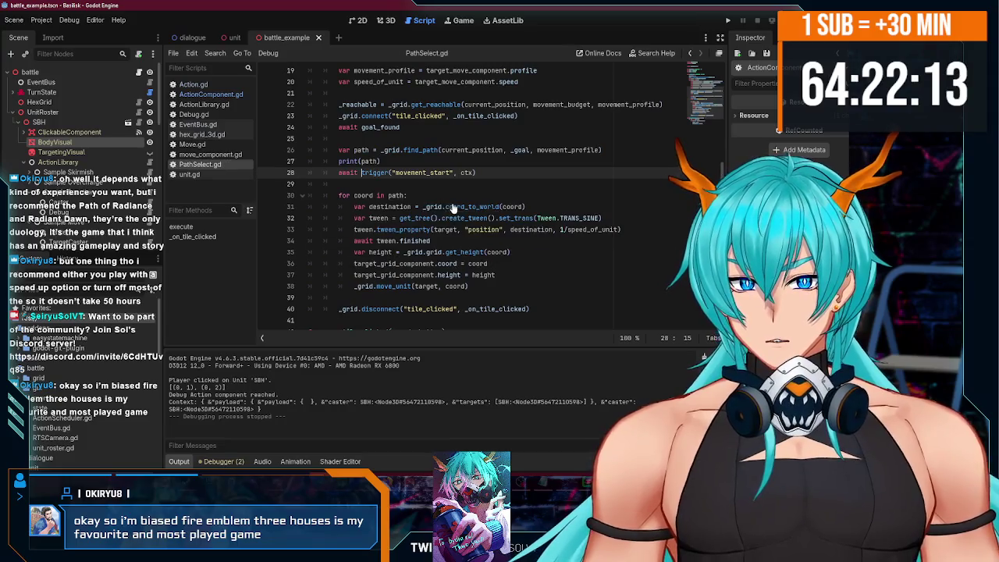
Run the battle with F5, move the middle unit to a hex, then close the game.
key("F5")
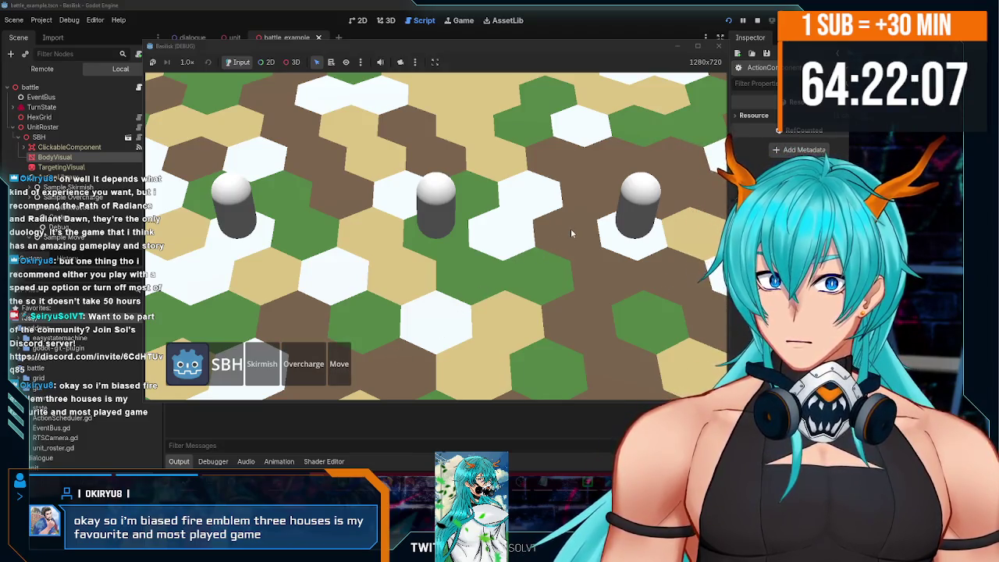
left_click(571, 229)
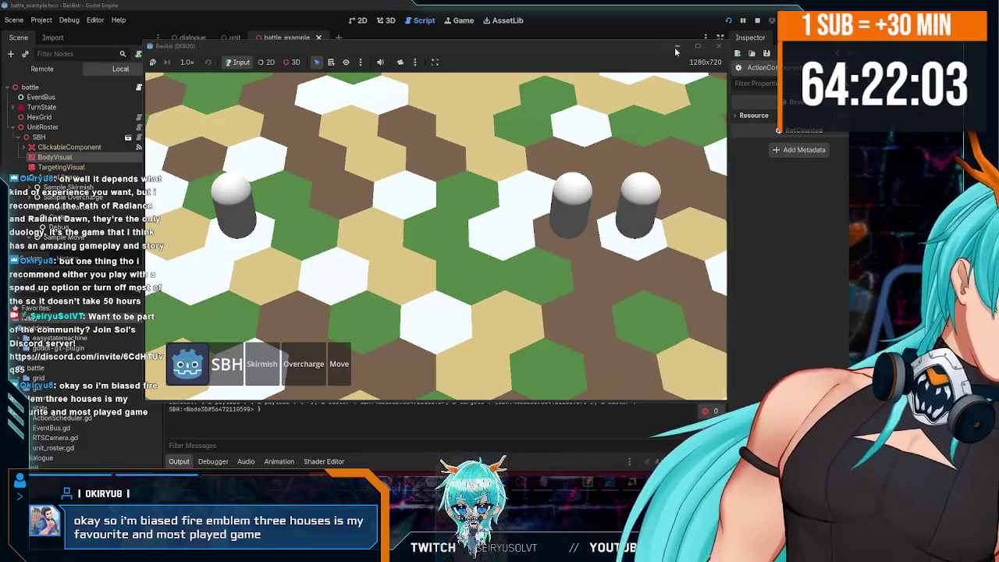
left_click(719, 46)
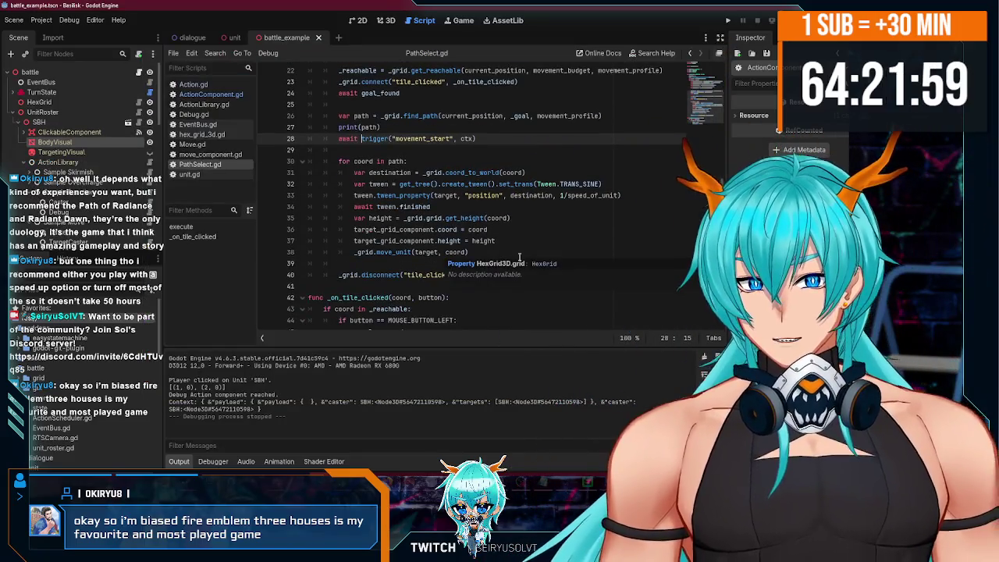
Select the SBH unit and open its script, unit.gd.
scroll(602, 251, "up", 1)
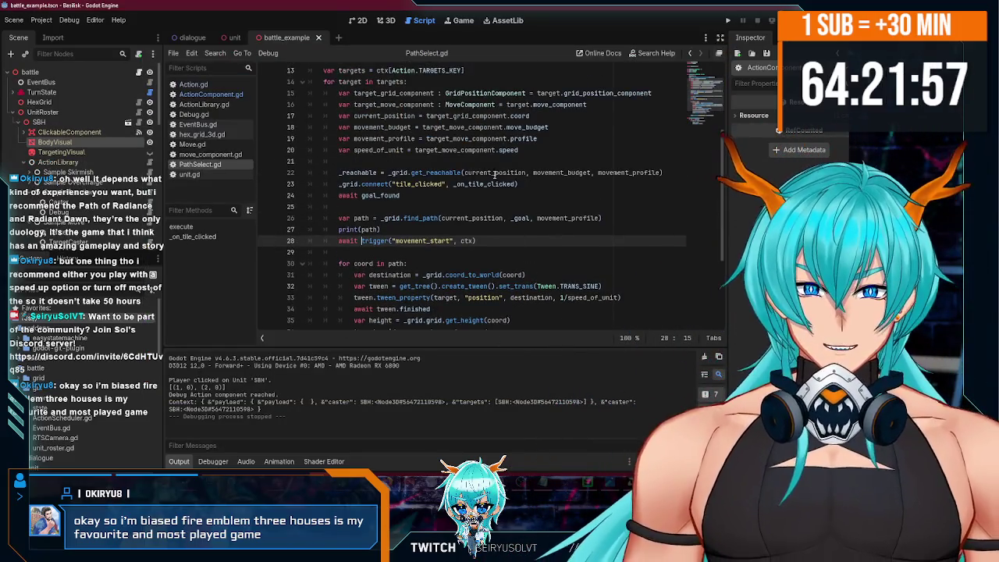
scroll(532, 253, "down", 2)
left_click(39, 122)
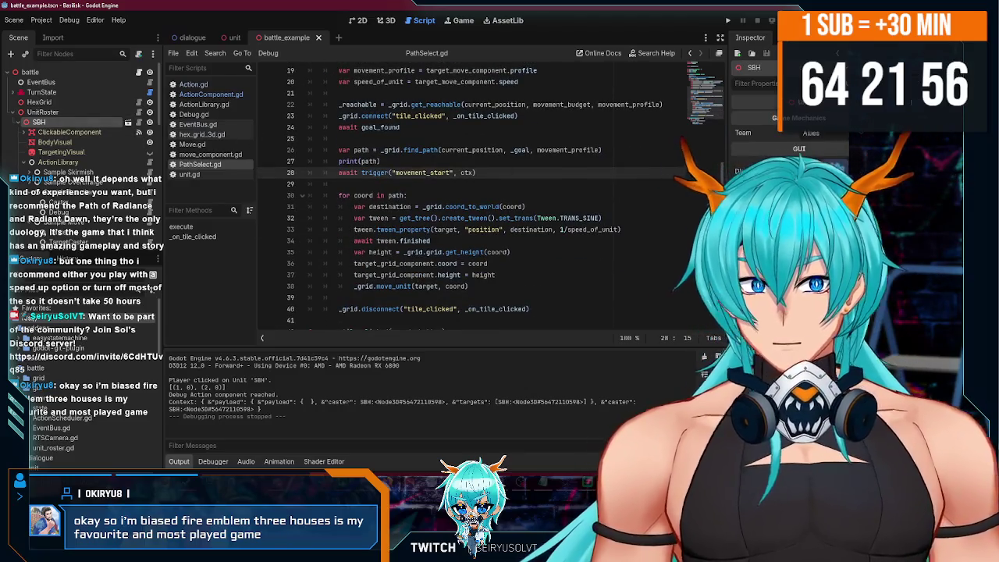
left_click(128, 123)
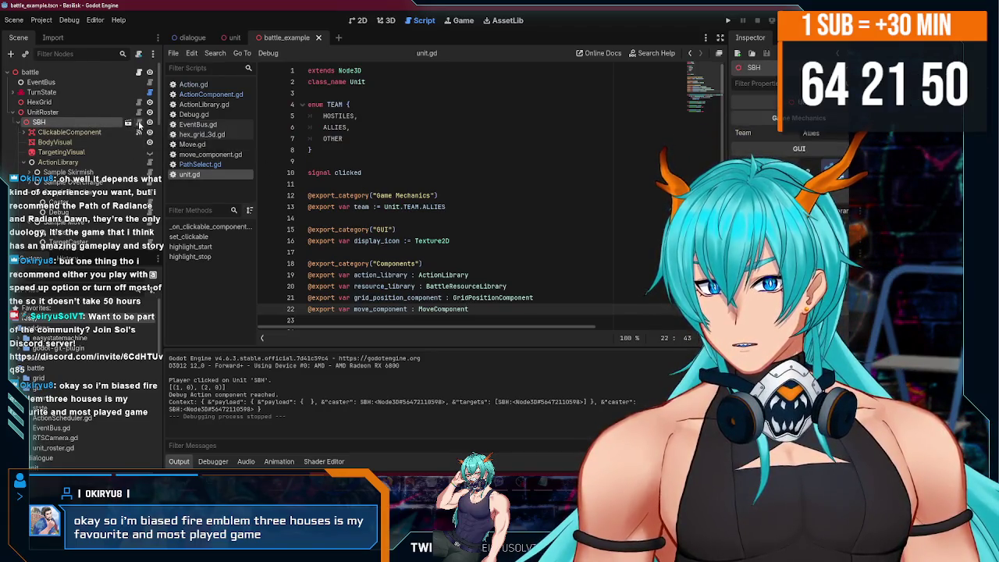
Inspect the EvasionComponent and the MoveComponent's move budget and speed.
scroll(98, 151, "down", 8)
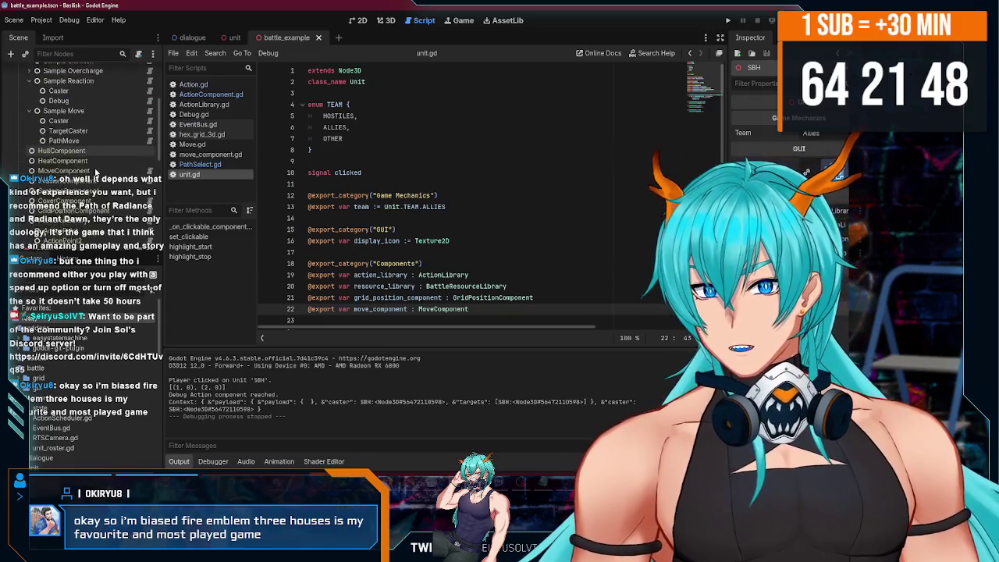
left_click(91, 160)
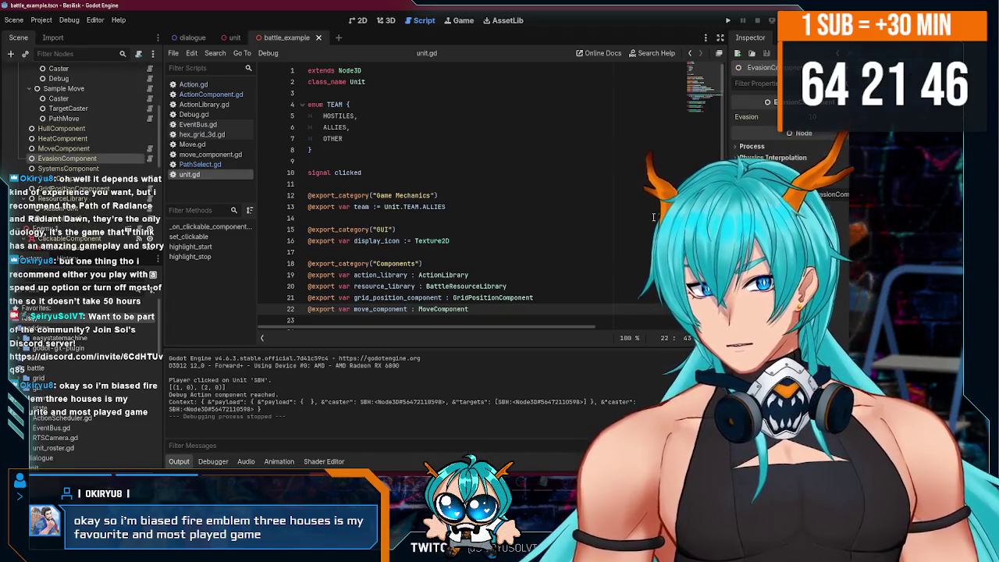
left_click(111, 150)
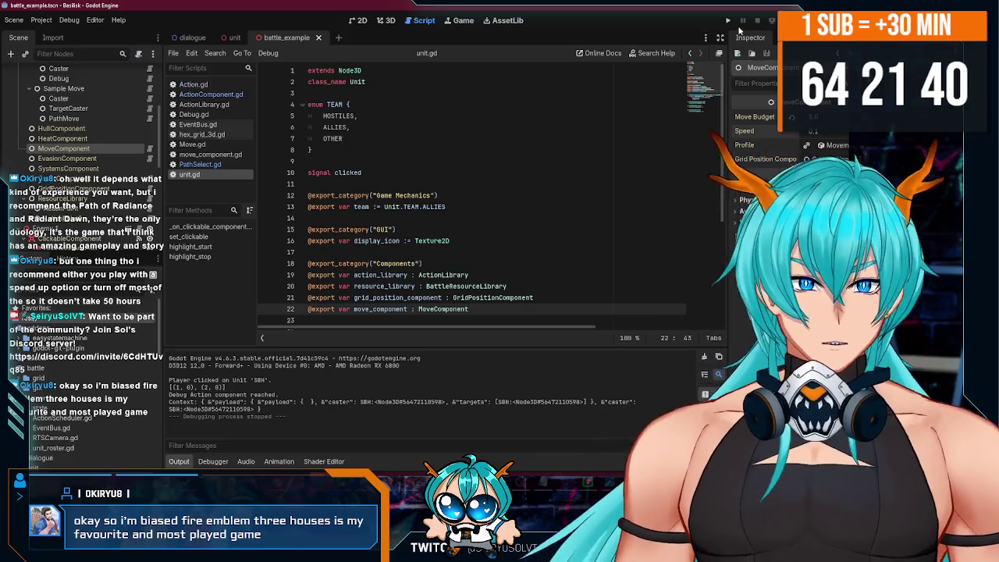
scroll(80, 149, "up", 3)
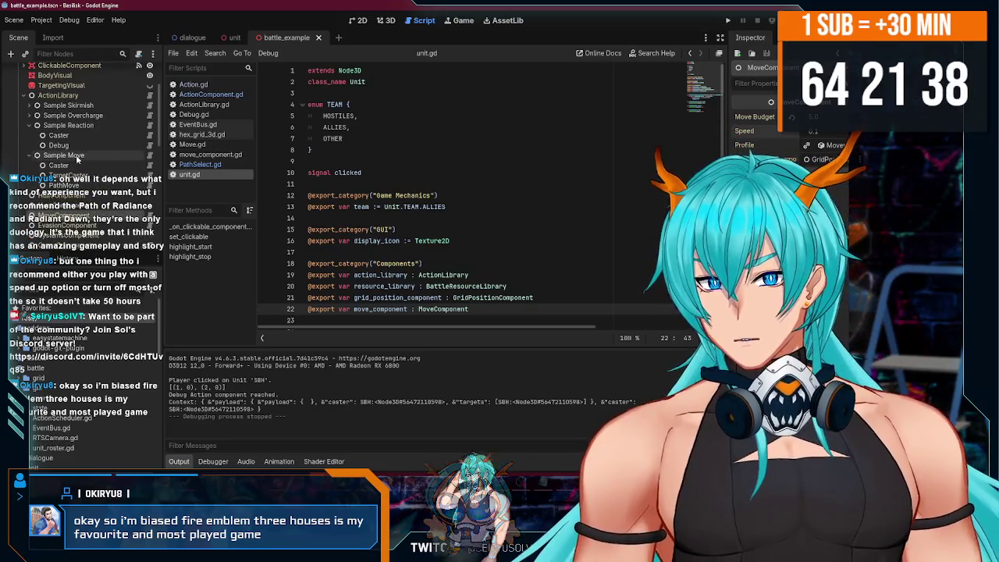
Set Sample Reaction's Trigger Channel to 'highlight' and run the battle with F5.
left_click(69, 125)
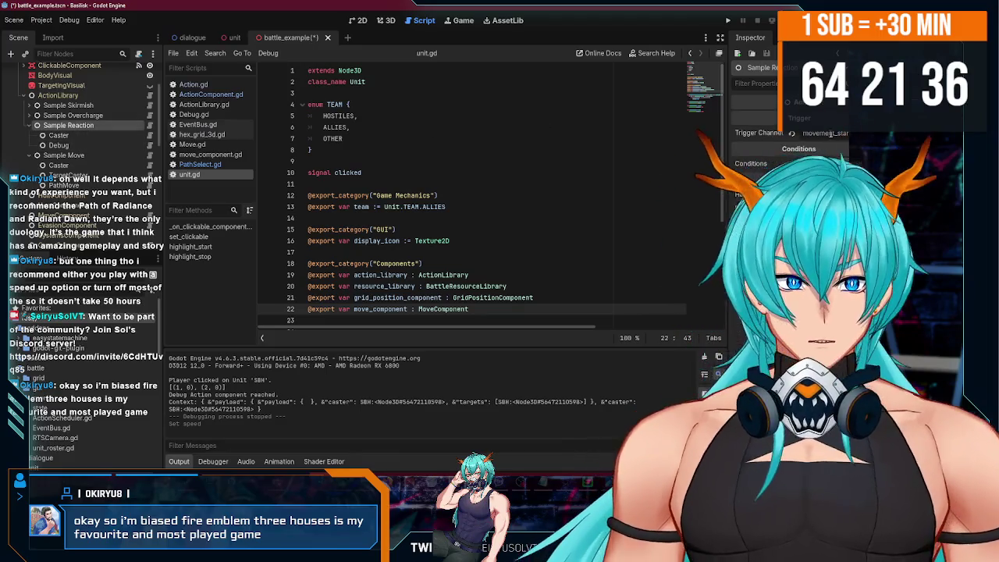
left_click(790, 134)
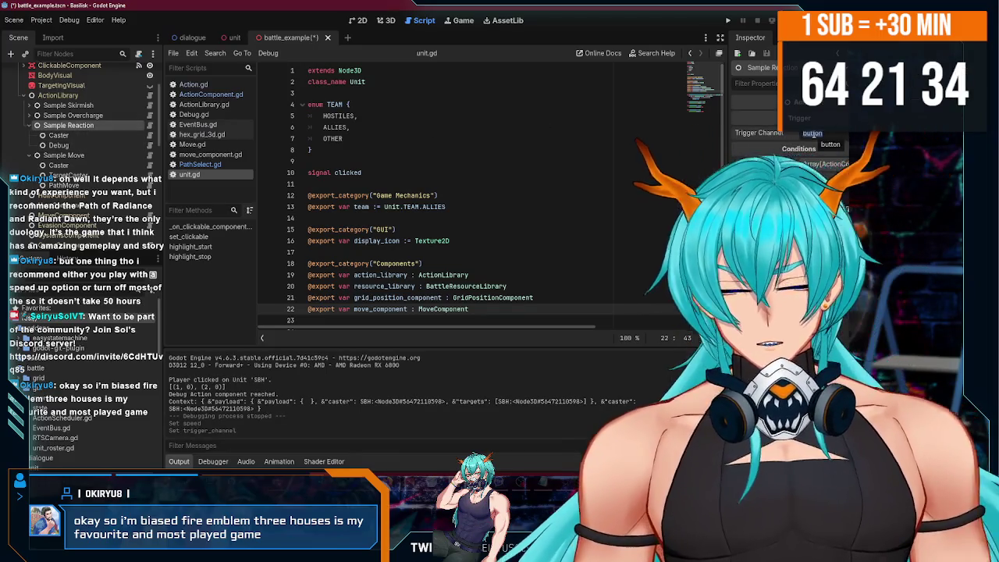
type("highlight")
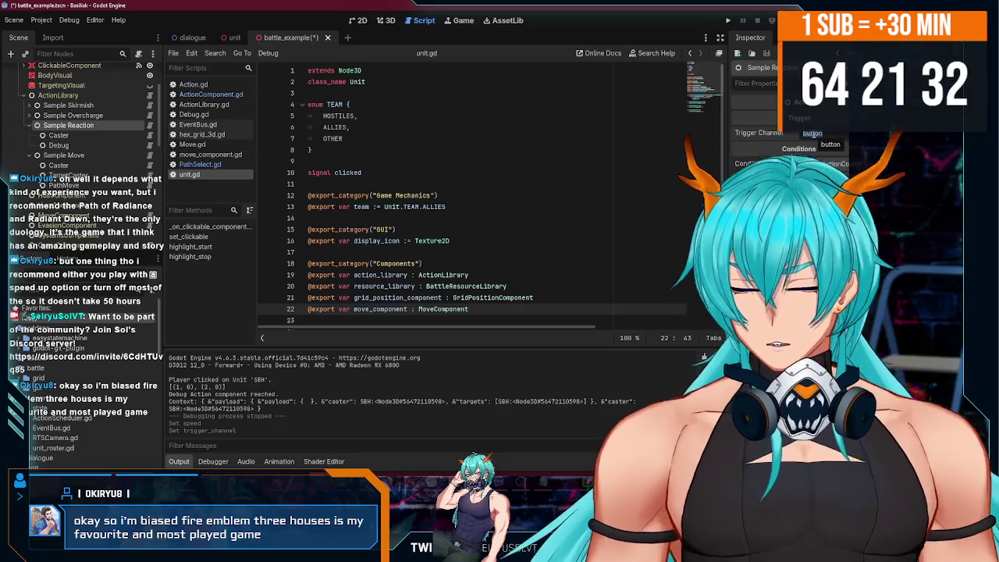
key("Return")
key("F5")
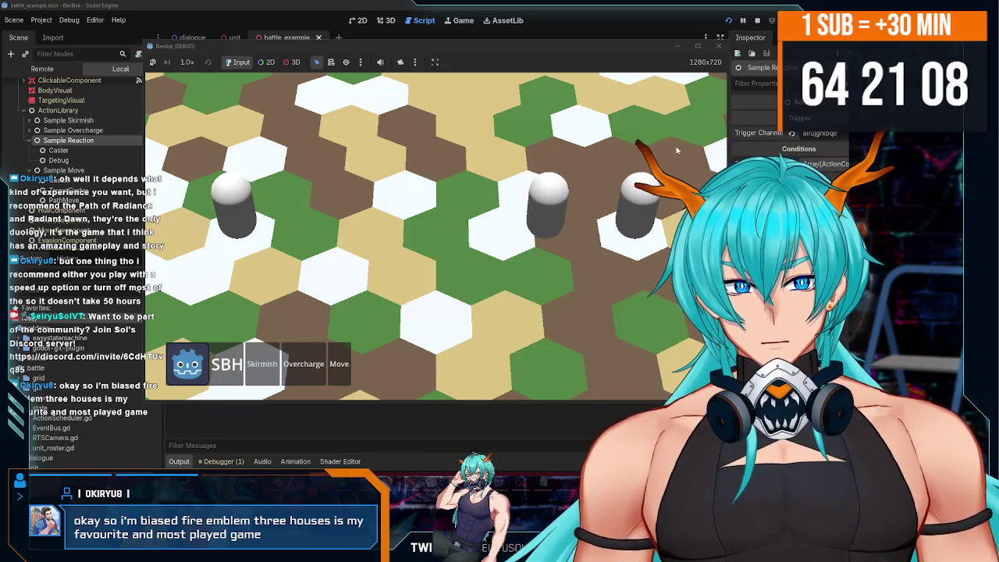
Stop the game, check MoveComponent's movement settings in the Remote tree, and rerun with F5.
key("F8")
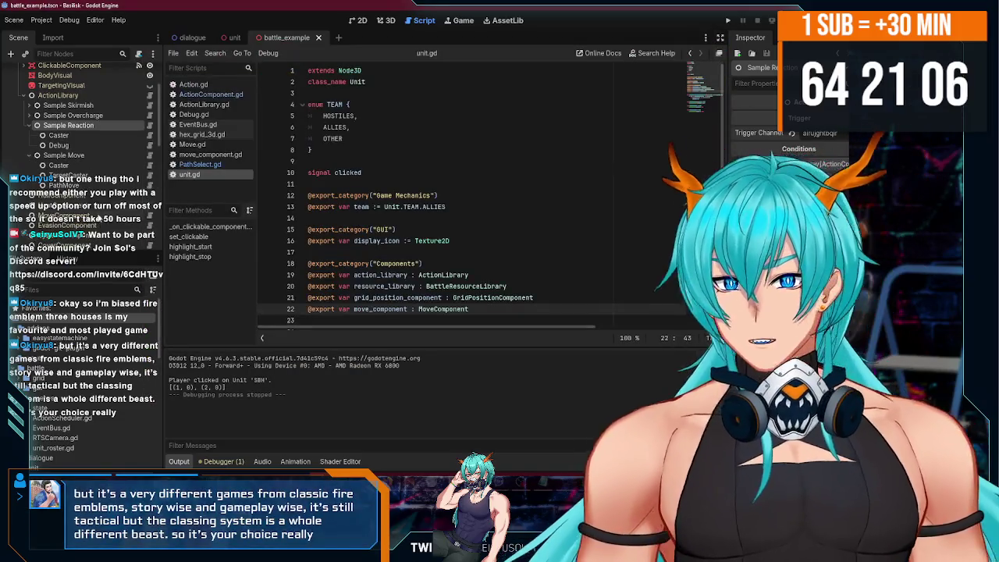
scroll(96, 145, "down", 3)
left_click(98, 124)
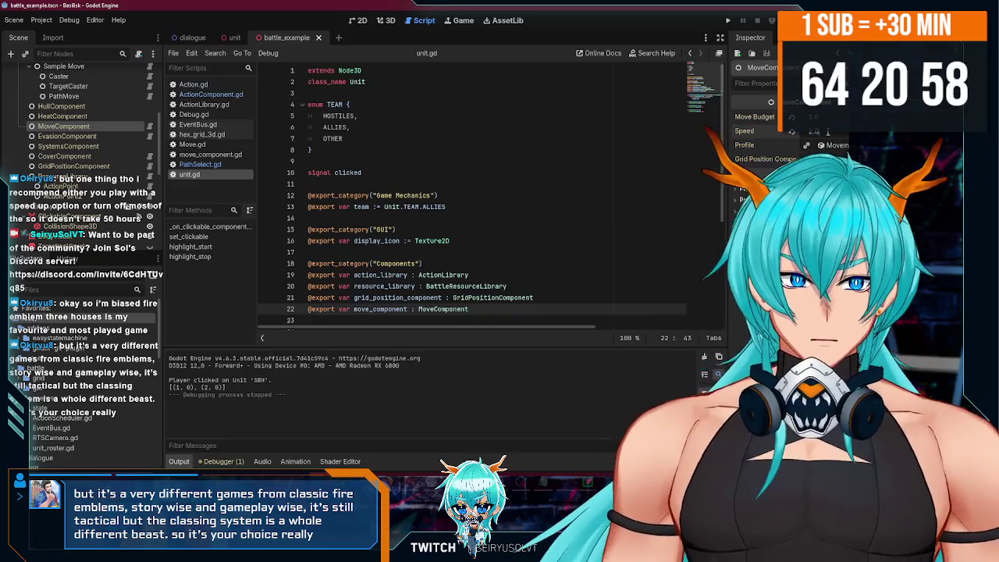
key("F5")
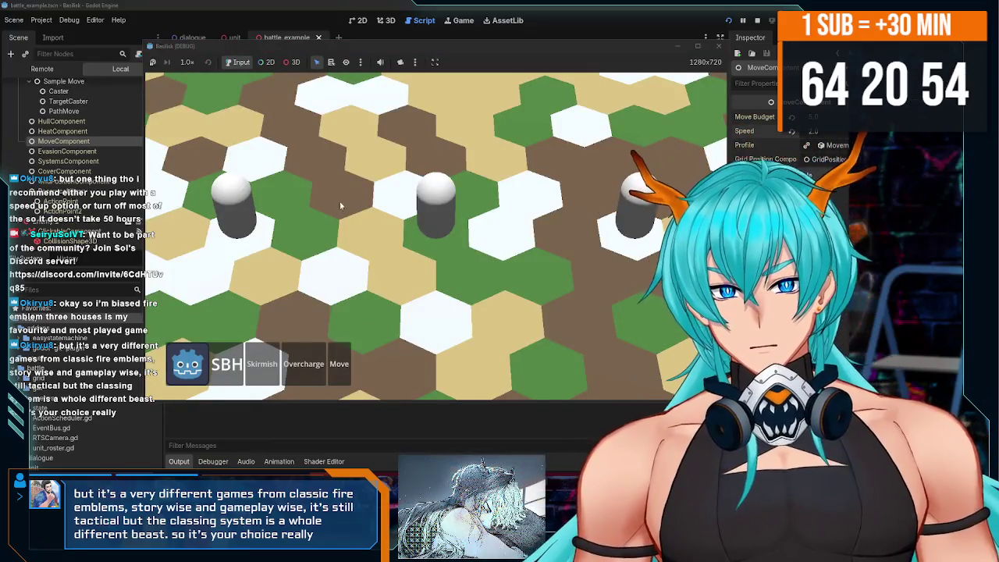
Close the game, relaunch and stop it, then run it again with F5.
left_click(718, 46)
scroll(78, 153, "up", 1)
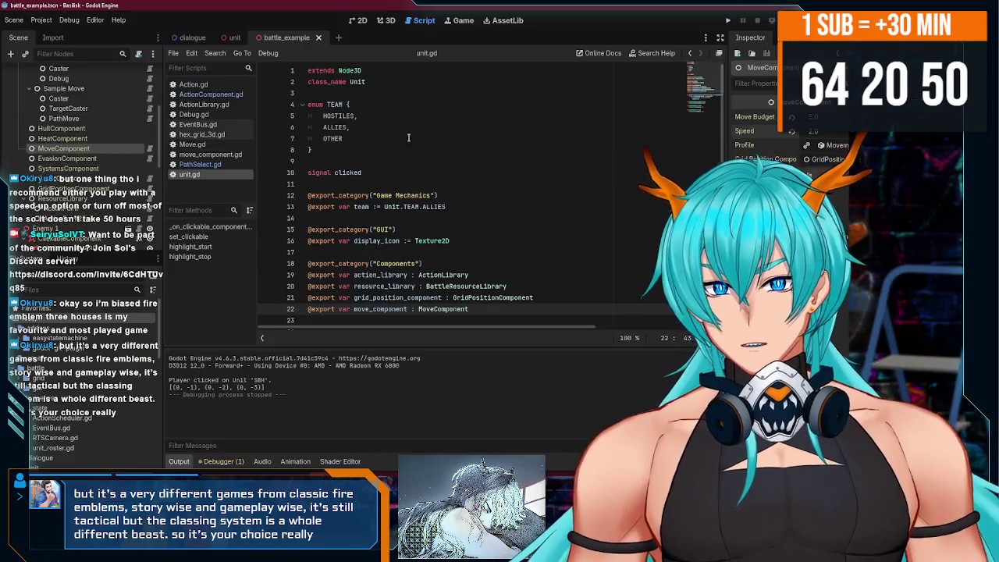
left_click(728, 22)
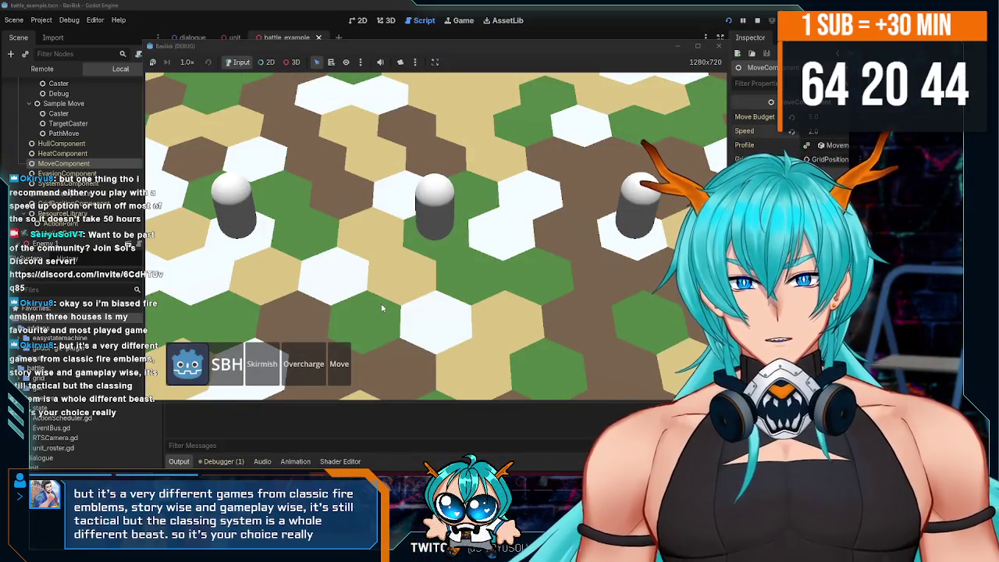
left_click(719, 47)
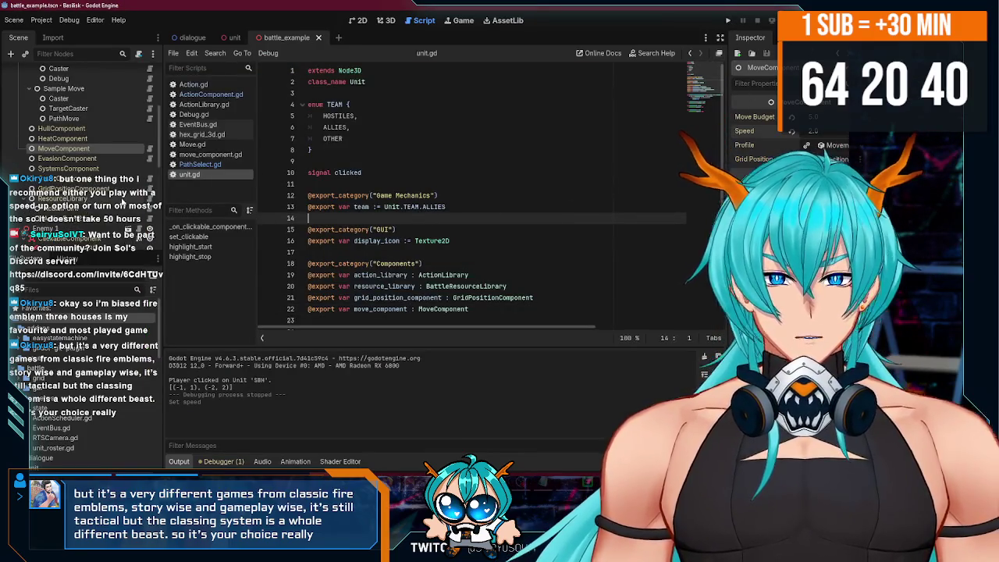
key("F5")
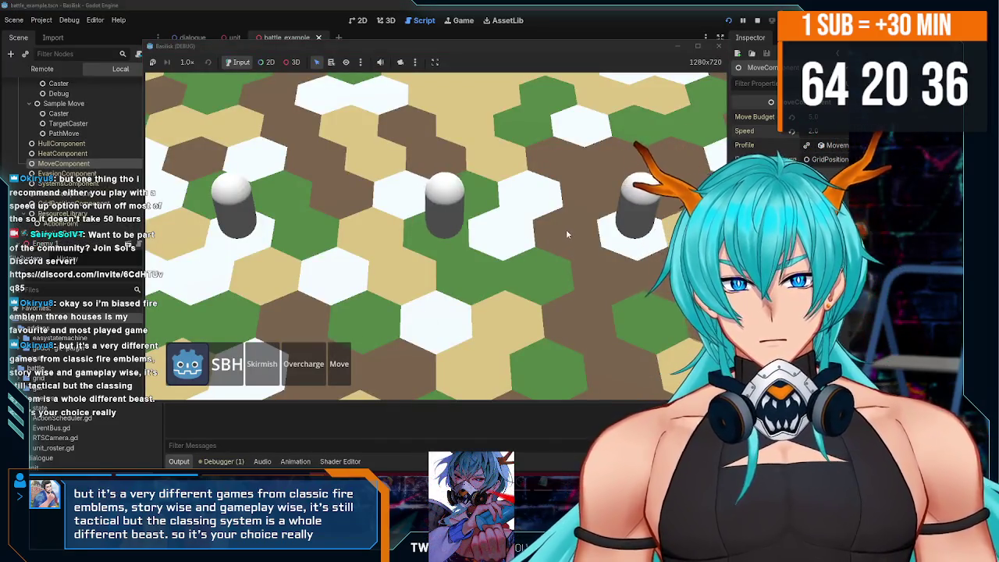
Move the unit across several hexes—right, down, upper left, top—then stop with F8.
left_click(567, 234)
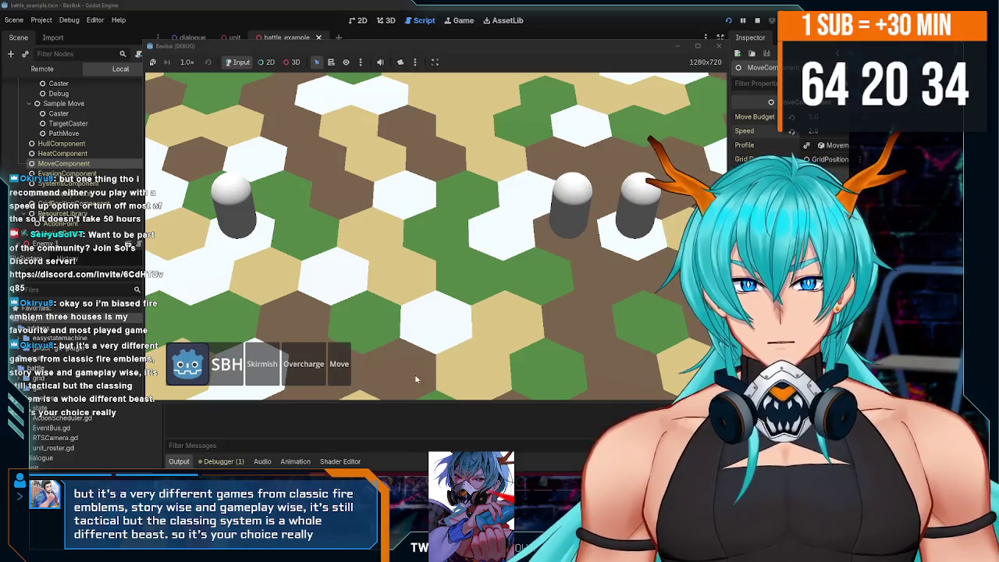
left_click(475, 370)
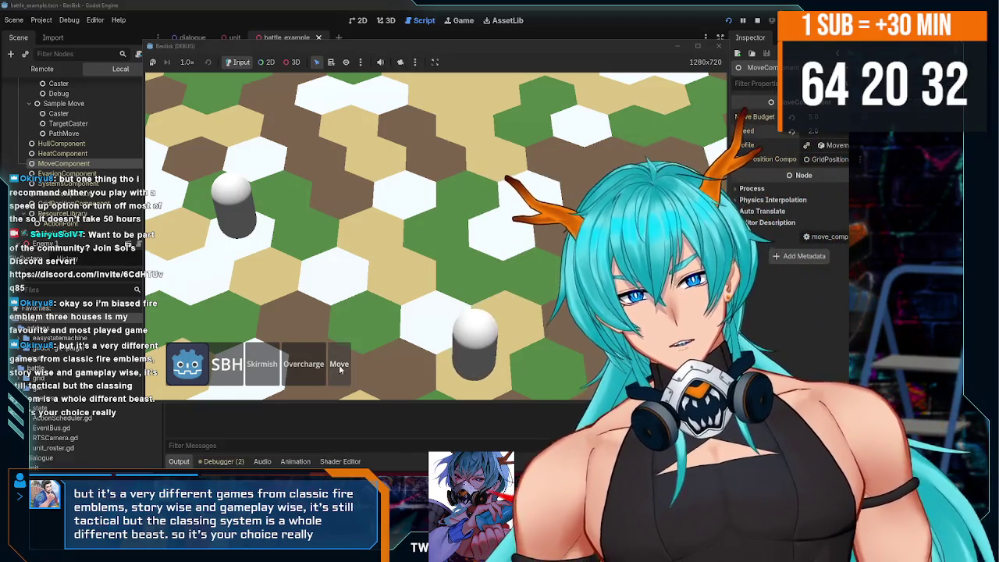
left_click(340, 363)
left_click(349, 205)
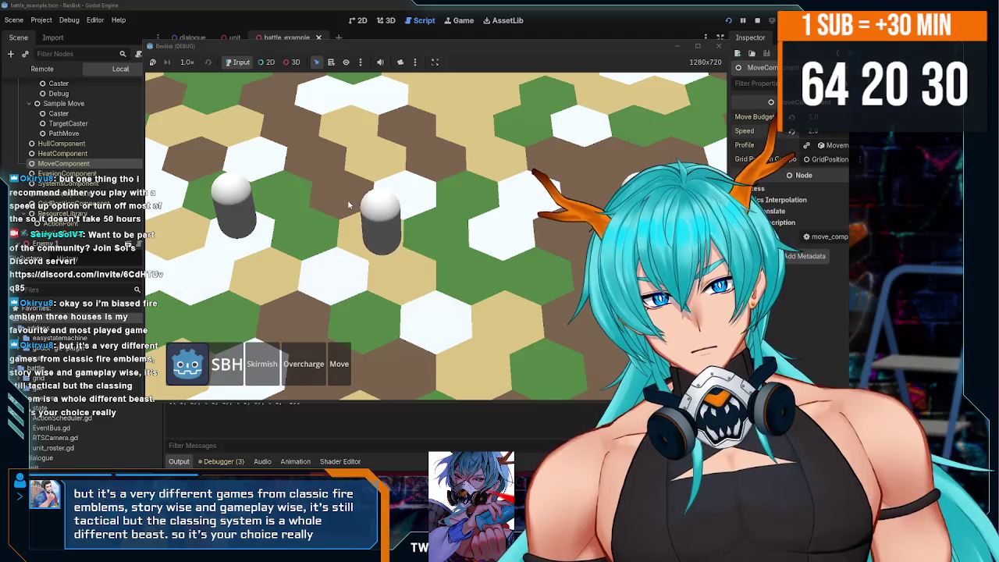
left_click(469, 126)
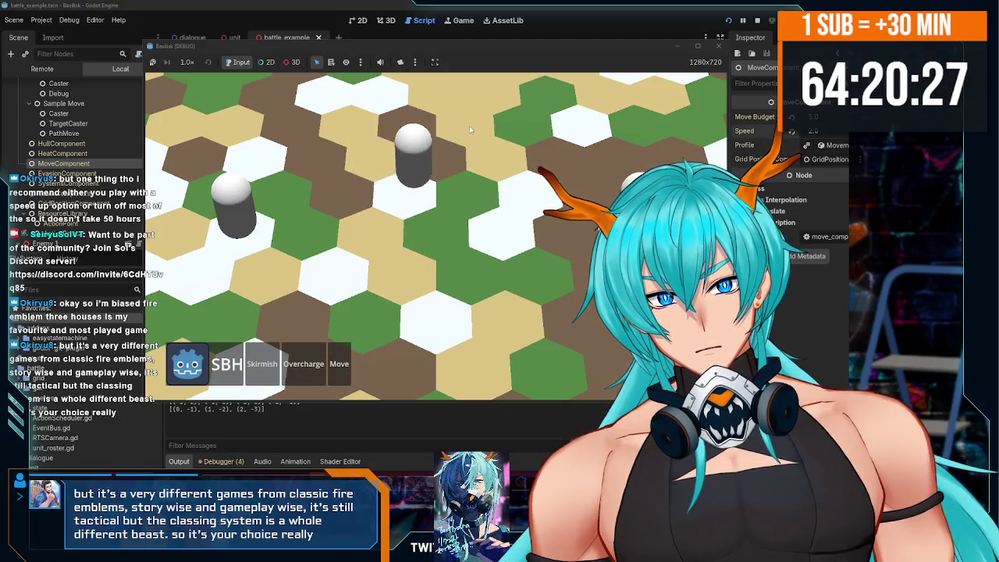
left_click(570, 250)
left_click(346, 361)
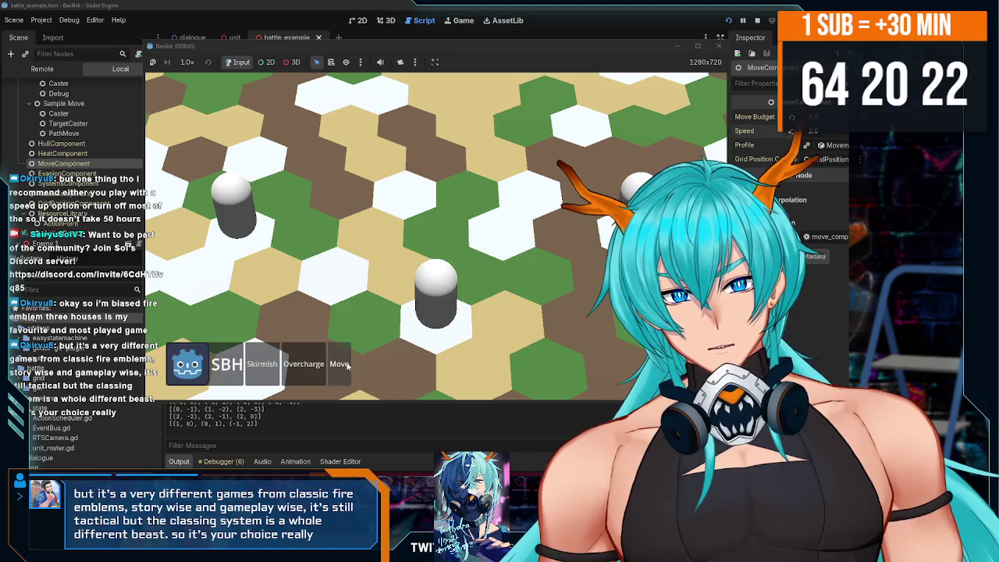
left_click(344, 198)
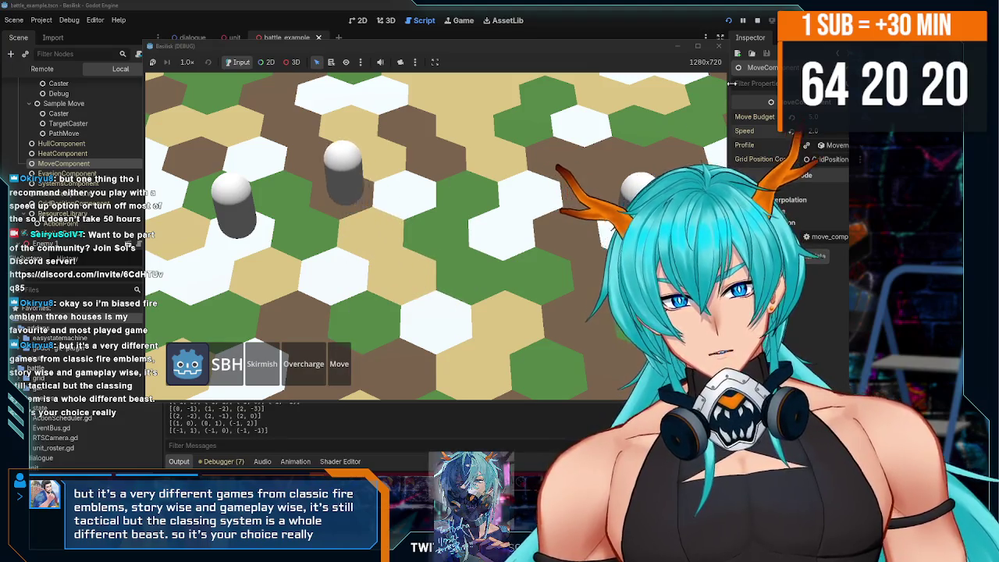
key("F8")
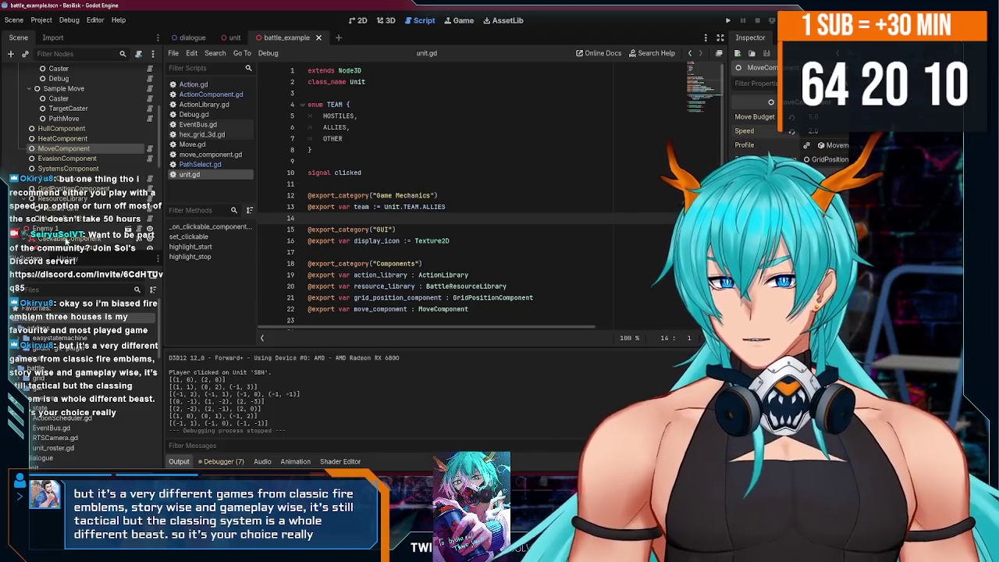
scroll(49, 188, "up", 5)
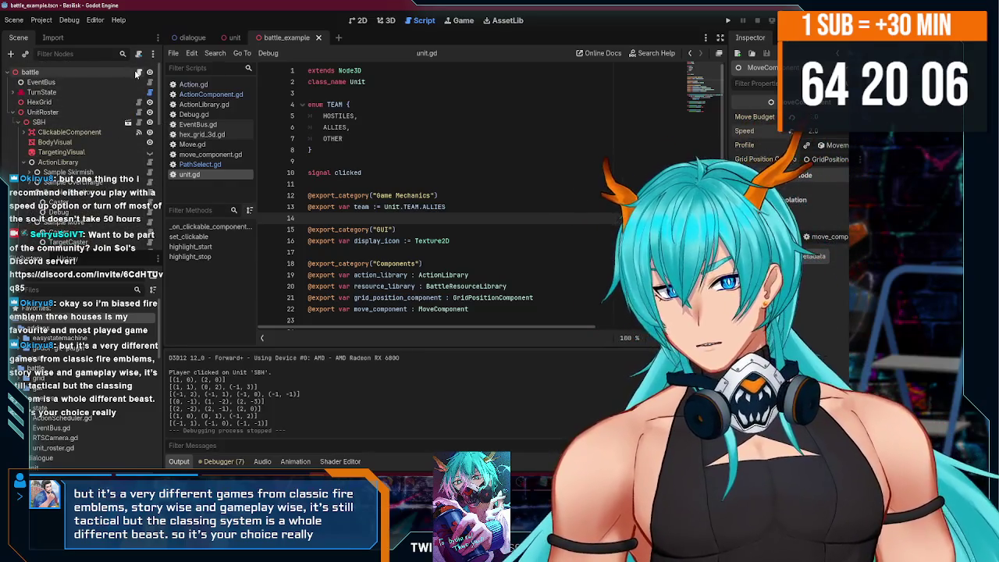
In the unit scene, delete the empty line after the exports in move_component.gd.
left_click(227, 39)
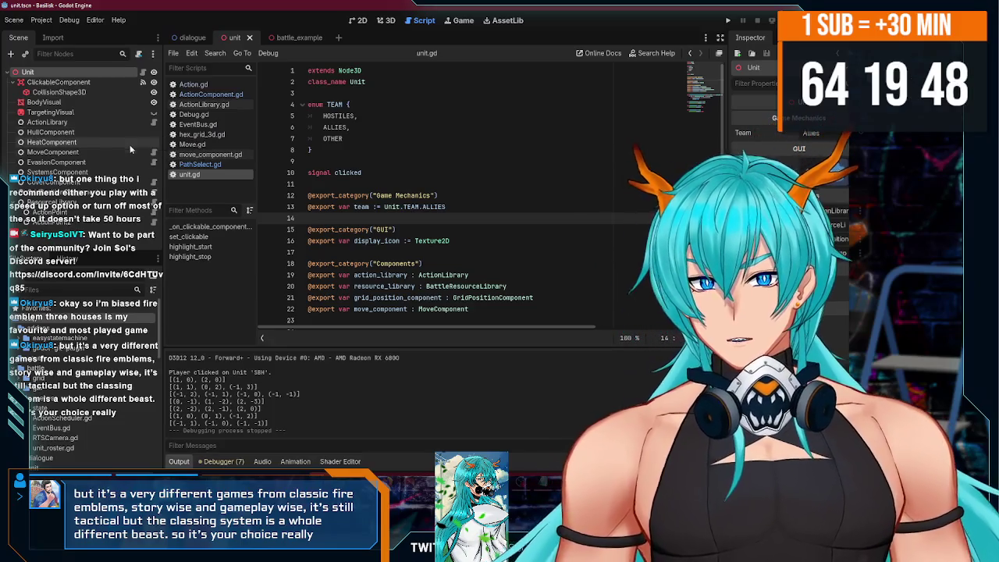
scroll(563, 229, "down", 3)
scroll(312, 232, "up", 3)
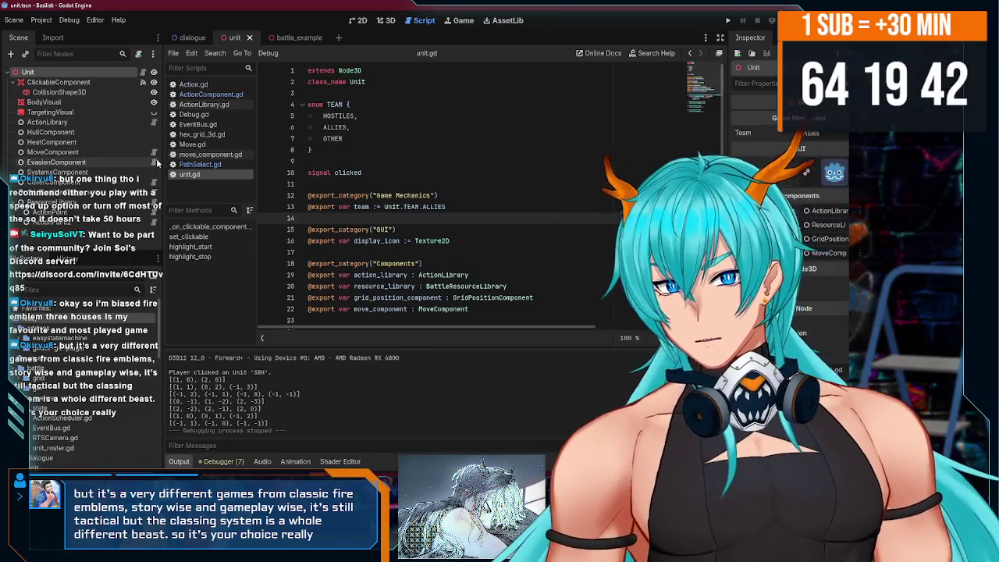
left_click(156, 162)
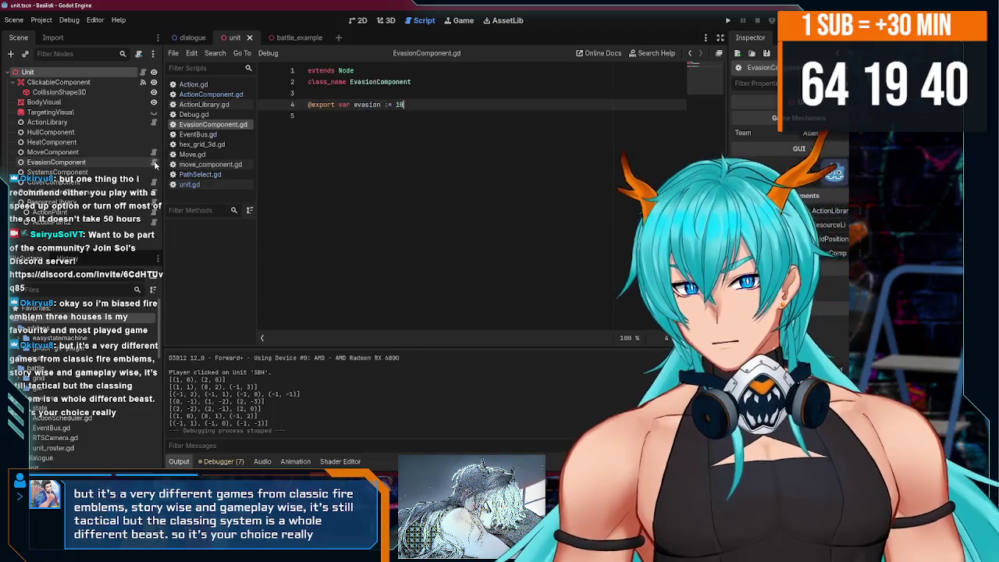
left_click(154, 152)
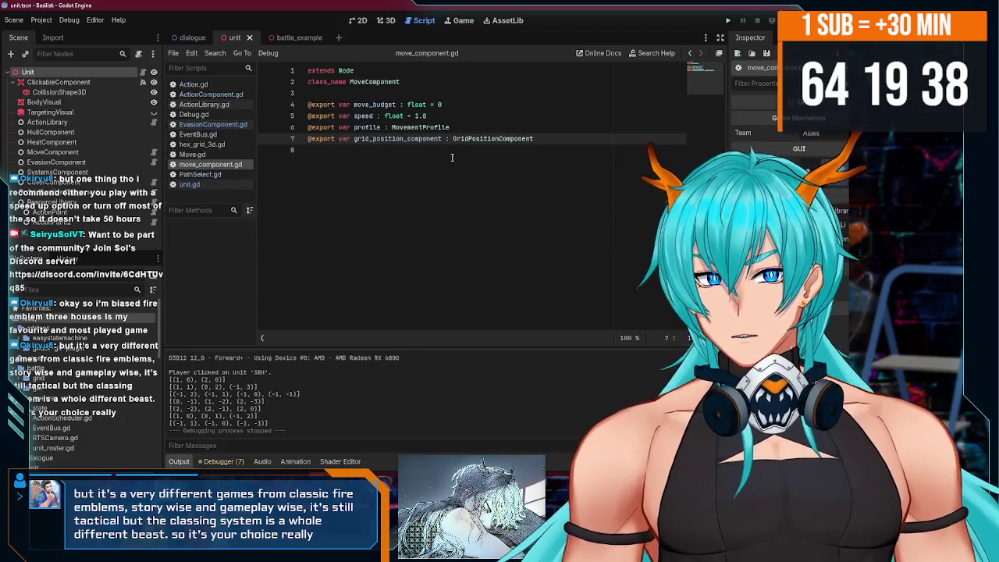
left_click(452, 157)
key("BackSpace")
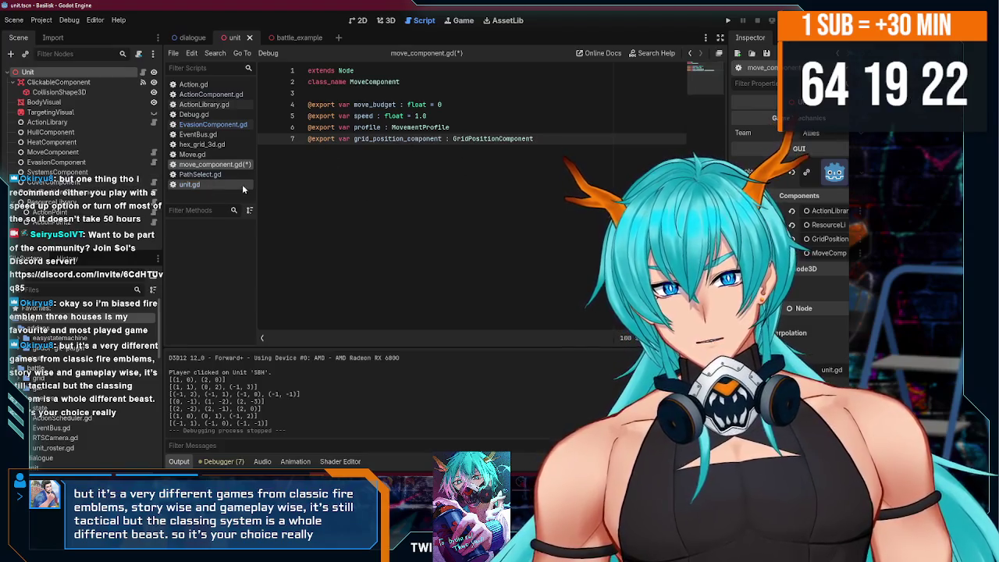
left_click(289, 42)
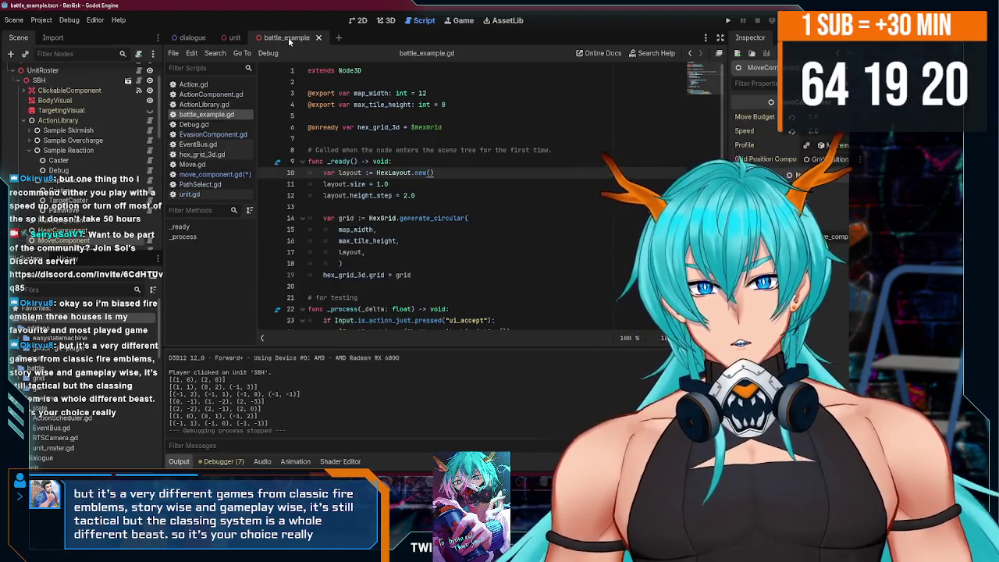
Delete the grid_position_component export line from move_component.gd and save it.
left_click(238, 39)
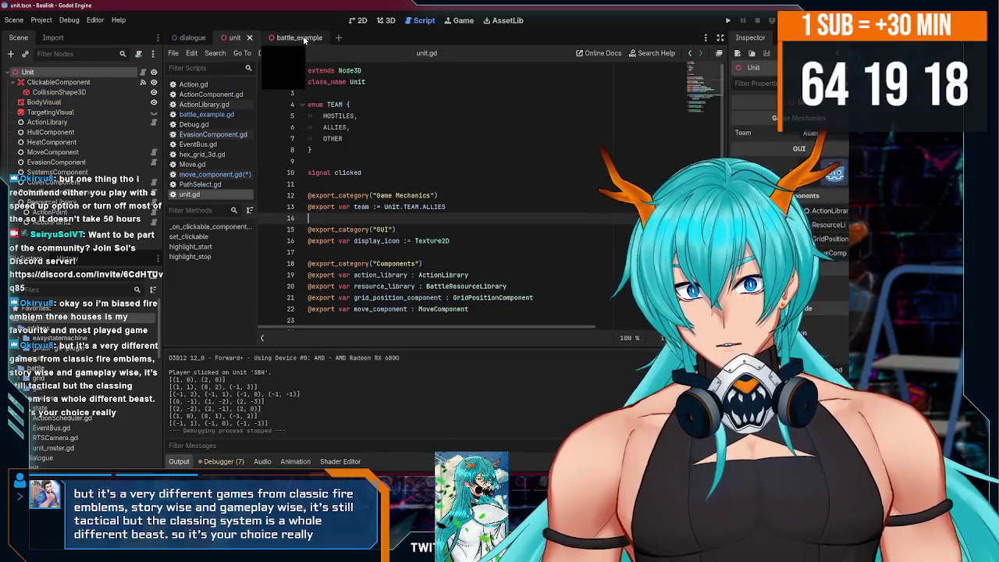
left_click(295, 38)
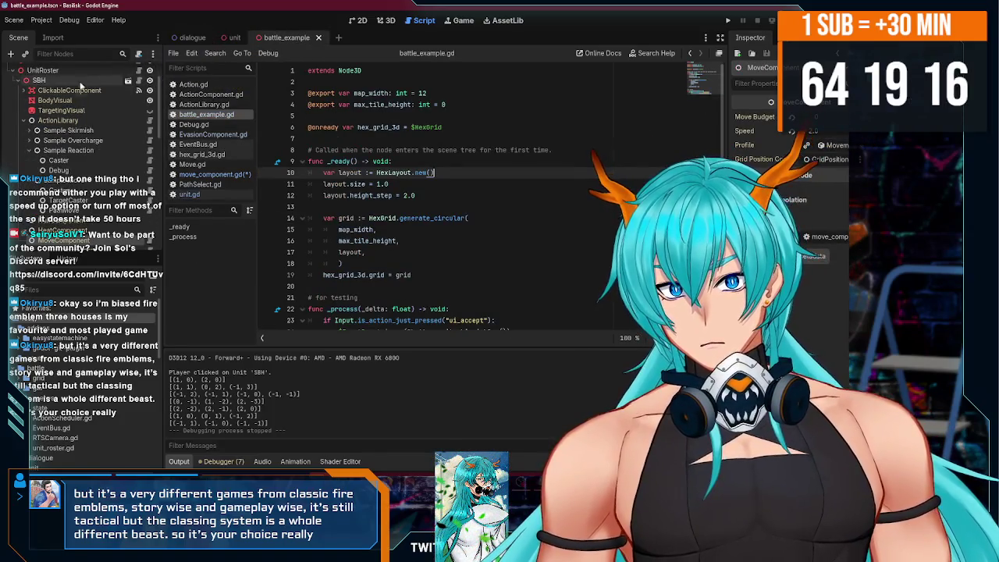
left_click(234, 38)
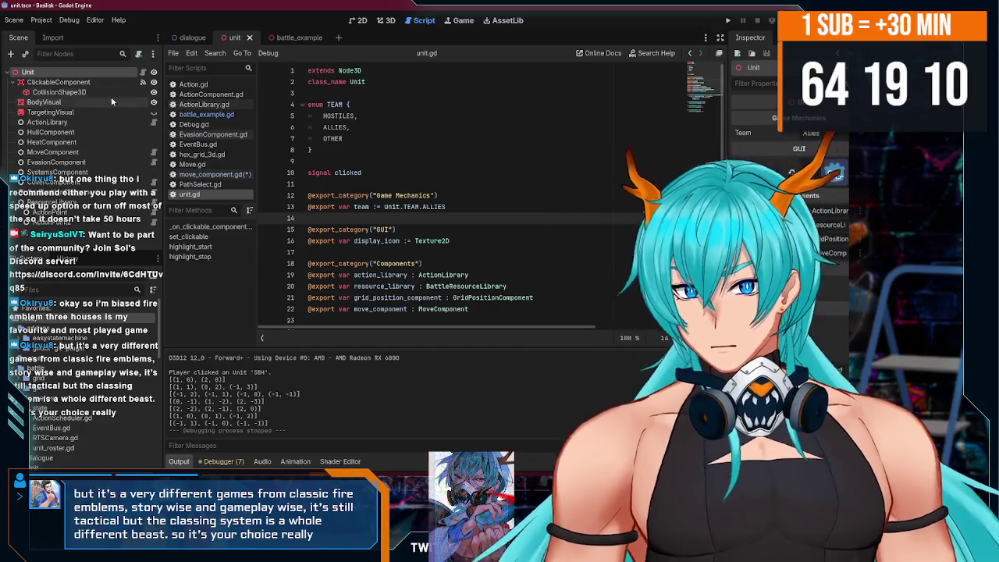
left_click(154, 153)
left_click_drag(534, 138, 252, 142)
key("BackSpace")
key("BackSpace")
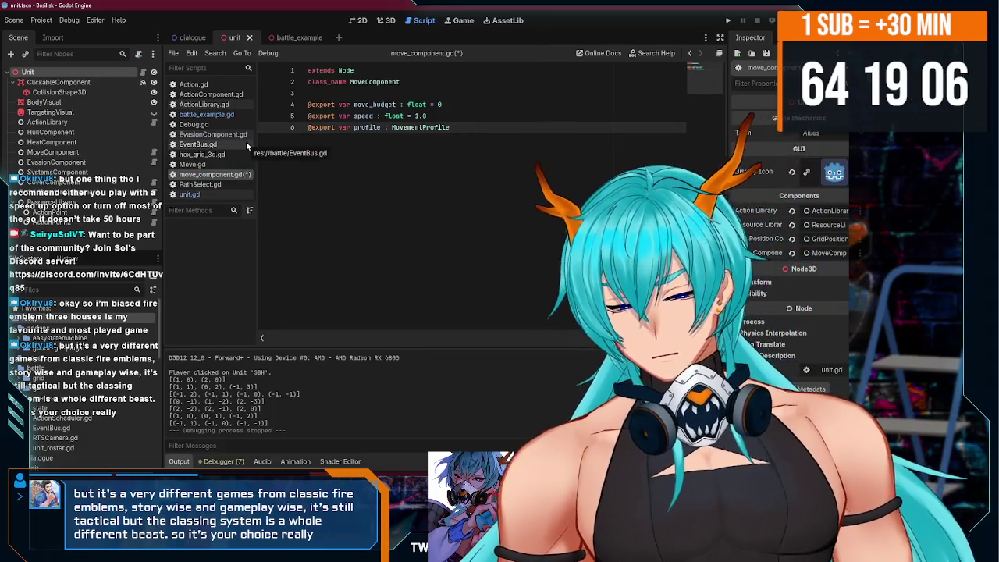
key("ctrl+s")
In battle_example, open the Move action's PathSelect.gd script.
left_click(294, 38)
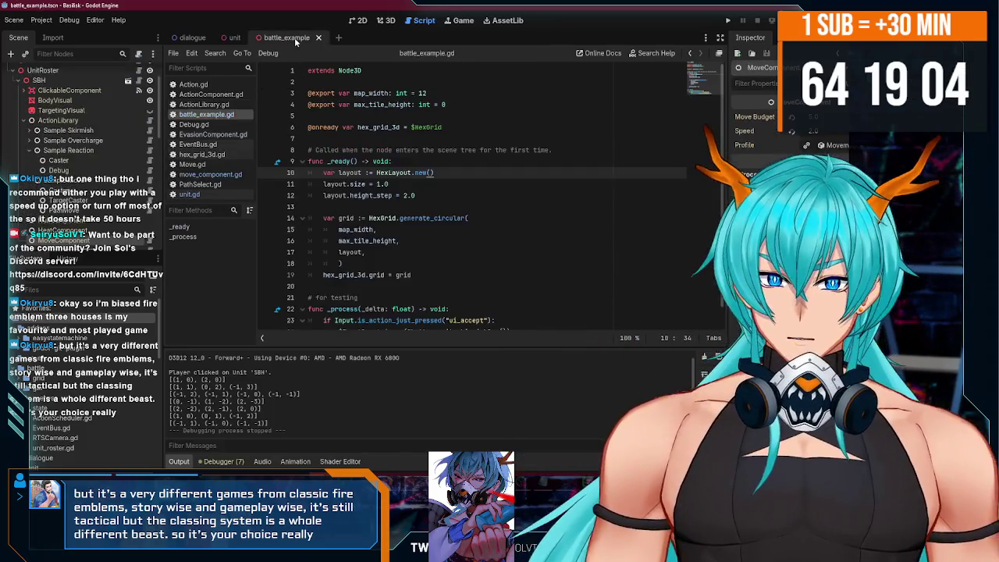
scroll(138, 162, "down", 3)
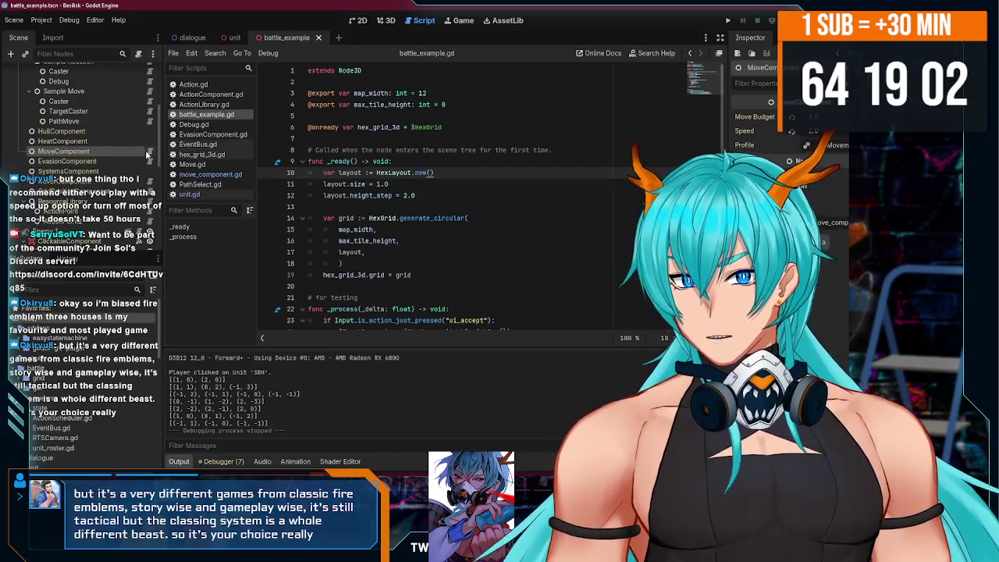
scroll(134, 154, "up", 5)
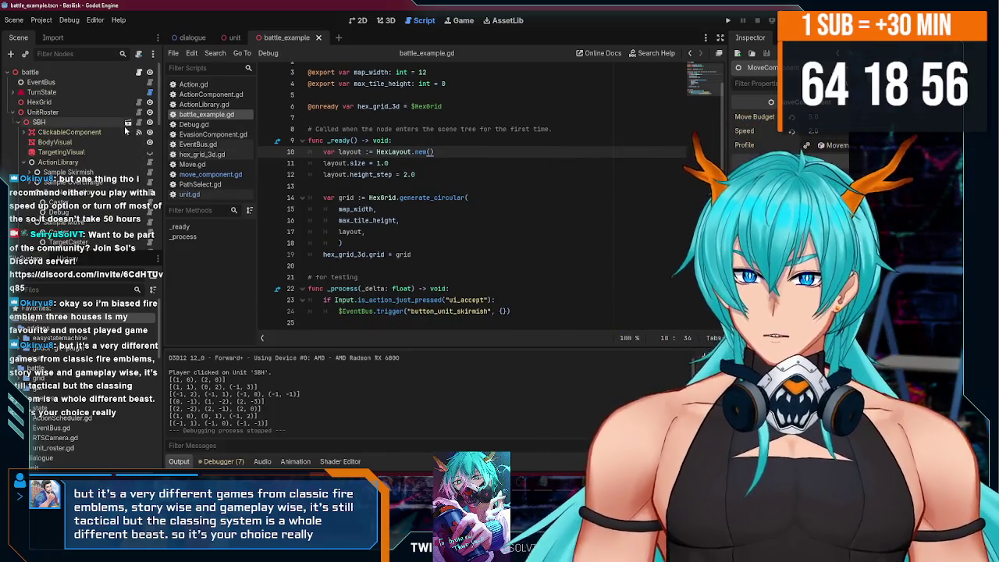
left_click(128, 123)
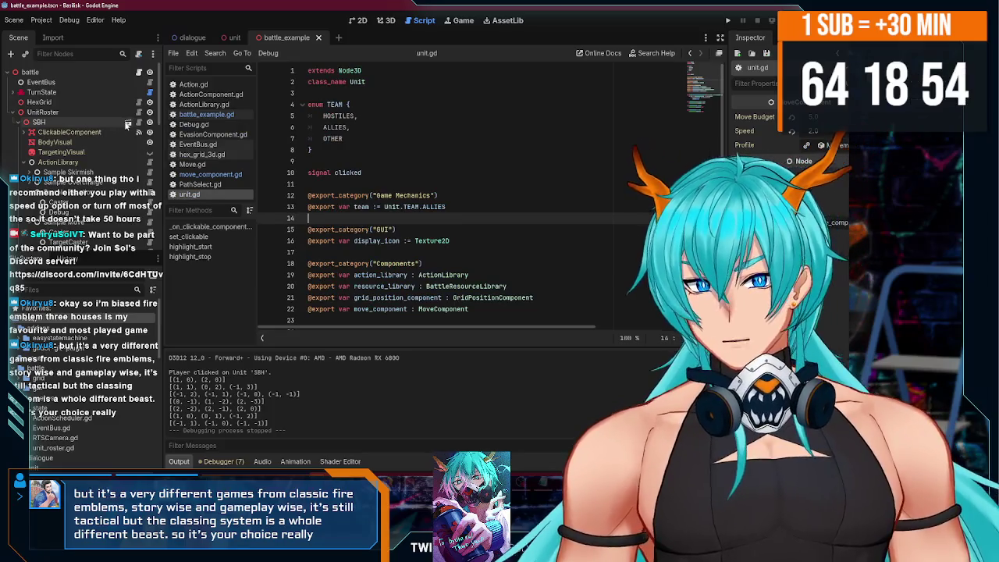
scroll(131, 139, "down", 3)
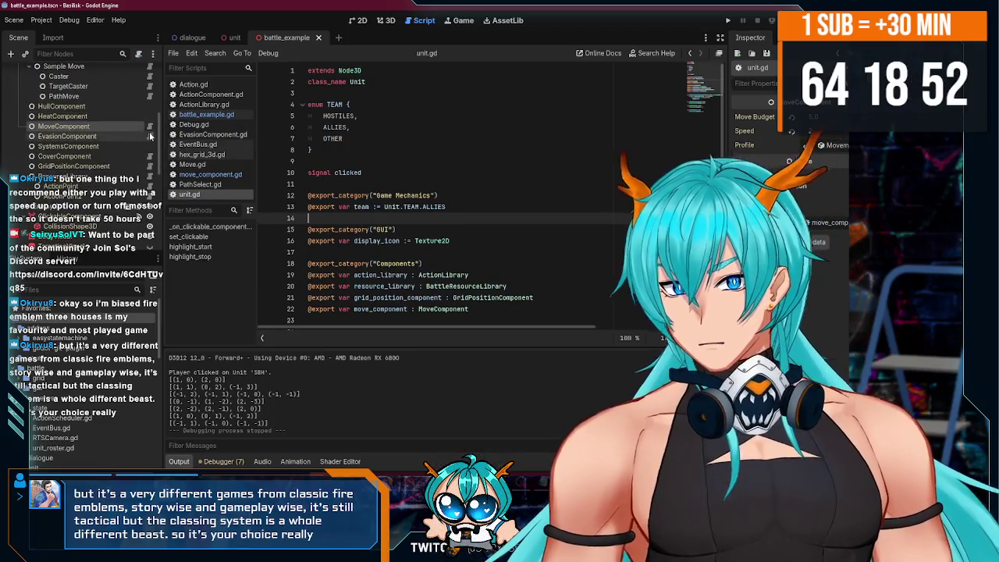
left_click(150, 128)
scroll(144, 146, "up", 2)
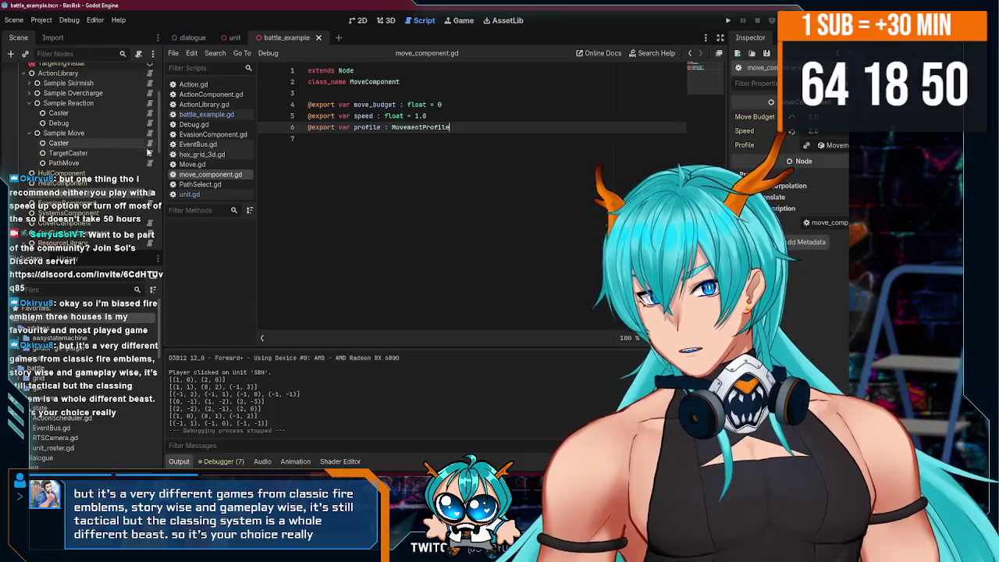
left_click(150, 162)
scroll(493, 229, "down", 1)
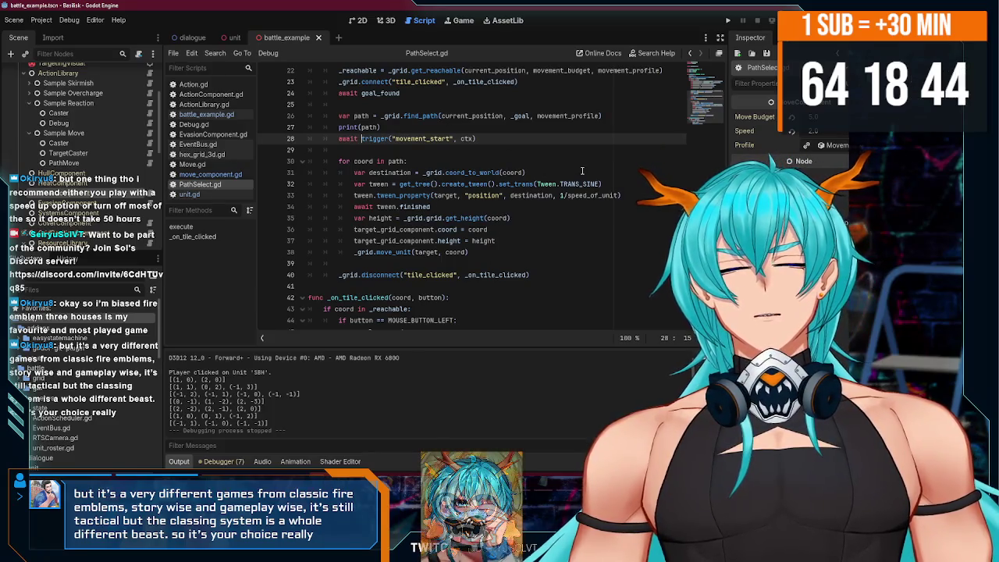
Review the for-coord path-following loop in PathSelect.gd by selecting it.
scroll(552, 195, "up", 7)
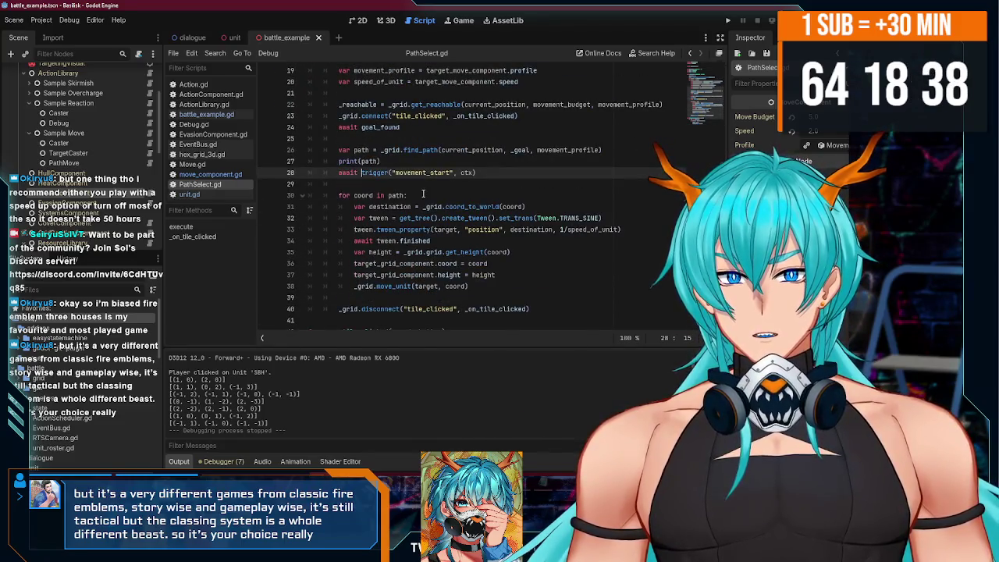
mouse_move(460, 297)
left_mouse_down()
mouse_move(426, 277)
mouse_move(359, 208)
mouse_move(311, 184)
left_mouse_up()
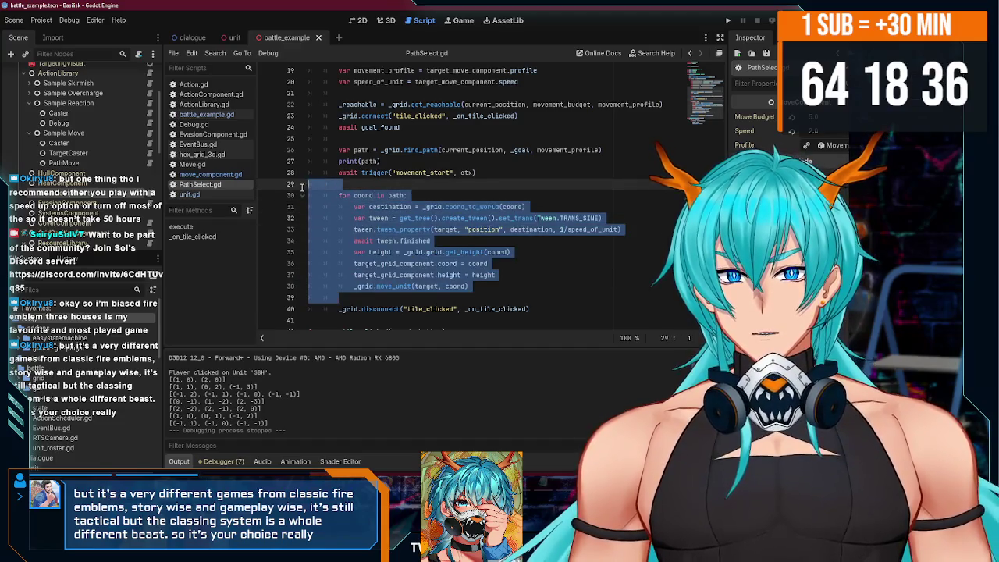
mouse_move(468, 287)
left_mouse_down()
mouse_move(328, 197)
mouse_move(267, 186)
left_mouse_up()
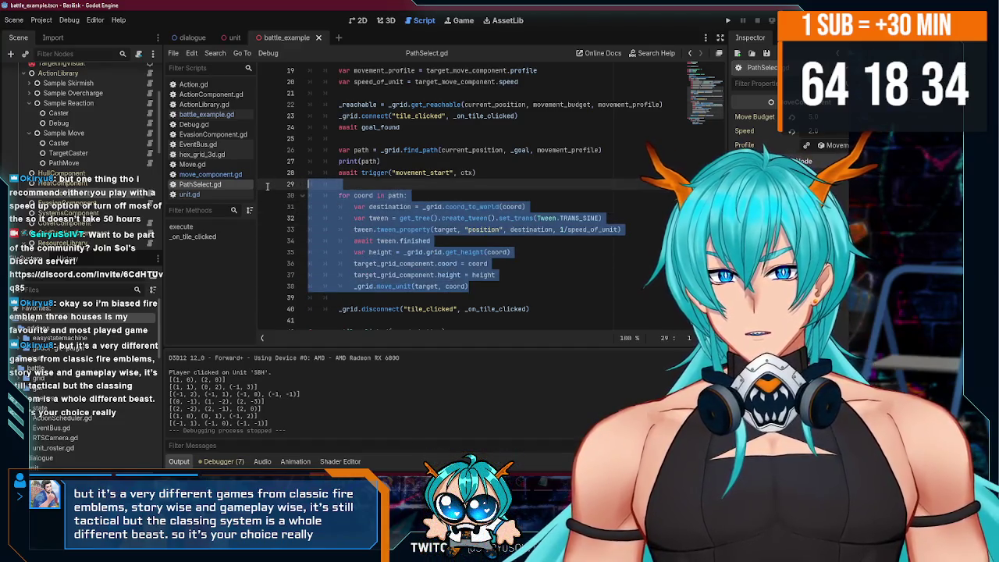
left_click_drag(468, 286, 271, 189)
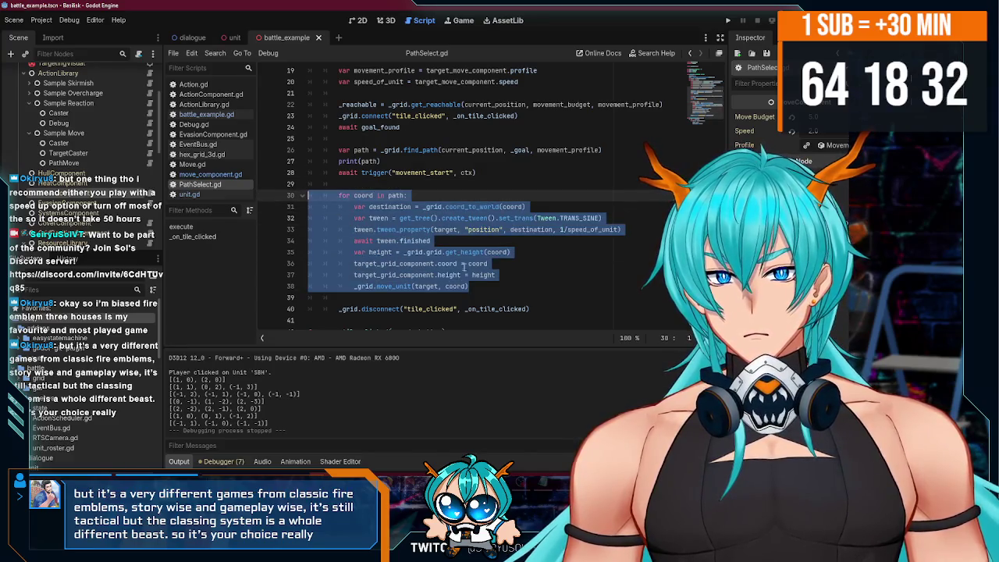
left_click(506, 282)
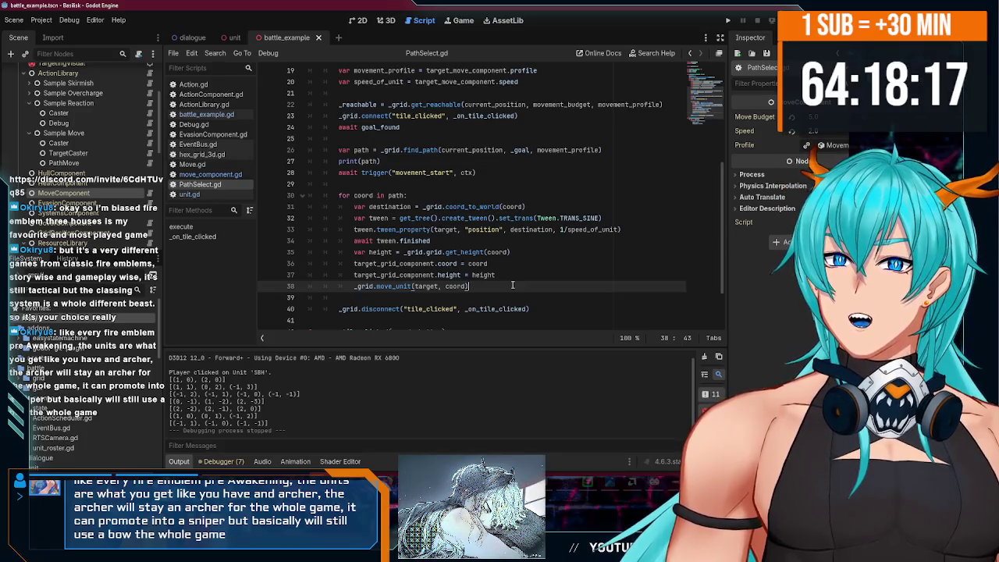
Select Enemy 1's ActionLibrary node to view its properties.
scroll(68, 147, "down", 5)
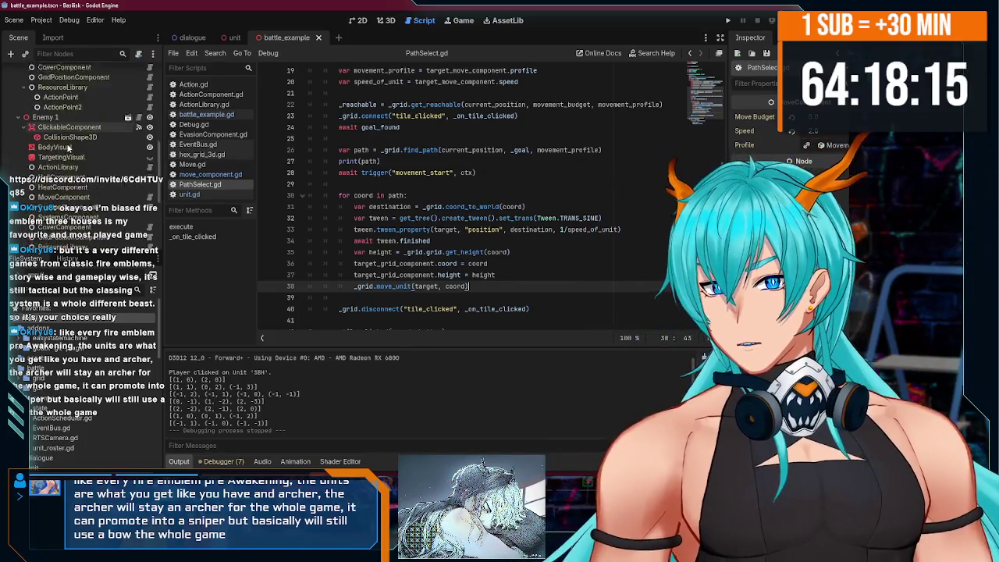
scroll(68, 147, "down", 2)
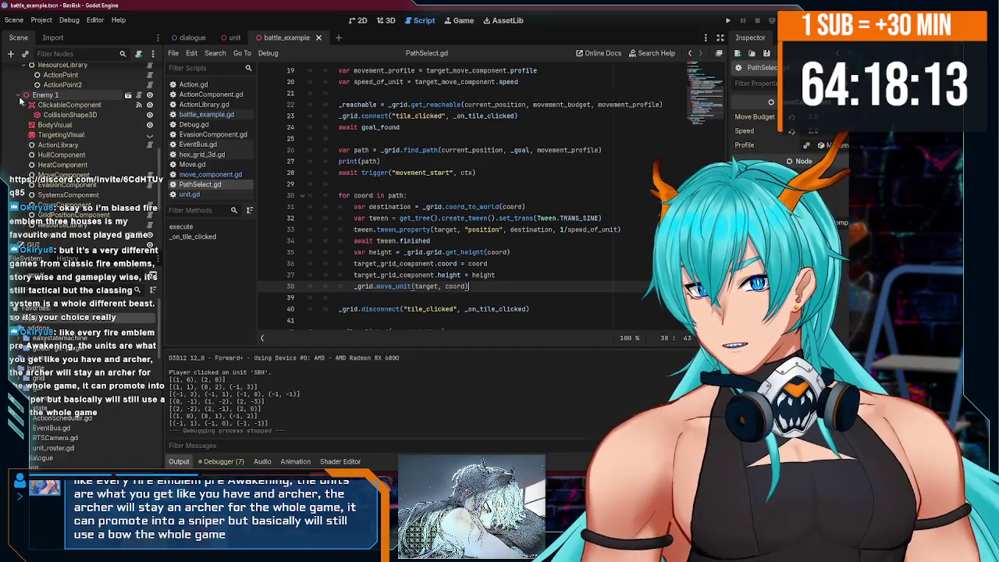
scroll(21, 100, "up", 1)
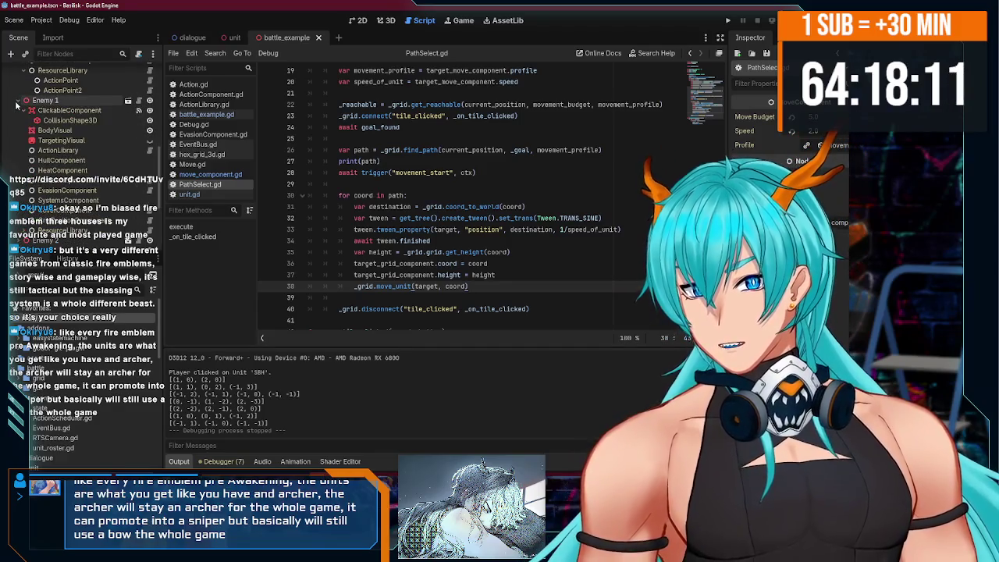
scroll(84, 134, "down", 6)
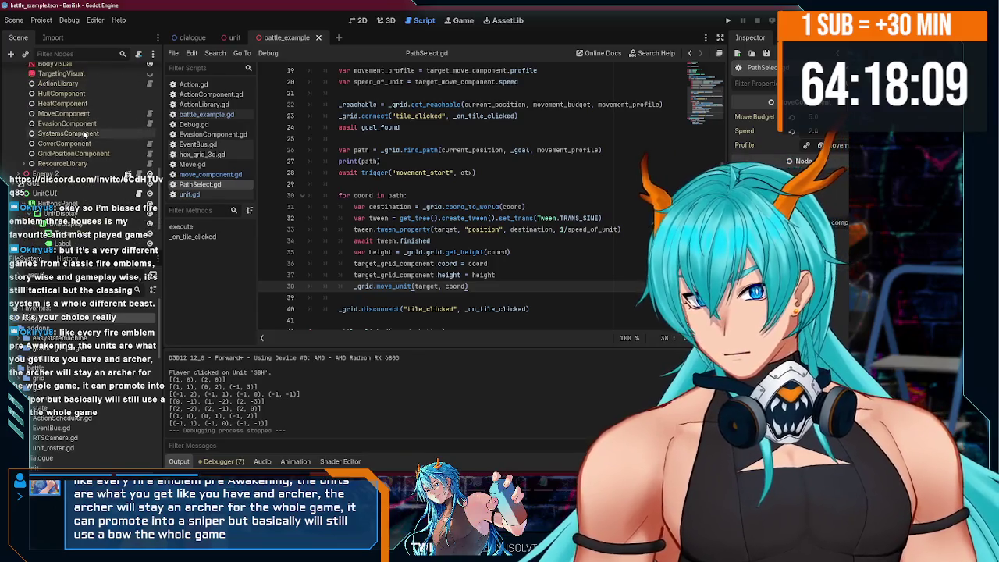
scroll(84, 135, "up", 6)
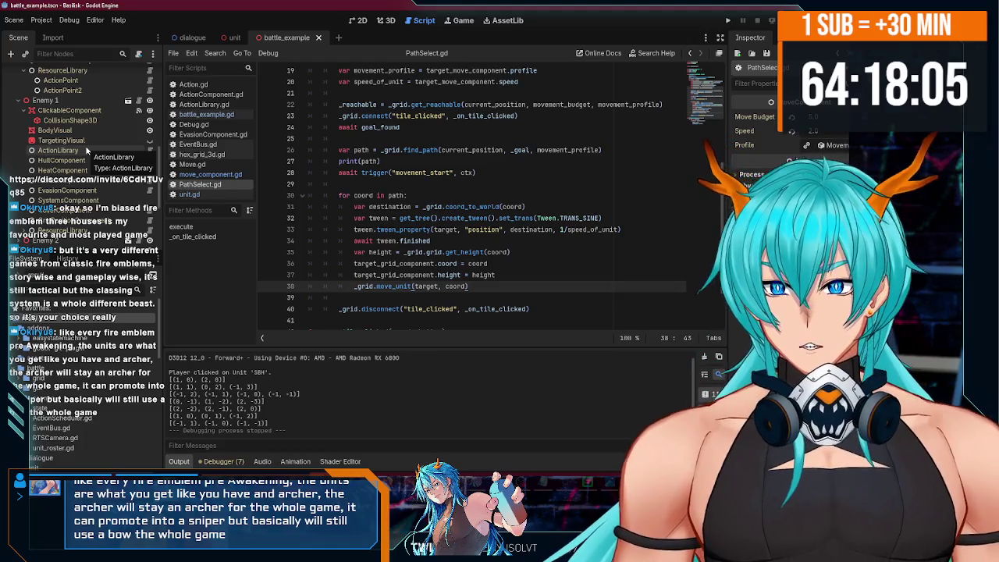
left_click(87, 149)
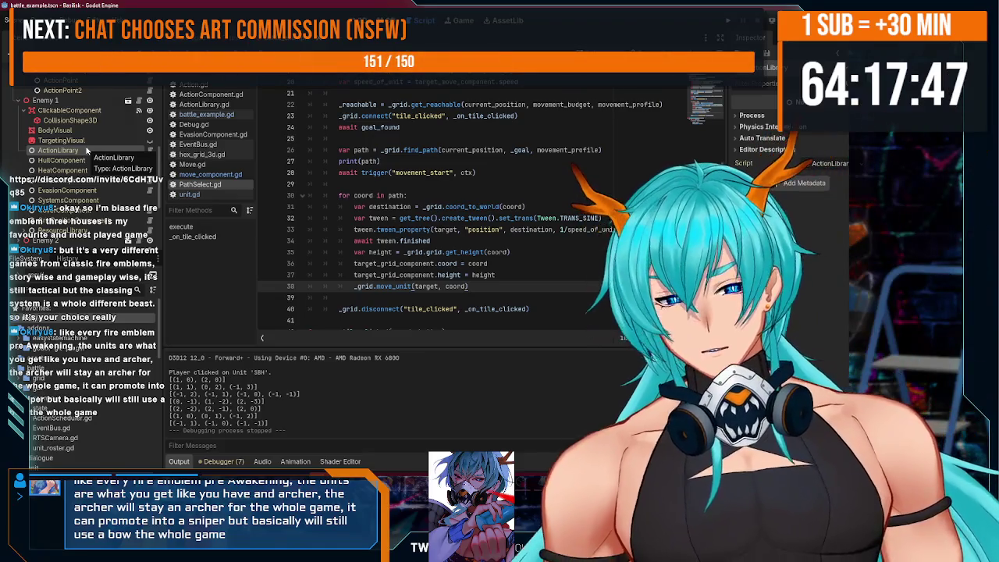
scroll(536, 244, "up", 3)
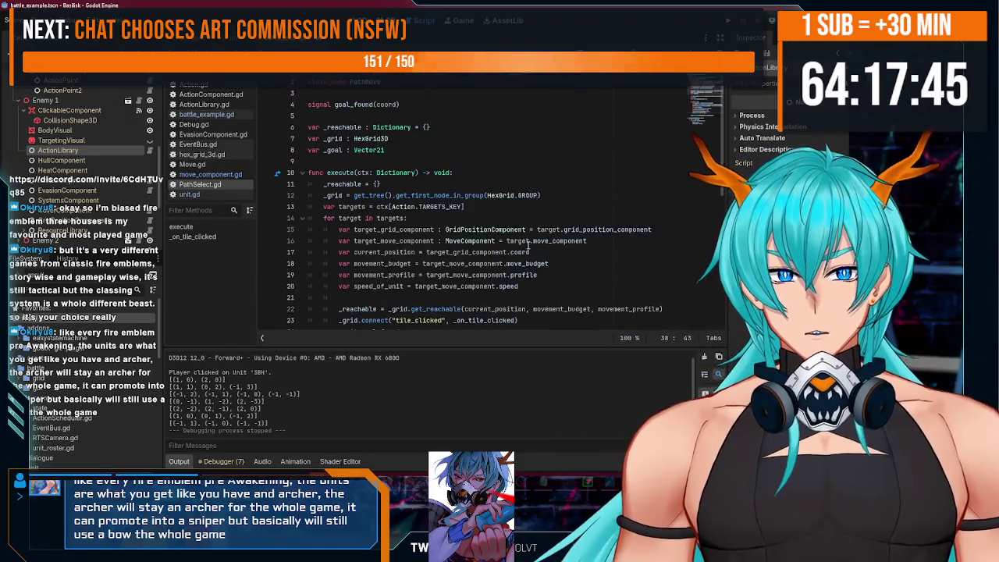
scroll(700, 110, "down", 3)
scroll(700, 109, "down", 2)
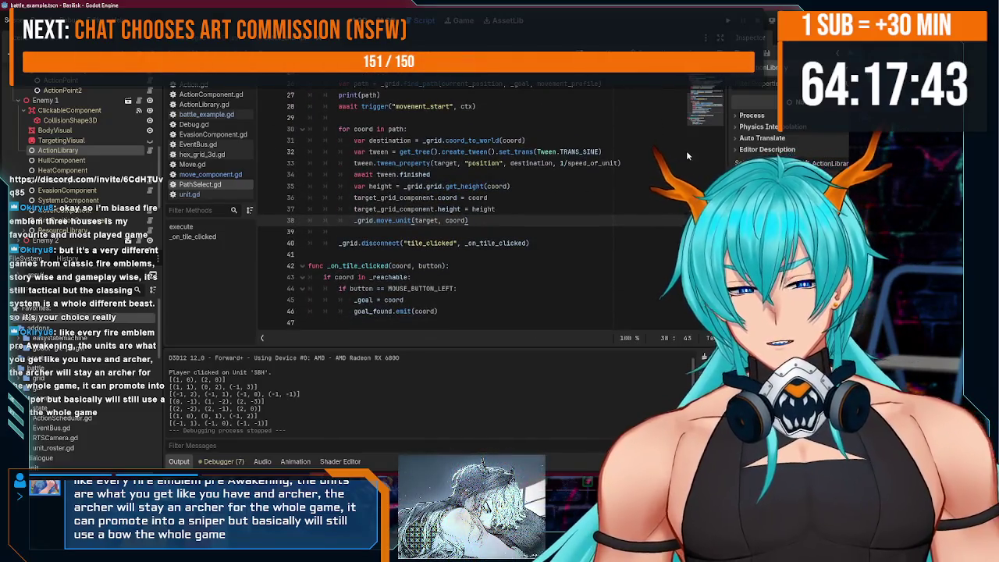
scroll(700, 109, "up", 6)
scroll(700, 102, "down", 6)
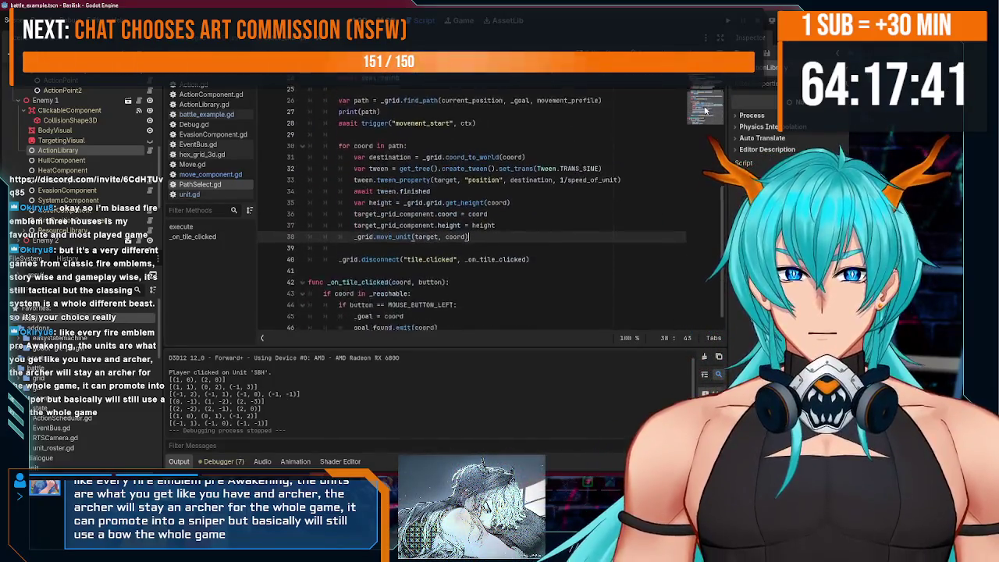
scroll(701, 92, "up", 5)
scroll(660, 168, "down", 6)
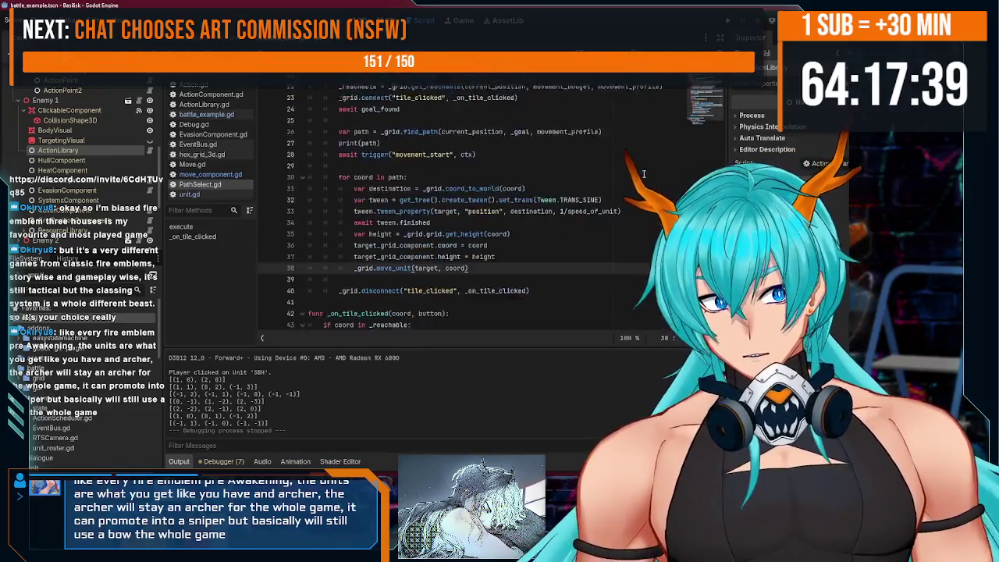
scroll(660, 168, "up", 7)
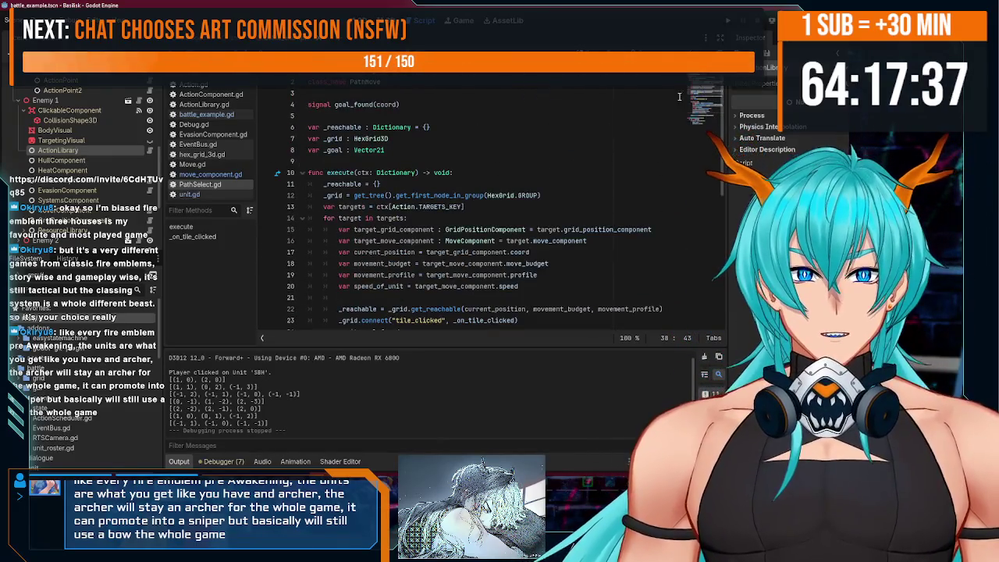
scroll(578, 163, "down", 9)
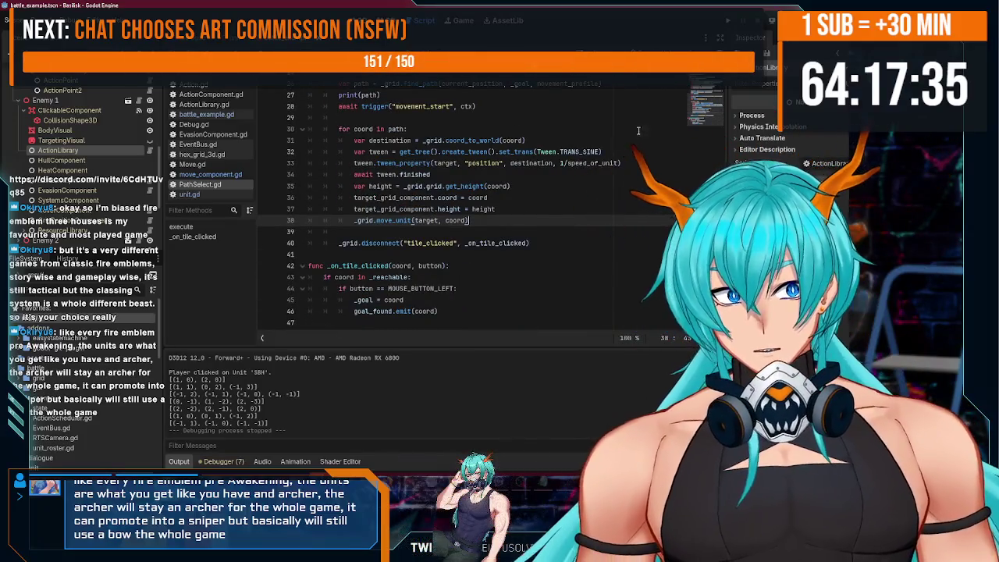
scroll(579, 163, "up", 7)
scroll(578, 163, "up", 1)
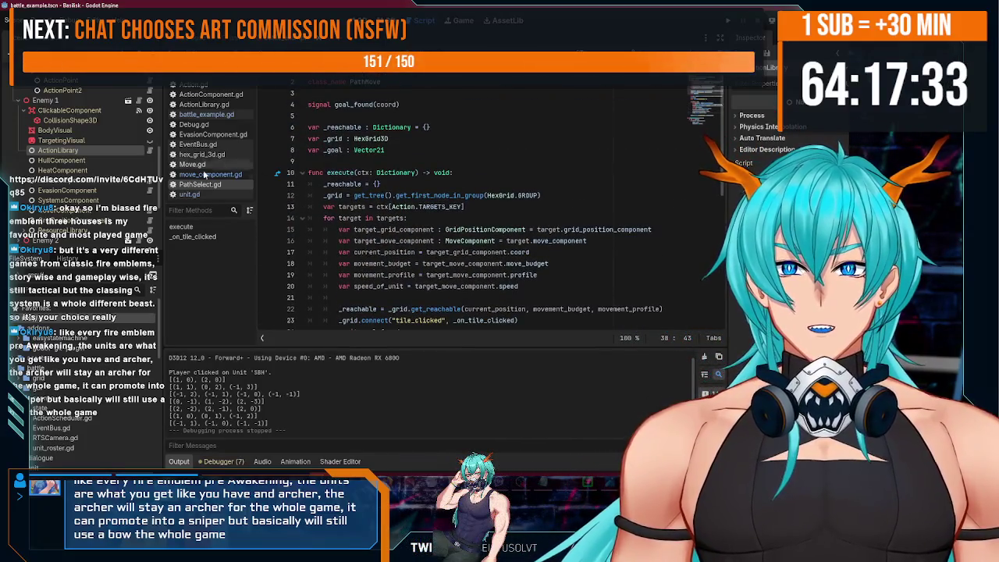
left_click(154, 156)
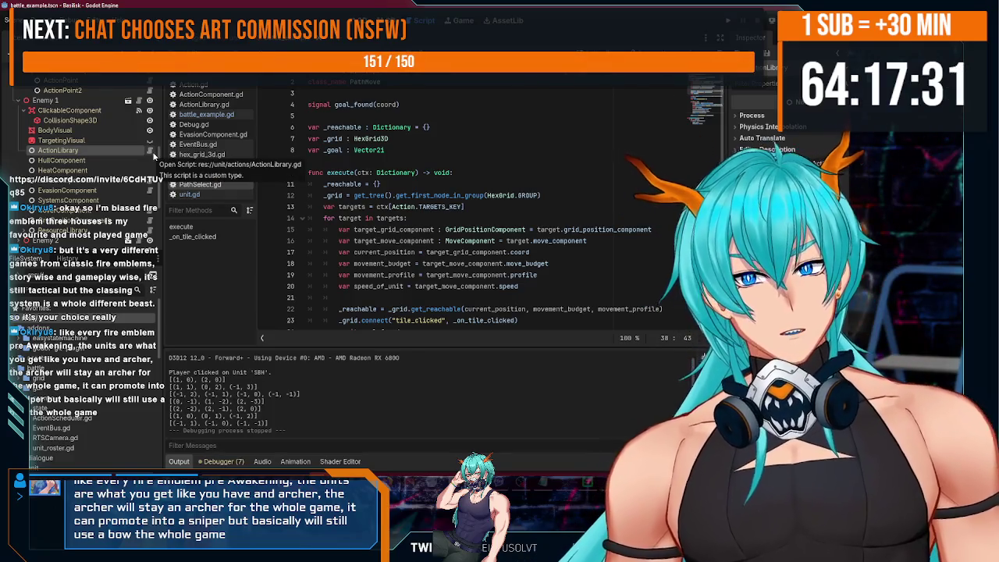
scroll(450, 217, "down", 6)
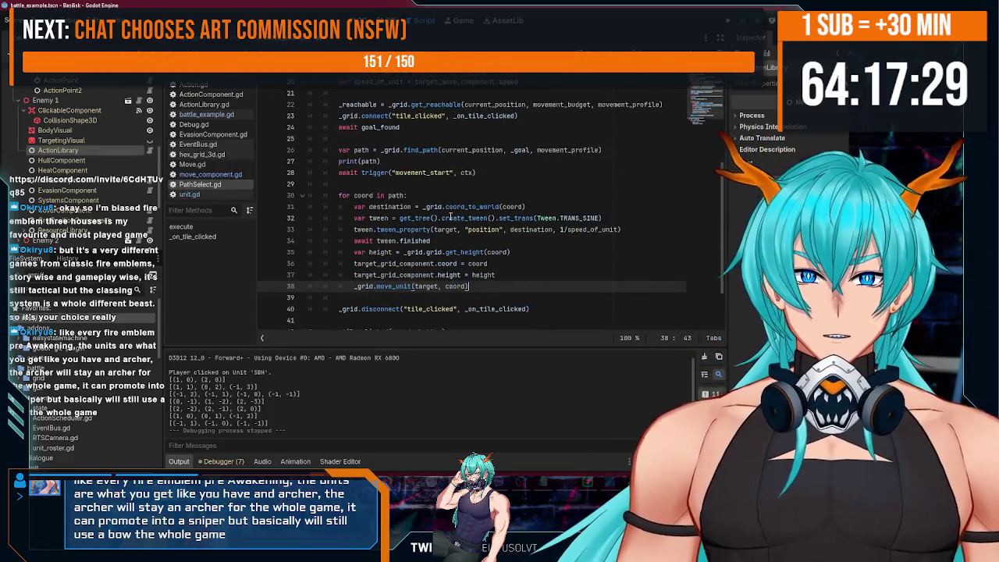
scroll(451, 217, "up", 6)
scroll(451, 231, "down", 6)
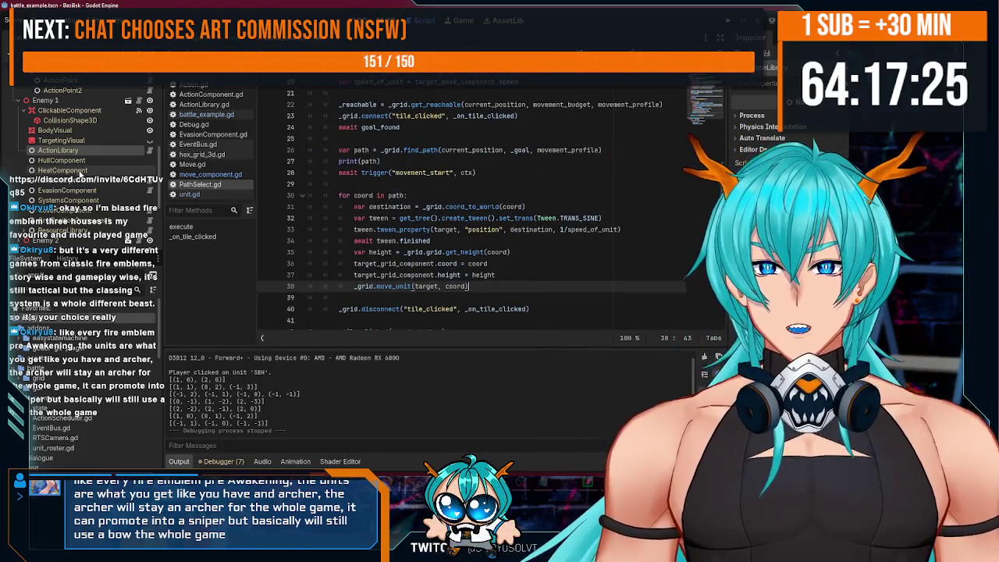
scroll(81, 175, "down", 5)
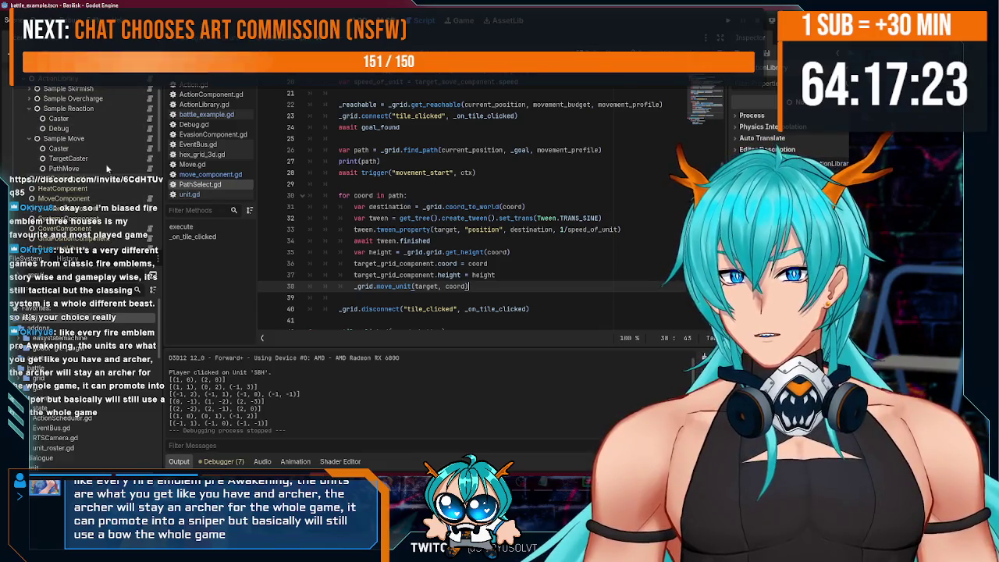
scroll(86, 148, "up", 5)
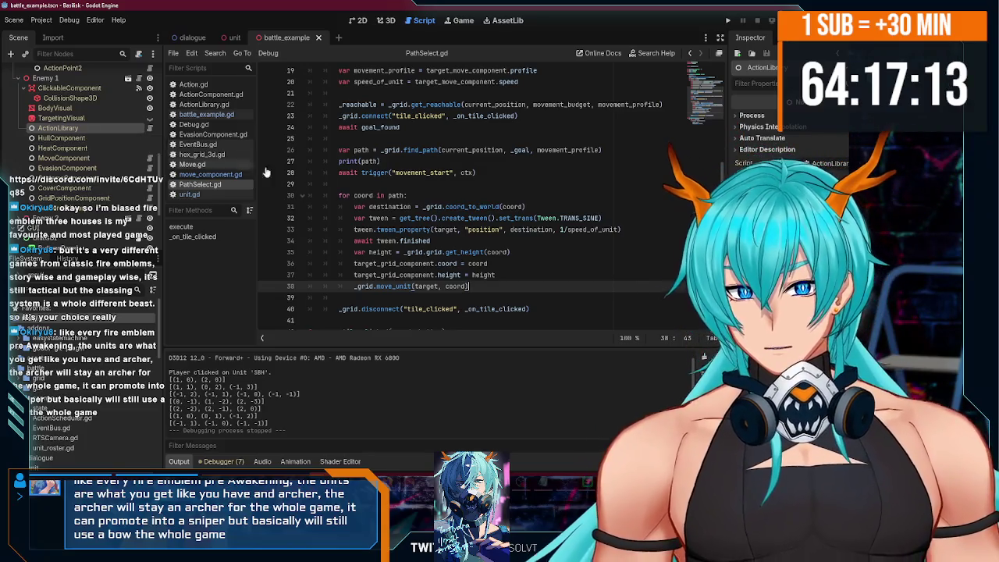
Delete the print(path) debug line 27 from PathSelect.gd.
left_click_drag(421, 161, 258, 160)
key("BackSpace")
key("BackSpace")
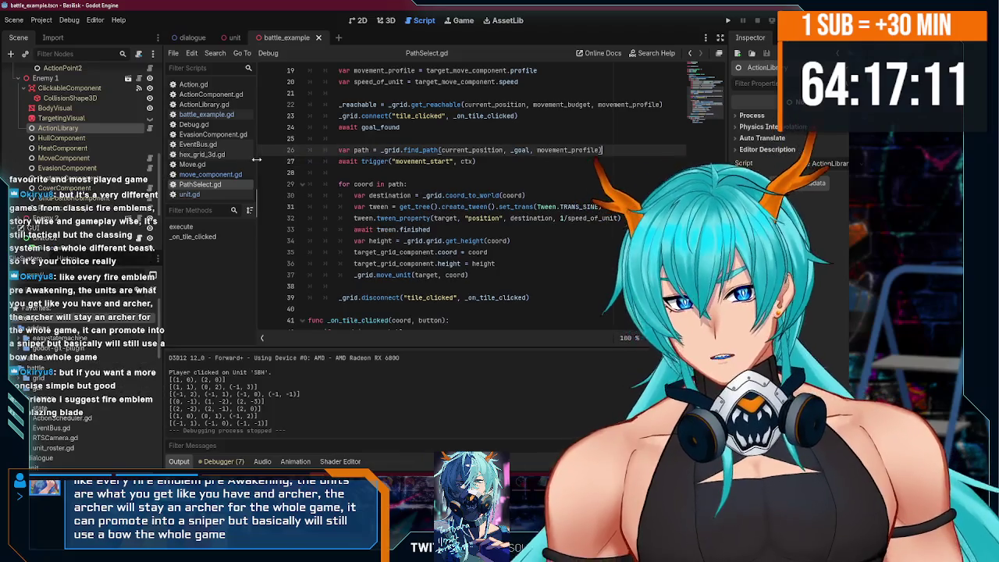
left_click(580, 161)
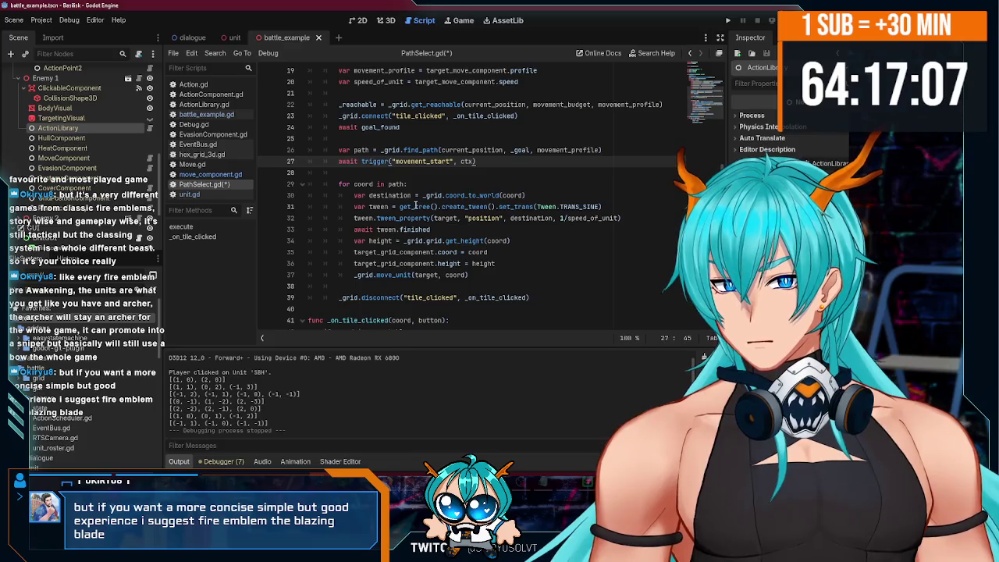
Switch to Firefox and open a new blank tab.
mouse_move(415, 206)
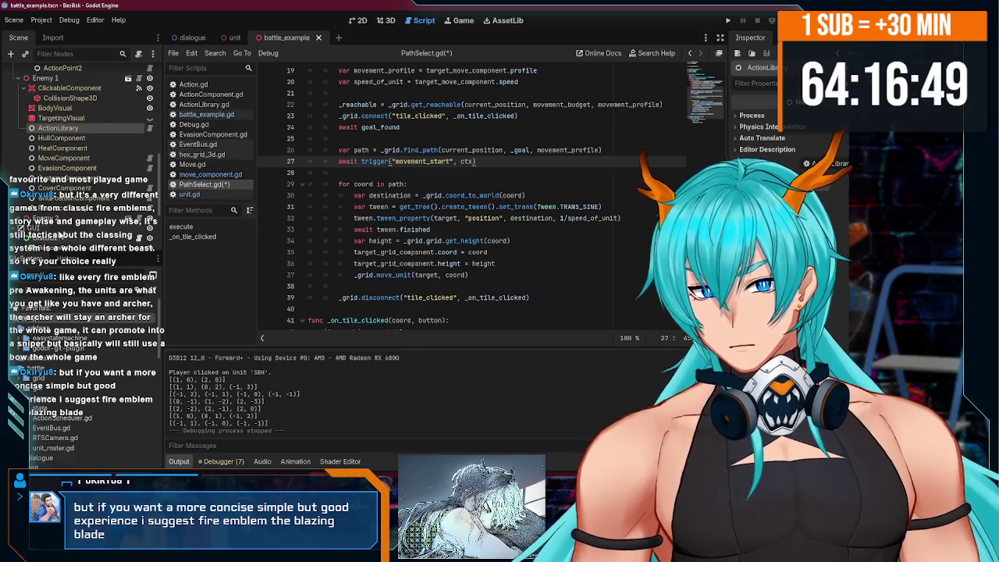
scroll(101, 175, "up", 8)
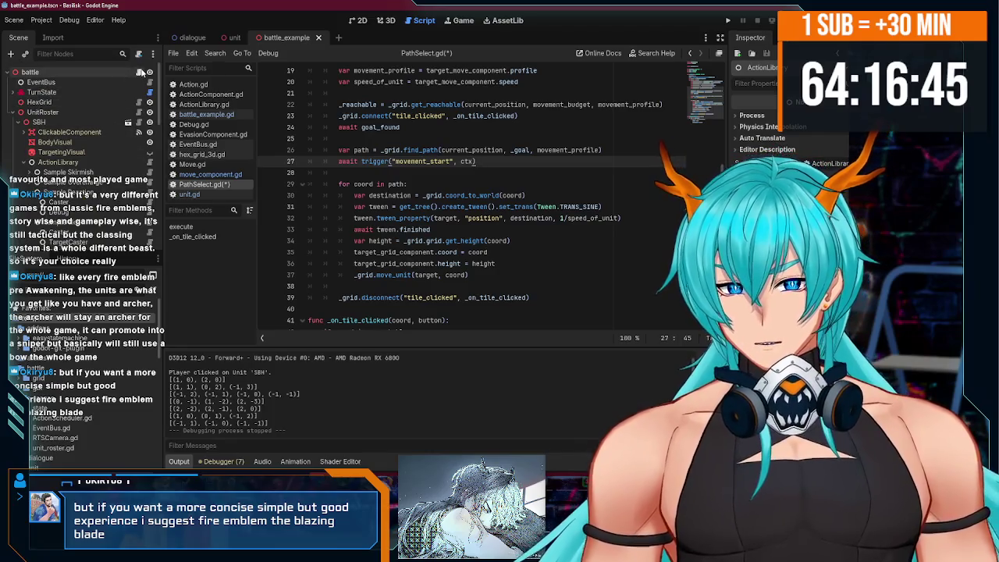
key("alt+Tab")
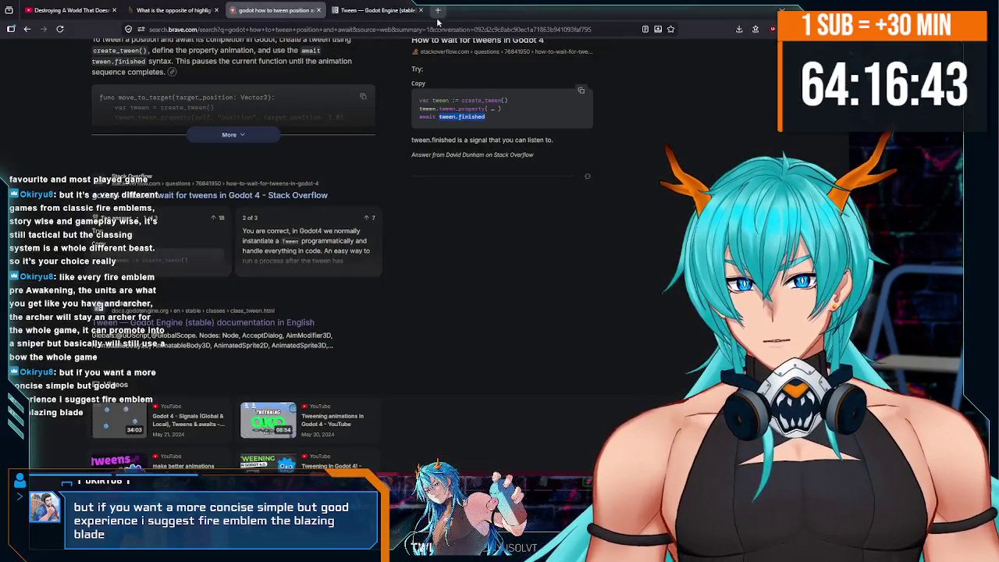
left_click(438, 11)
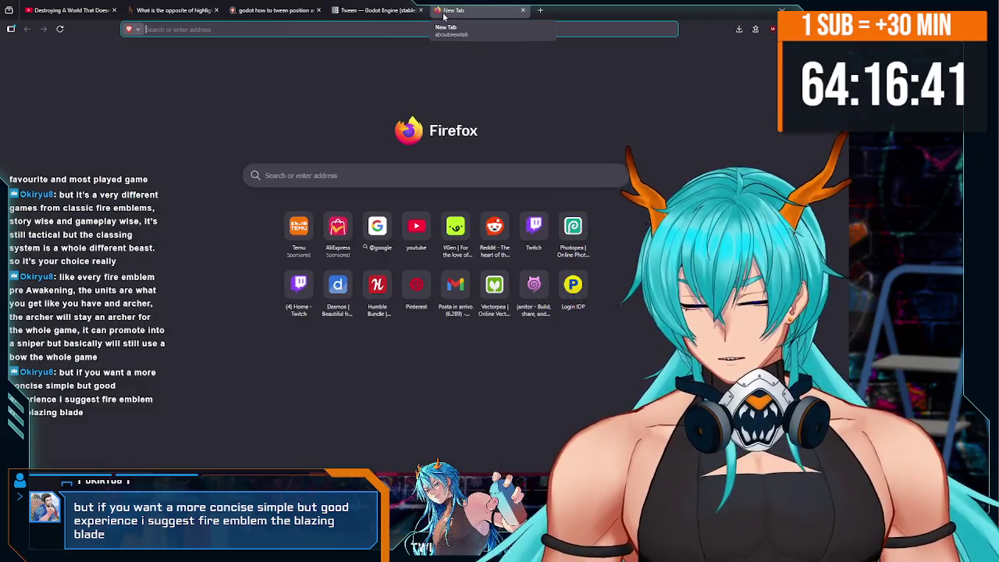